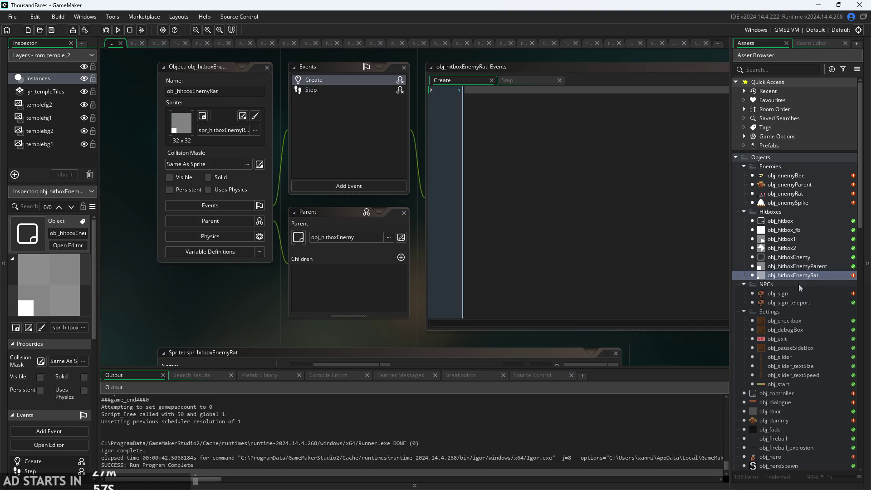
Open obj_hero's Create event code in the editor.
scroll(786, 391, down, 3)
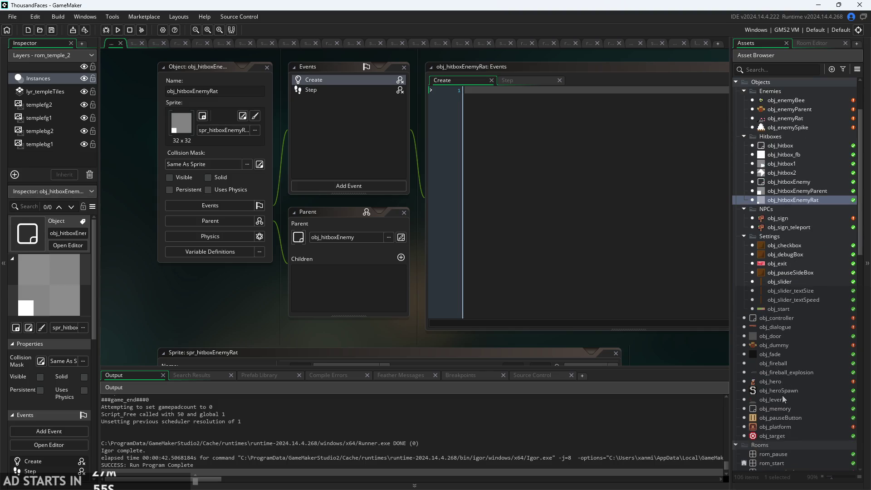
double_click(780, 381)
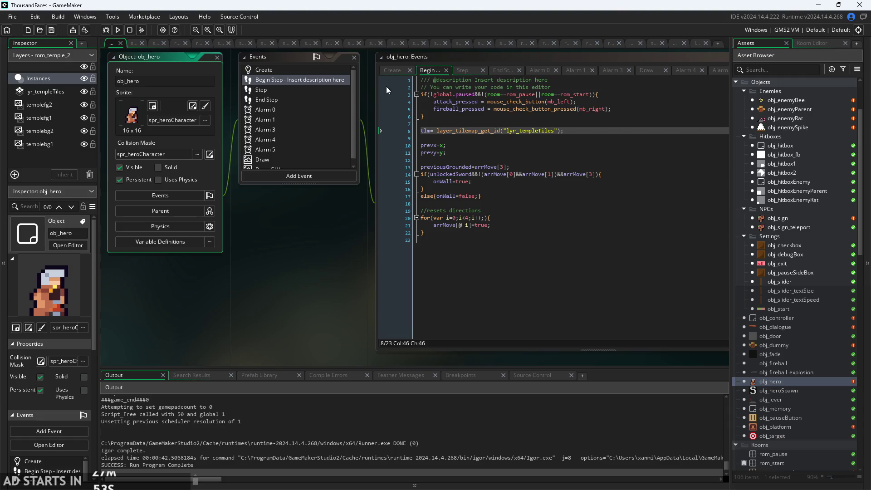
click(392, 70)
scroll(296, 285, up, 3)
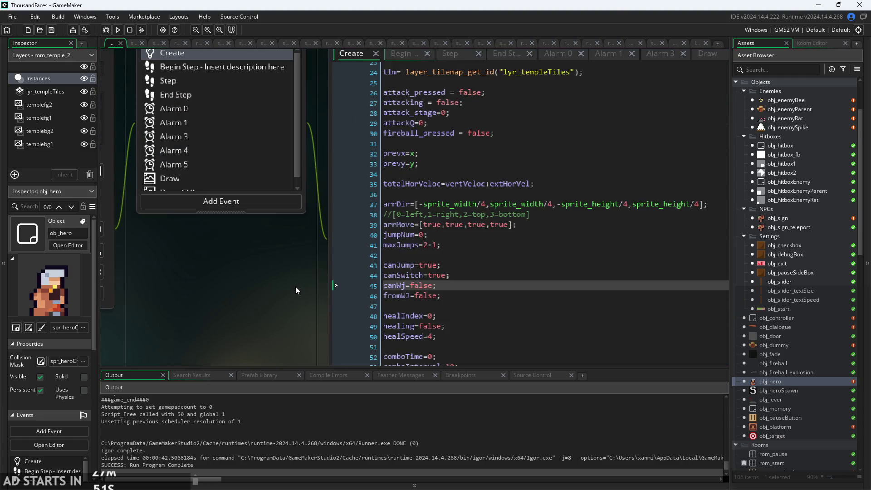
drag(296, 287, 255, 295)
Set gravityPlayer on line 9 to 0.13-0.005 and run the game from its Start screen.
scroll(408, 231, down, 3)
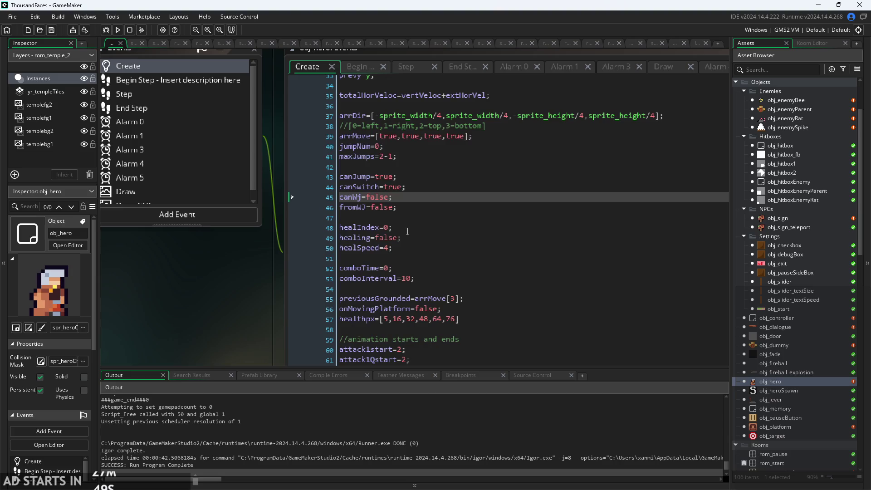
scroll(409, 285, up, 5)
scroll(409, 290, down, 11)
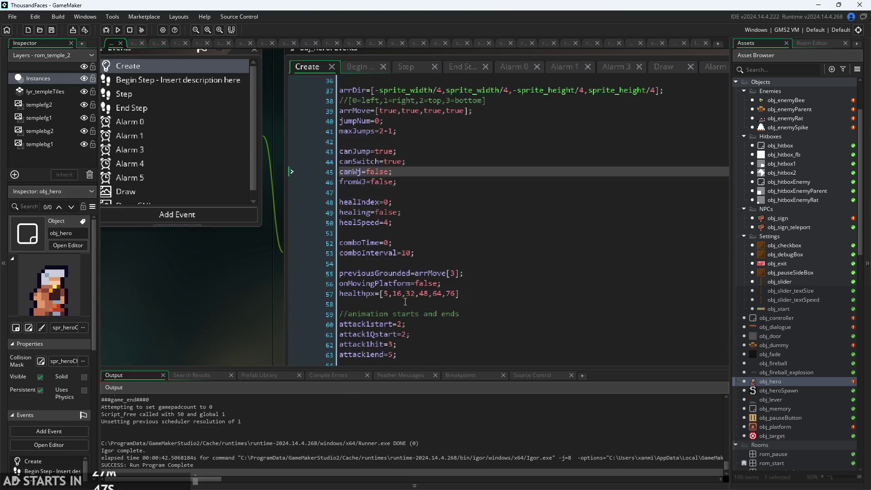
scroll(405, 302, down, 8)
scroll(406, 302, up, 20)
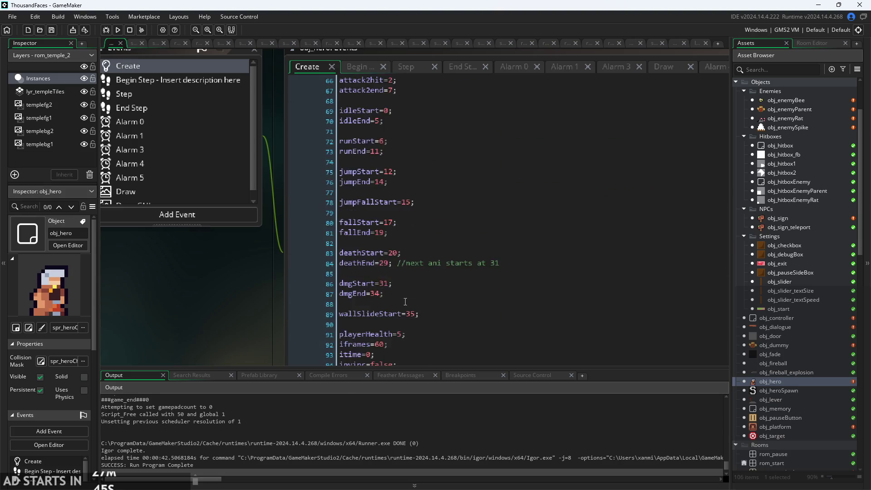
scroll(402, 286, up, 4)
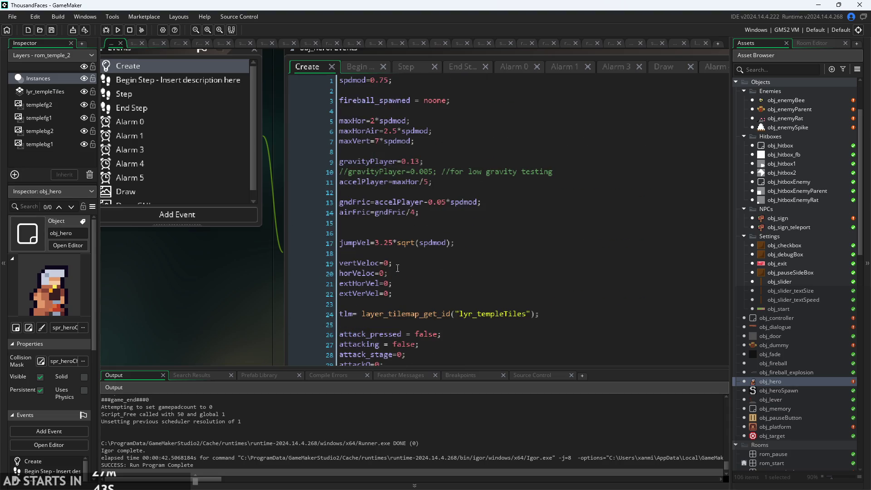
scroll(363, 199, down, 1)
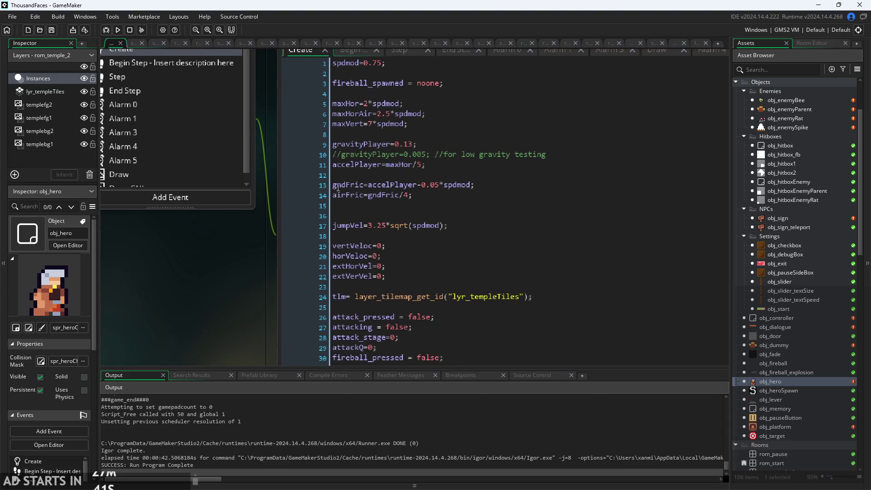
ctrl+scroll(401, 137, up, 2)
click(421, 148)
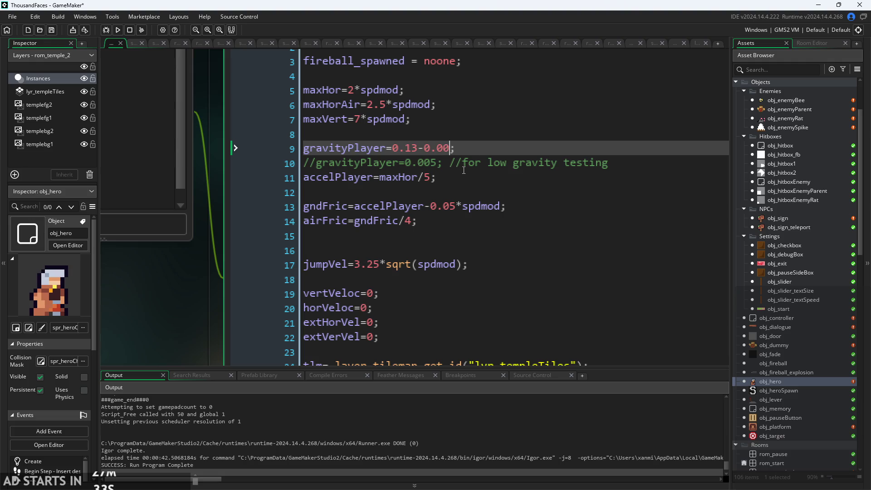
click(118, 31)
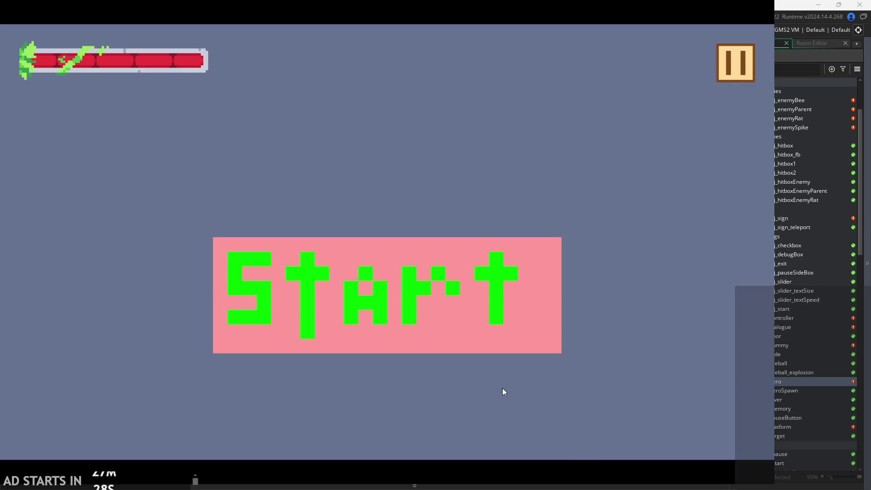
click(461, 270)
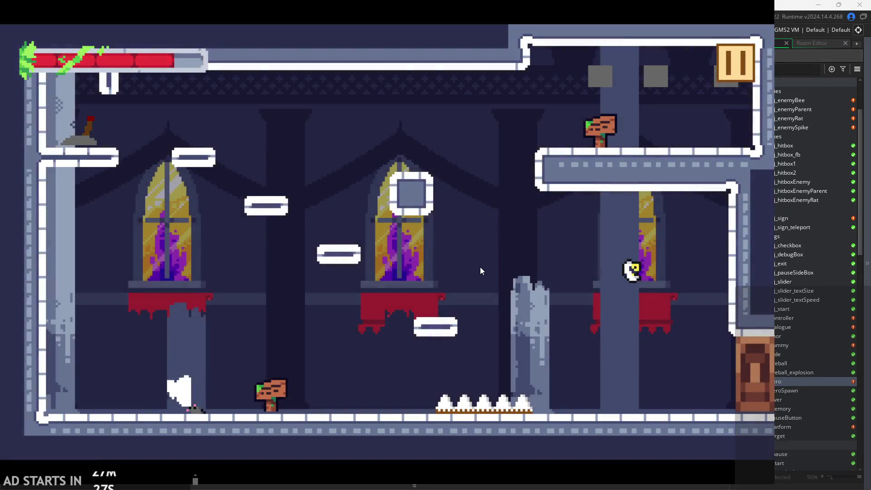
Run and jump the hero along the castle floor, past the sign and onto the square block.
key(Left)
key(space)
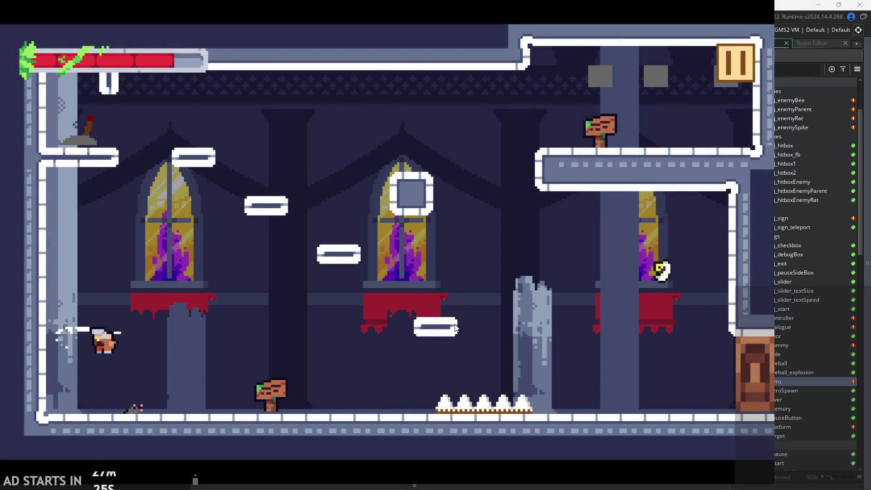
key(Right)
key(space)
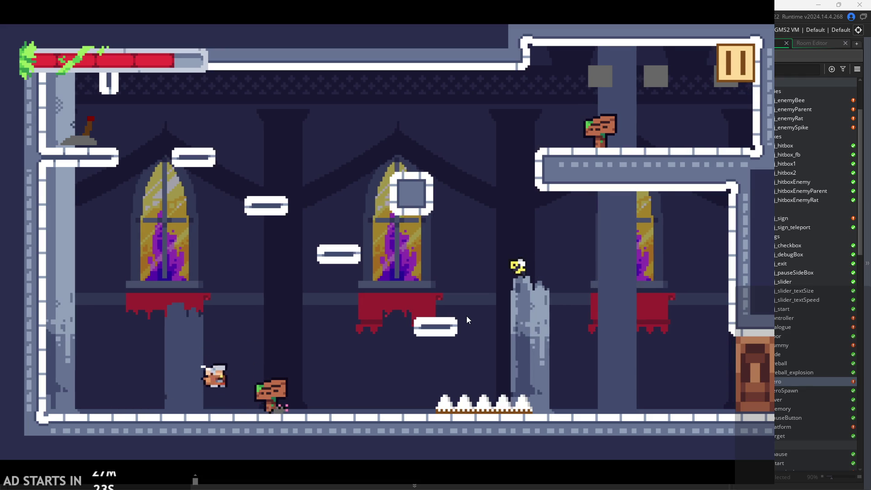
key(Right)
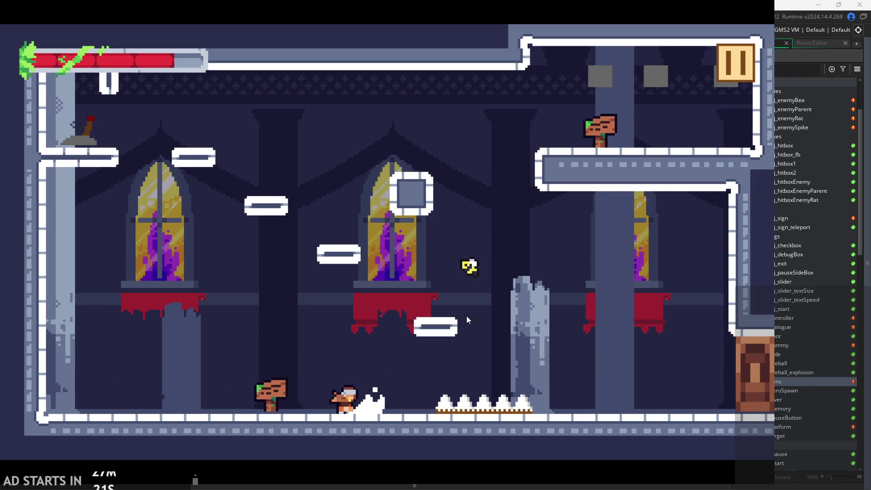
key(Right)
key(space)
key(space)
key(space)
key(Right)
Jump off the block up to the upper-right ledge, then across to the upper-left ledge.
key(space)
key(Left)
key(Right)
key(space)
key(Left)
key(space)
key(Right)
key(Left)
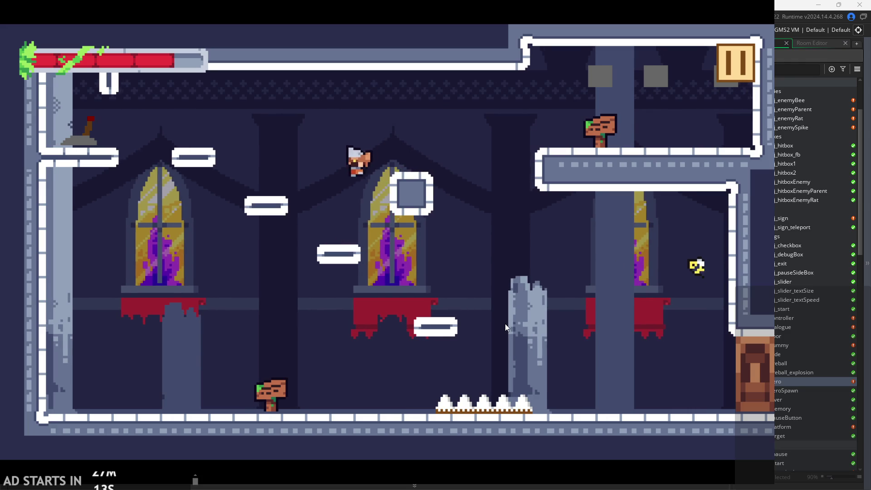
key(space)
key(Right)
key(space)
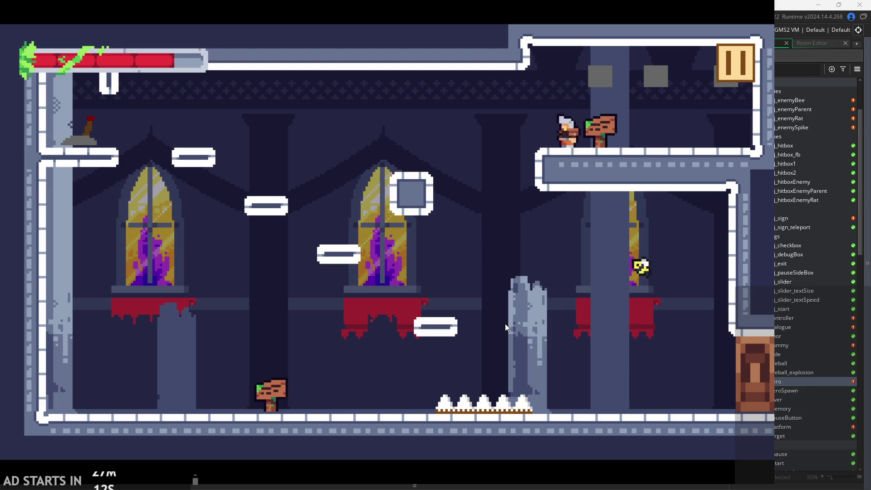
key(Left)
key(space)
Jump back down across the room toward the red drape, then quit through the pause menu.
key(Right)
key(space)
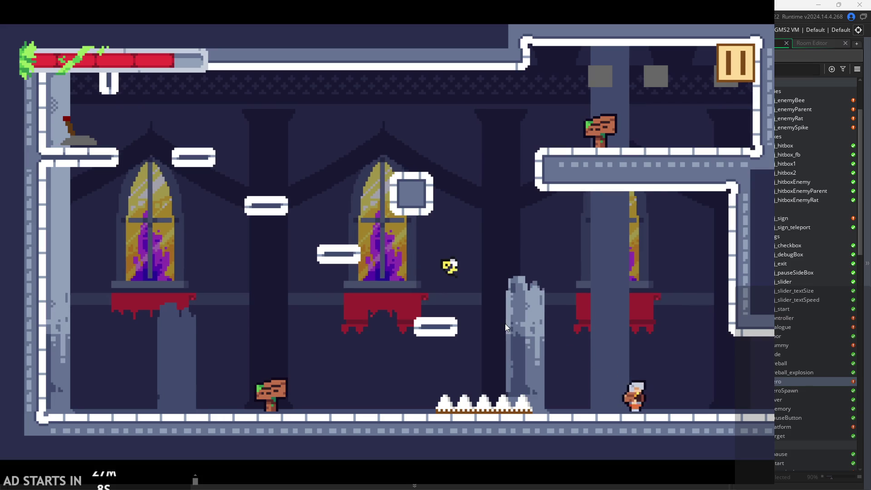
key(Left)
key(space)
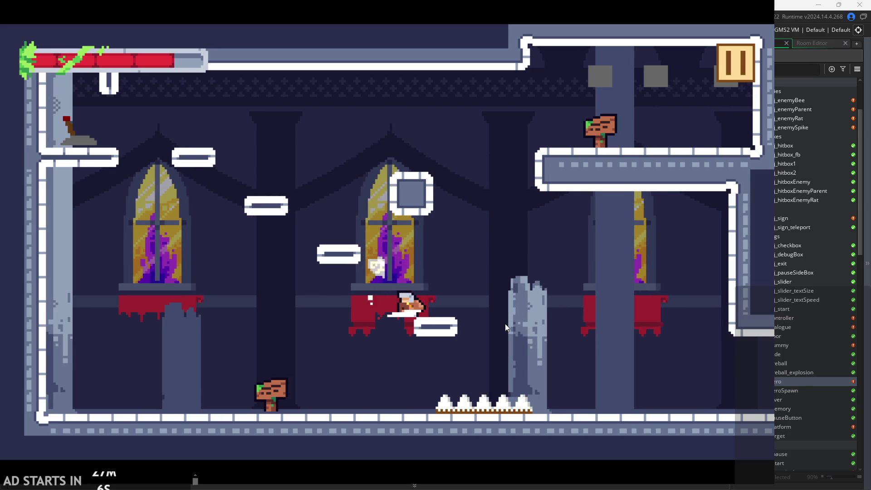
click(729, 55)
click(636, 394)
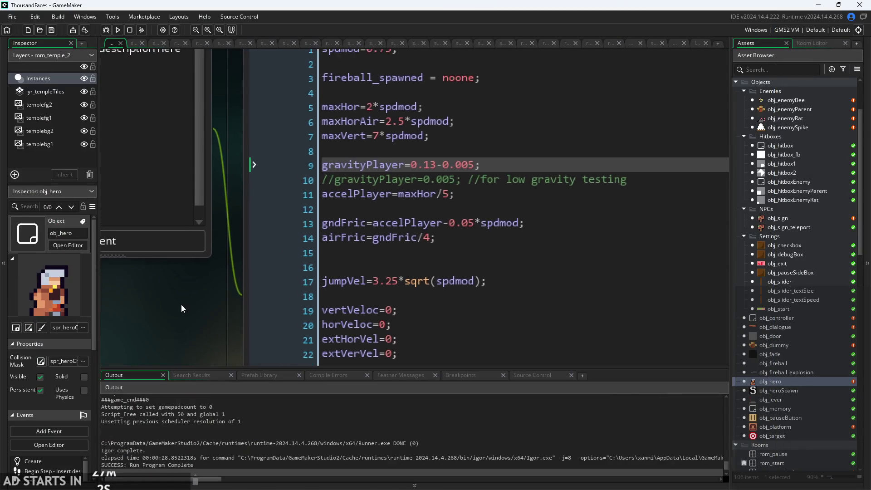
In obj_hero's Step event, insert spdmod into the air-speed lines via autocomplete.
ctrl+scroll(181, 304, down, 2)
click(352, 90)
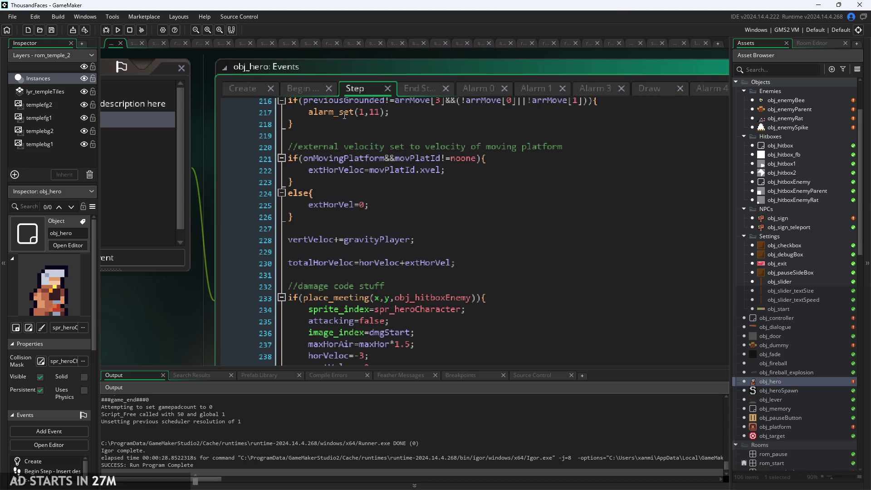
scroll(368, 184, down, 10)
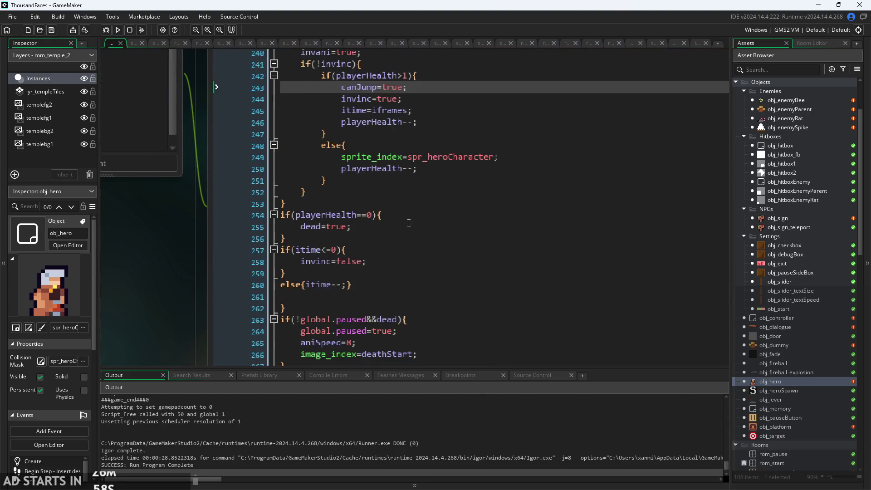
ctrl+scroll(134, 212, down, 1)
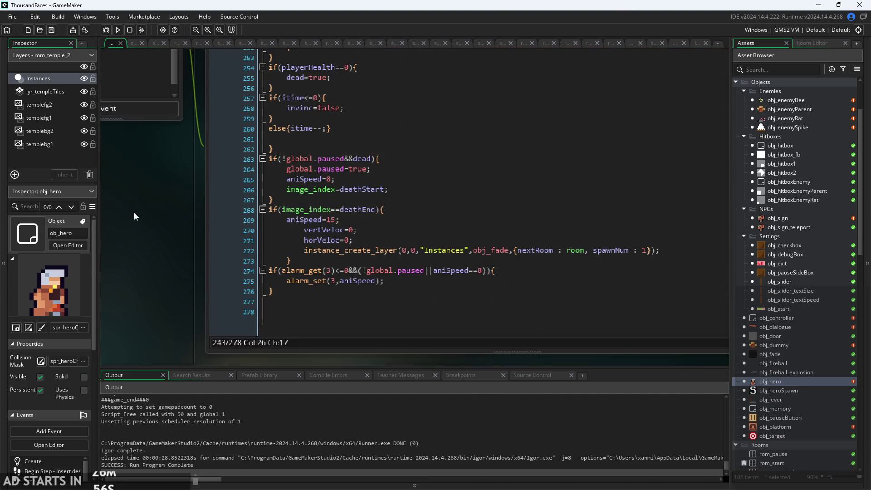
scroll(455, 211, up, 20)
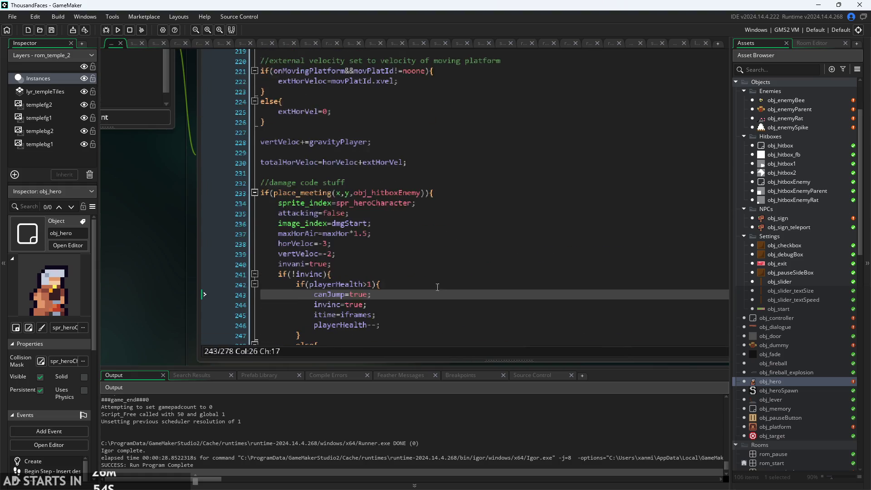
scroll(431, 284, up, 18)
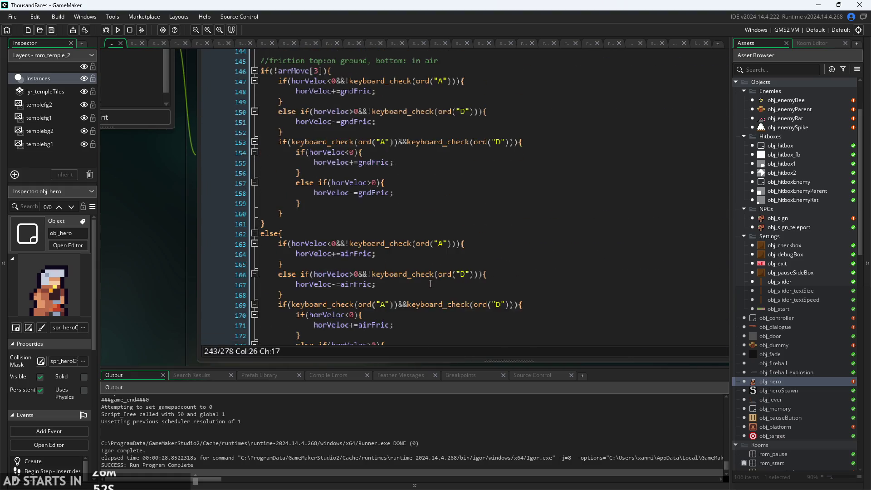
ctrl+scroll(368, 270, up, 1)
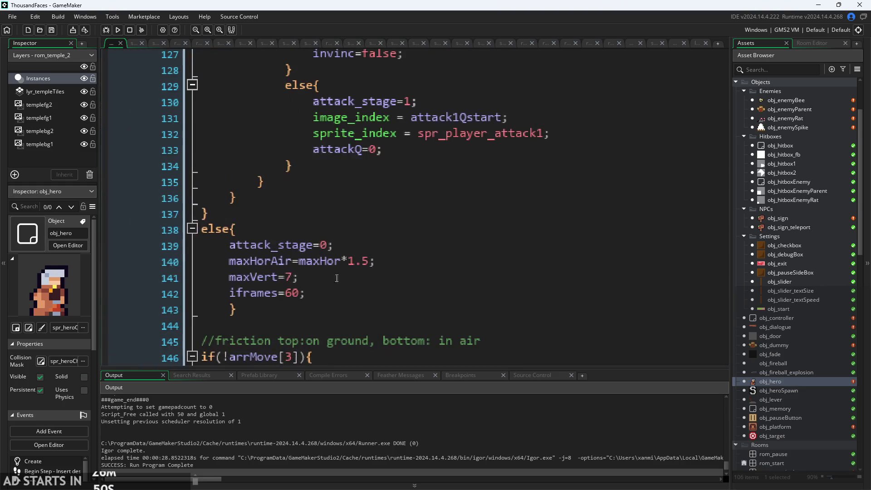
click(294, 278)
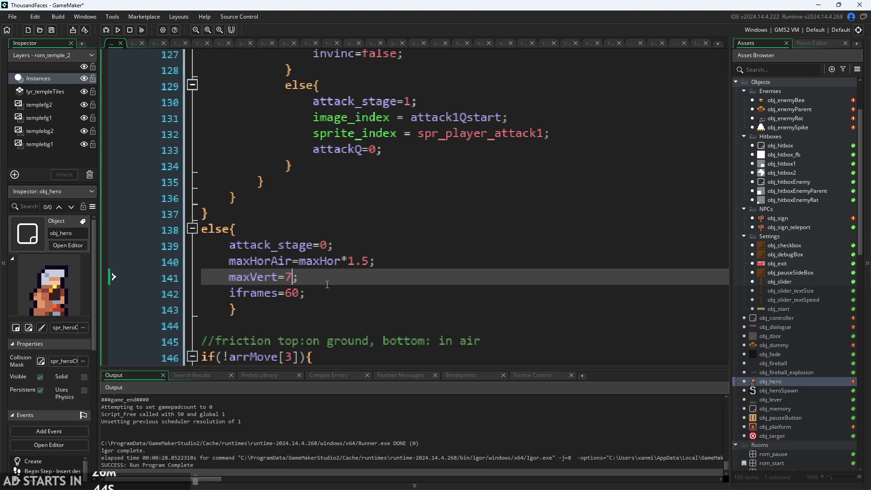
text(*sp)
key(Return)
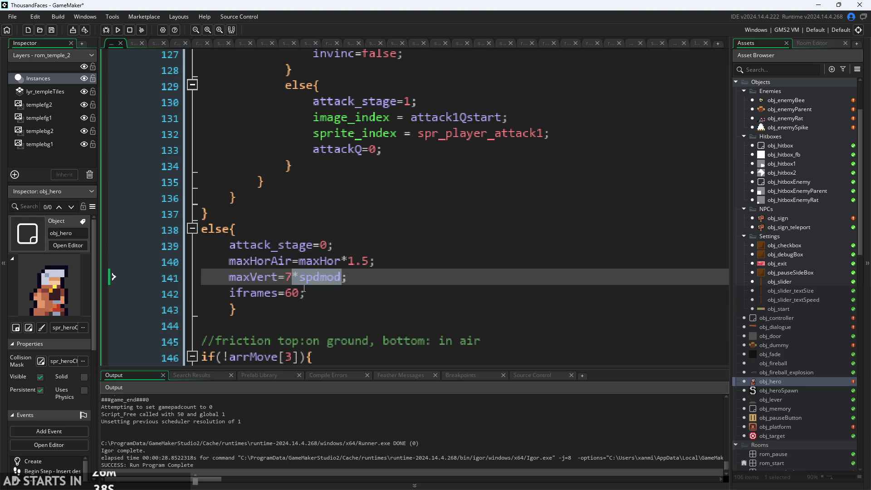
click(356, 247)
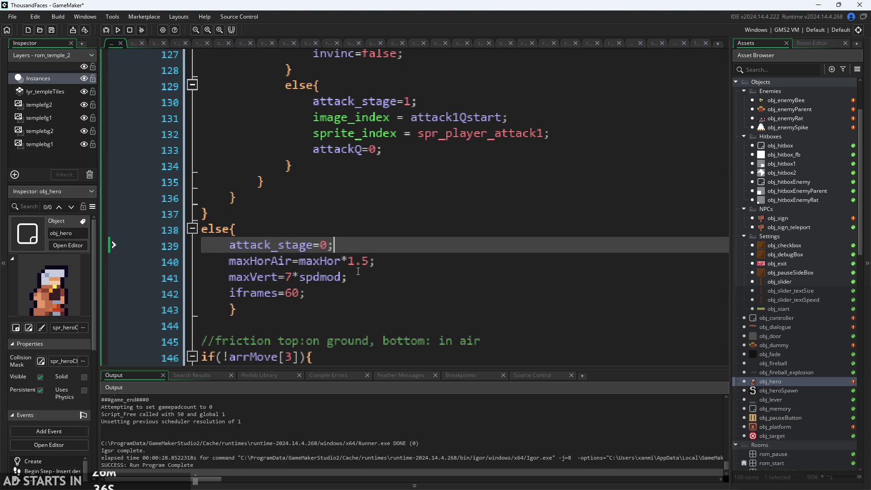
Check the maxHorAir line in the hero's Create event.
scroll(361, 269, down, 4)
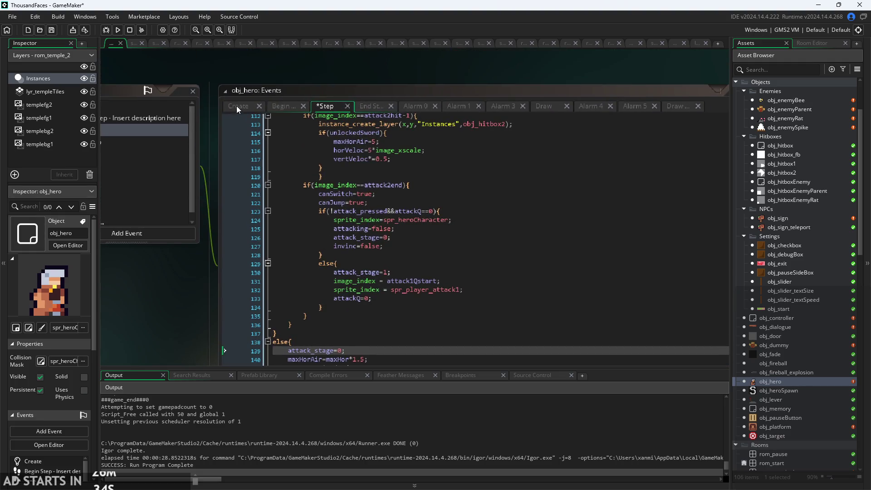
click(237, 106)
click(347, 164)
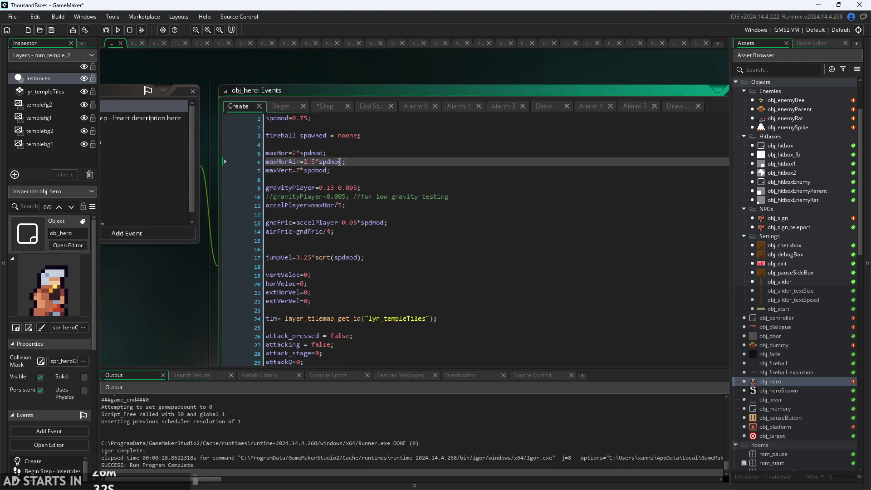
scroll(348, 164, up, 3)
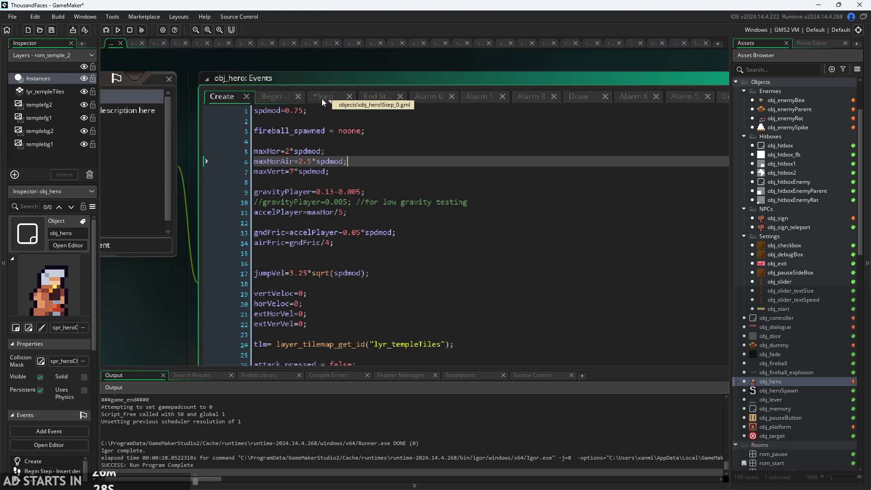
Back in the Step event, finish line 140 as maxHorAir=2.5*spdmod and run the game.
click(322, 98)
scroll(242, 326, down, 5)
scroll(242, 326, up, 3)
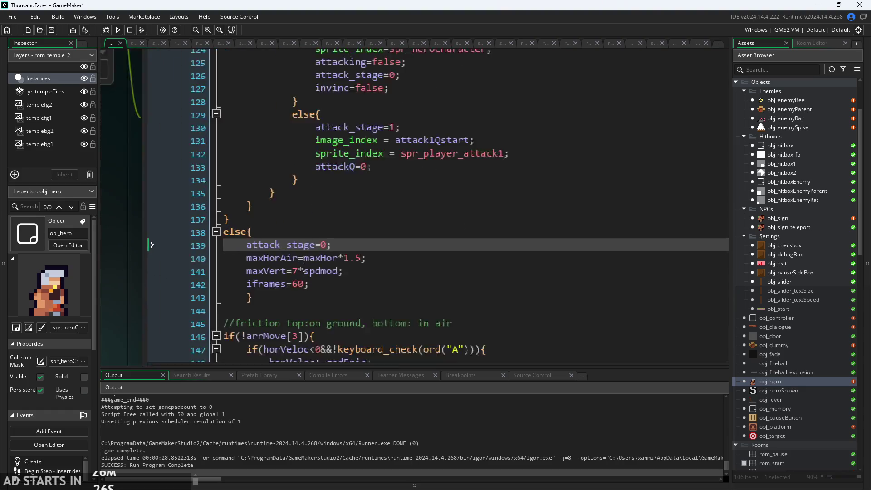
click(344, 258)
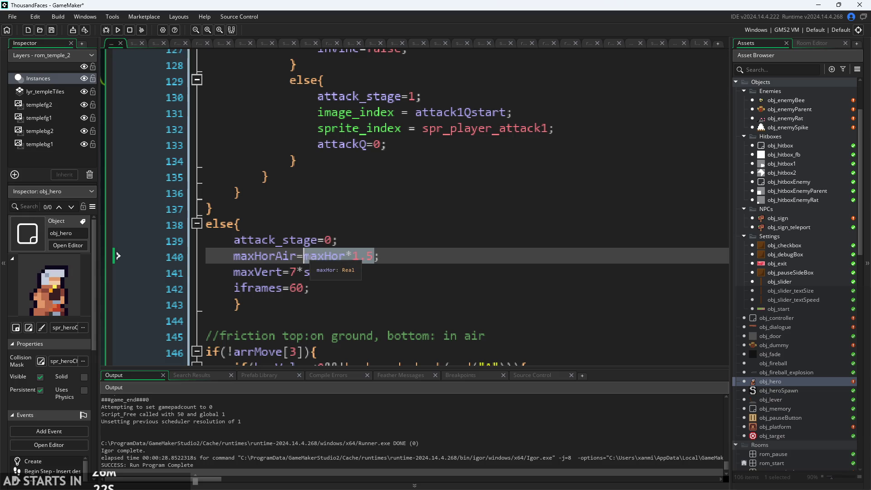
text(2)
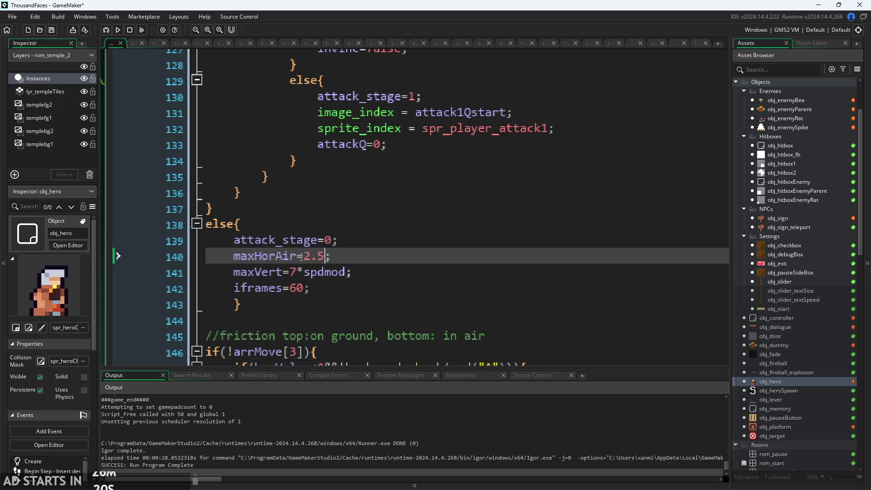
click(119, 30)
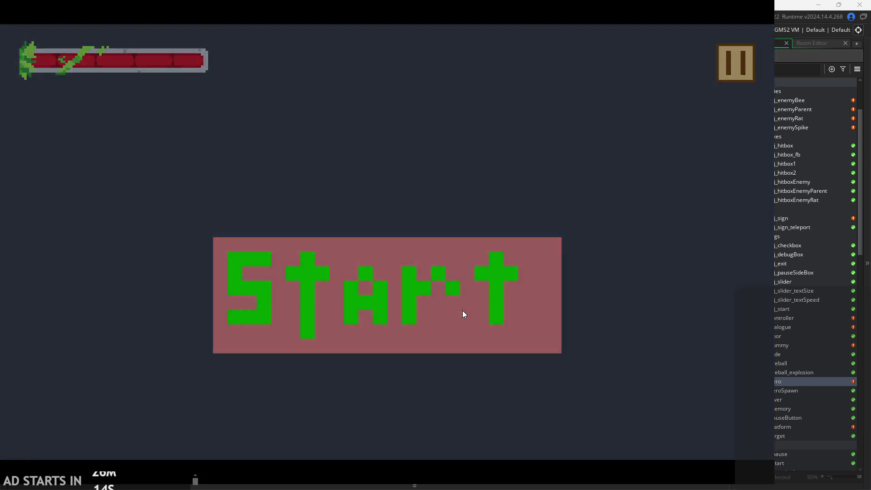
Start the game and jump-dash the hero right across the temple room floor.
click(462, 311)
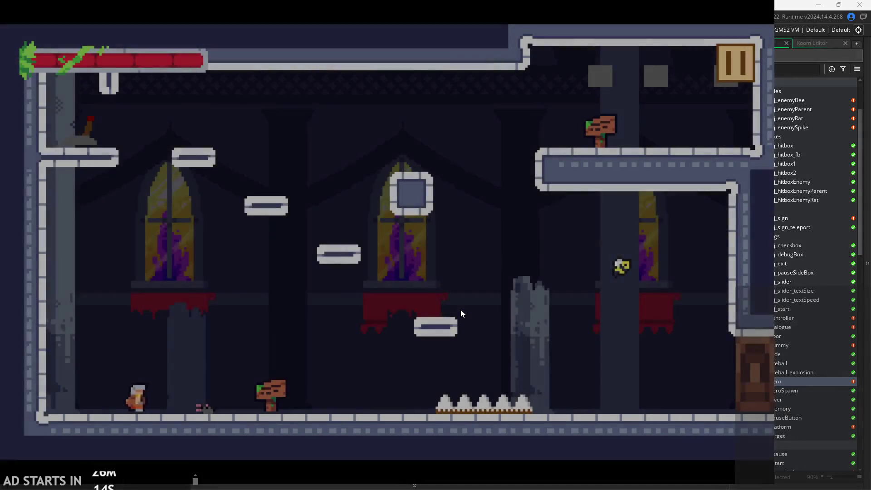
key(Left)
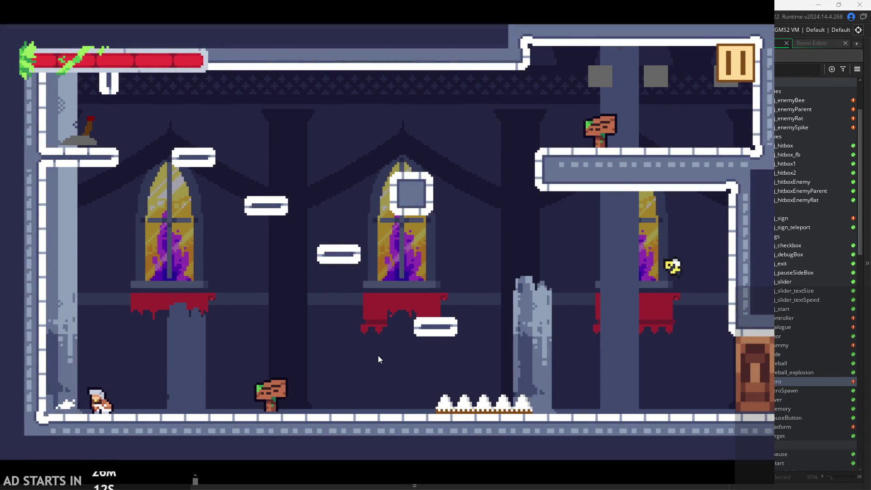
key(Right)
key(space)
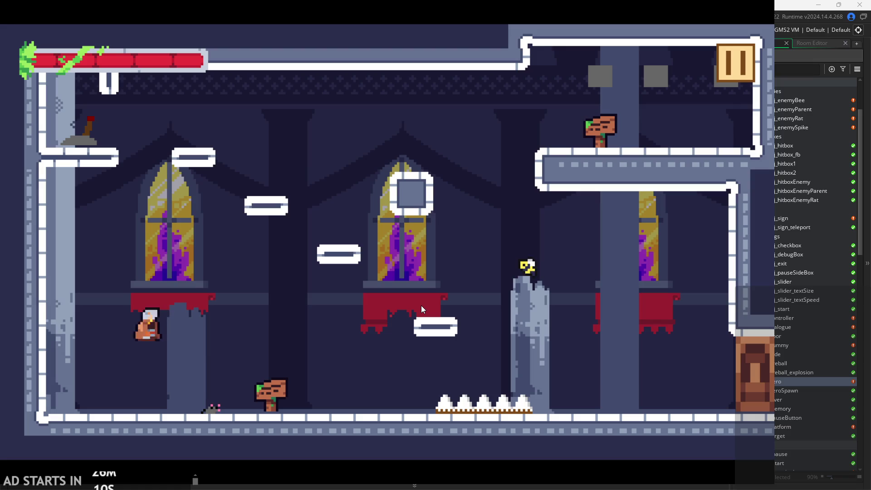
key(Right)
key(space)
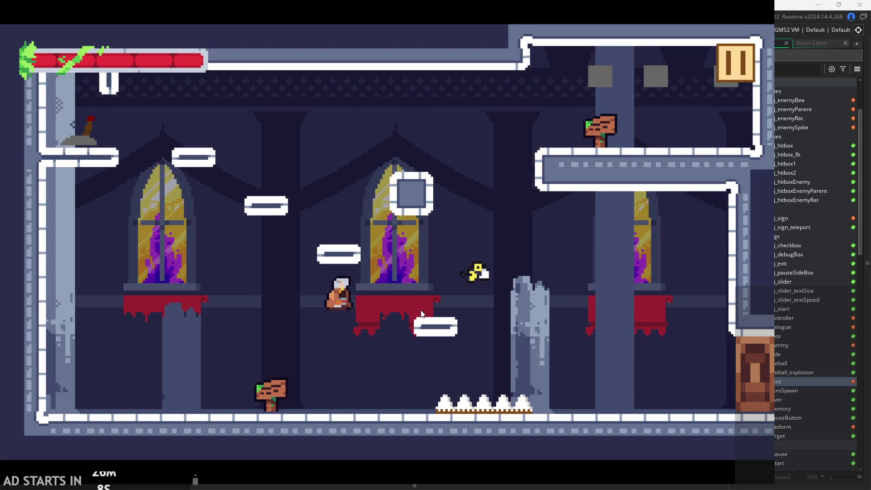
key(space)
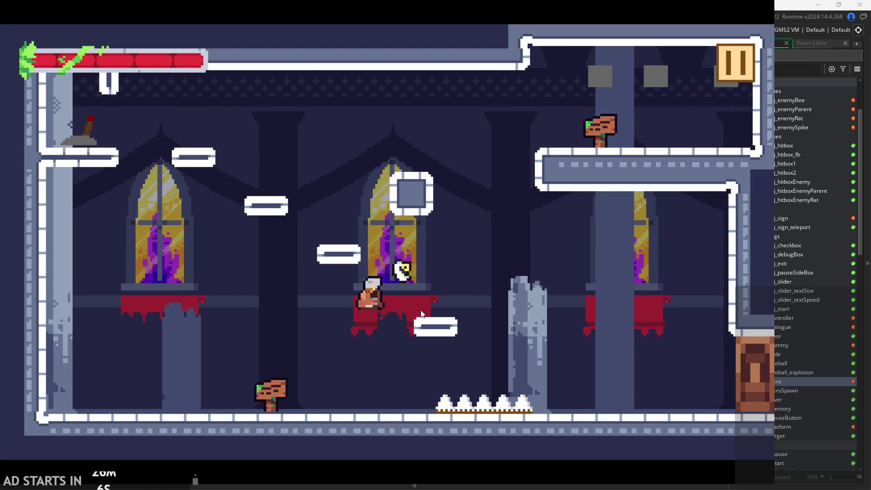
key(space)
key(Right)
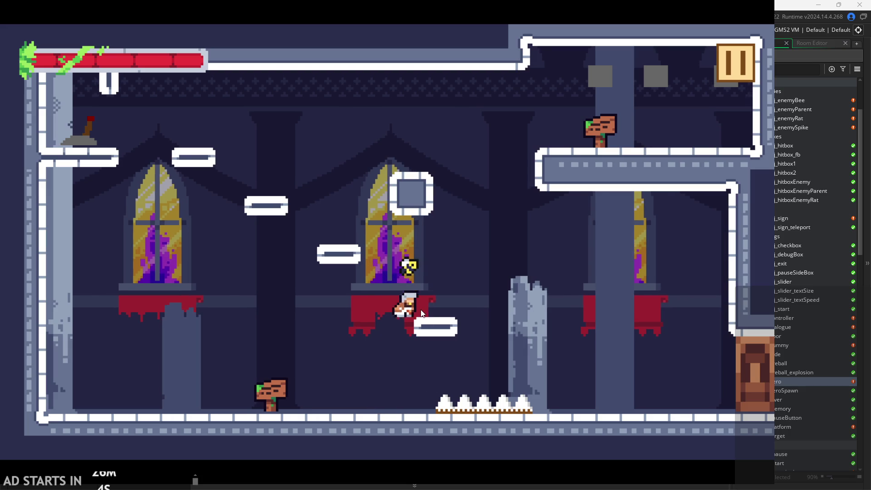
key(space)
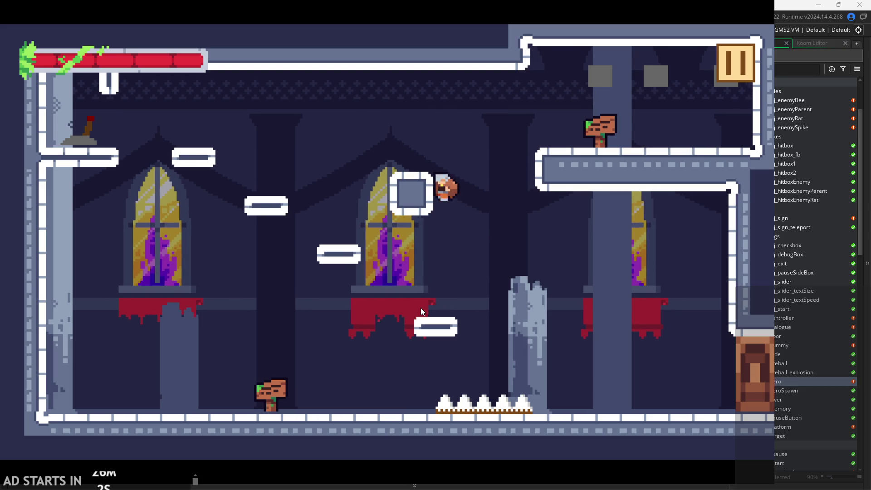
Hop up the platforms to the lever ledge and jump across the small platforms to the right.
key(Left)
key(space)
key(Right)
key(space)
key(Left)
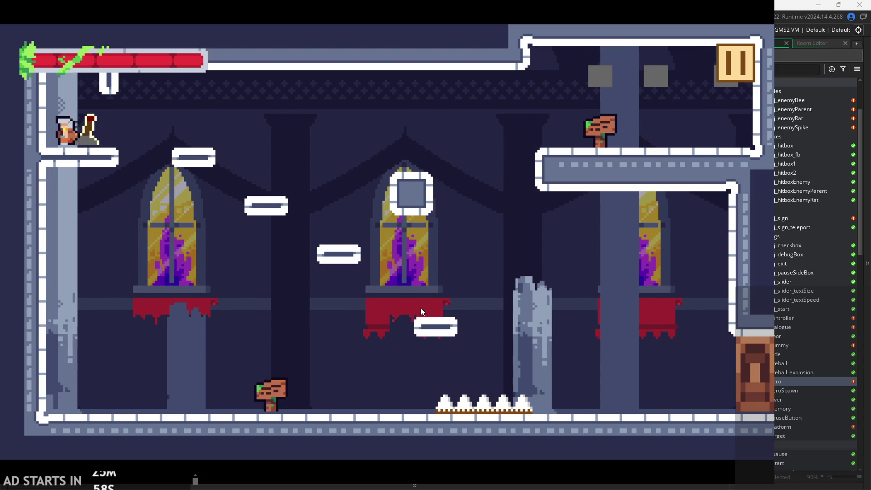
key(Right)
key(Right)
key(space)
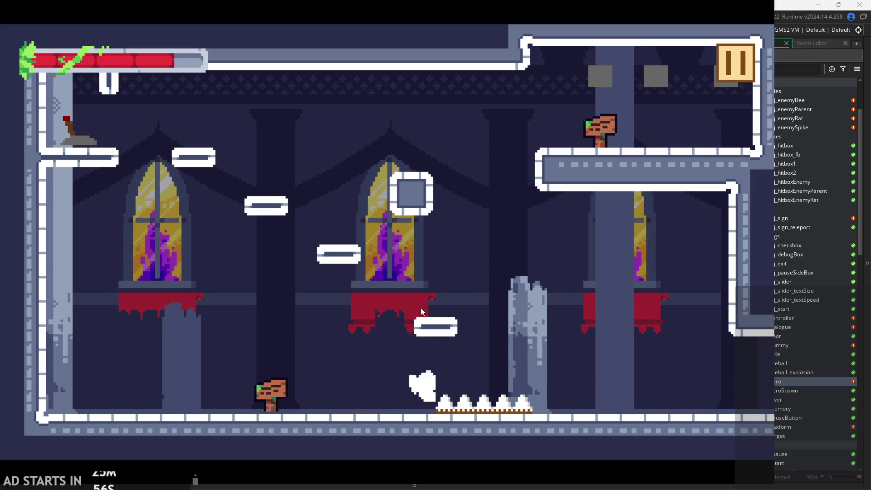
key(Left)
key(Right)
key(space)
Return to the lever ledge, jump across to the right and exit into the next room.
key(space)
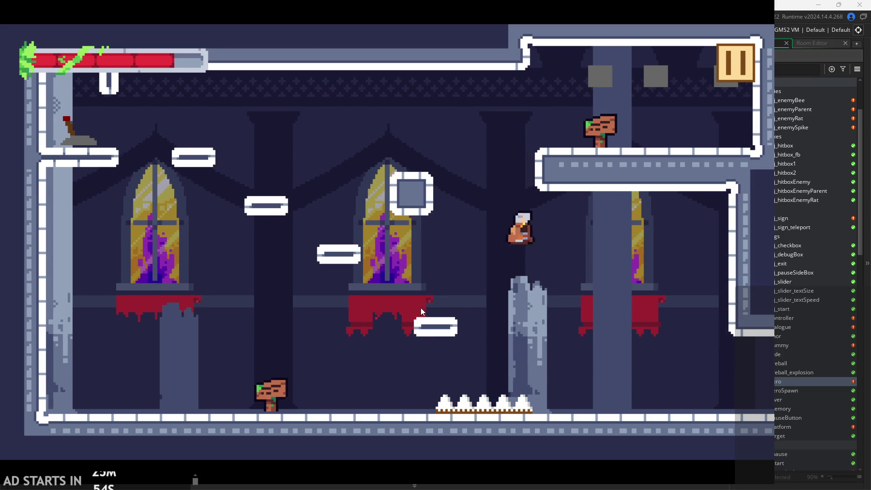
key(Left)
key(space)
key(space)
key(space)
key(Right)
key(Left)
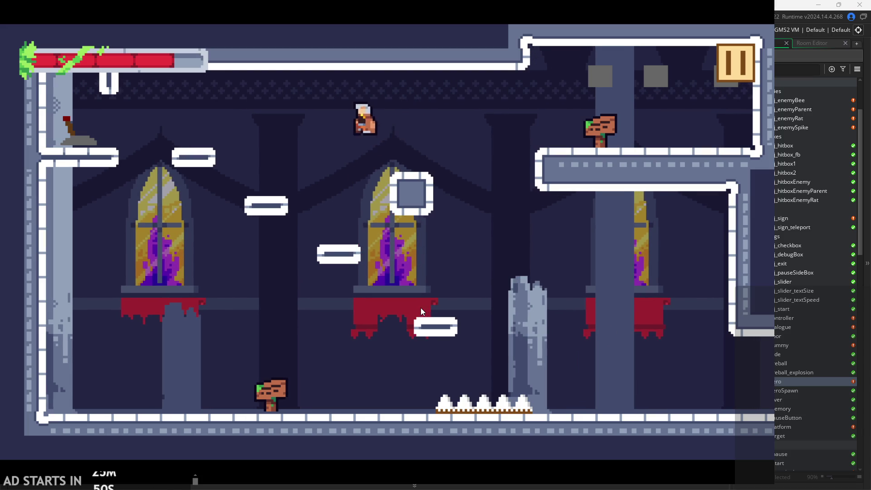
key(Left)
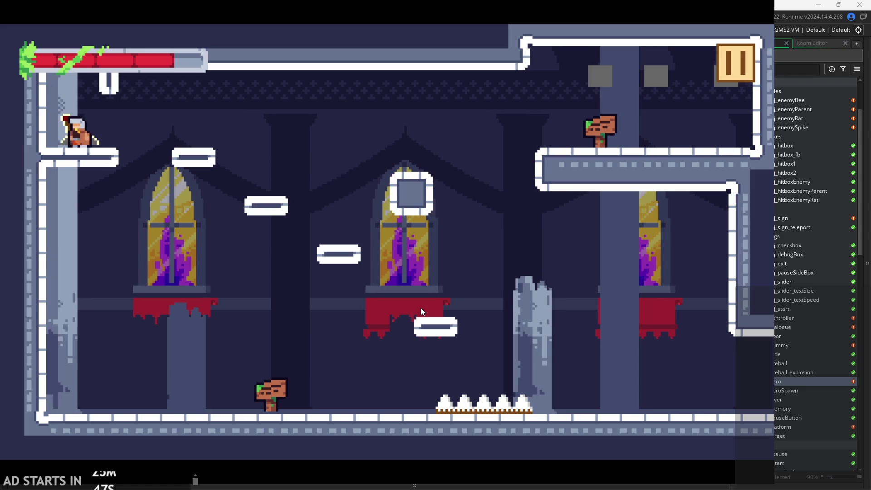
key(Right)
key(space)
key(space)
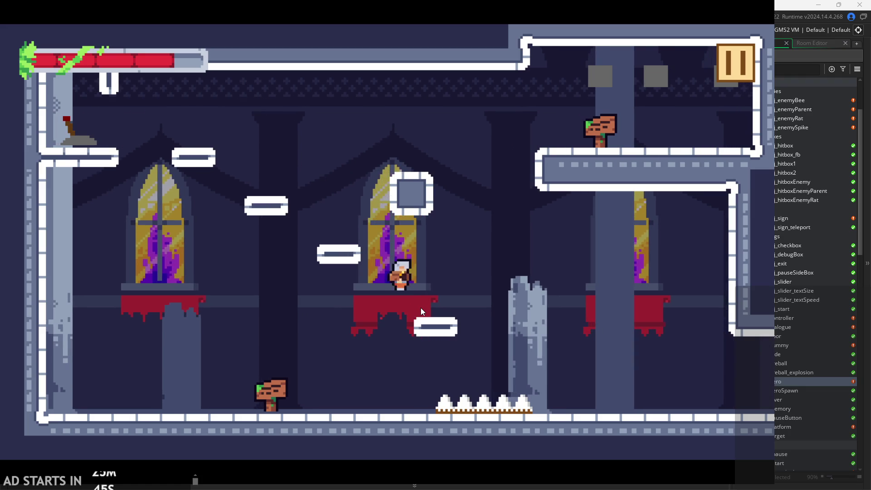
key(Right)
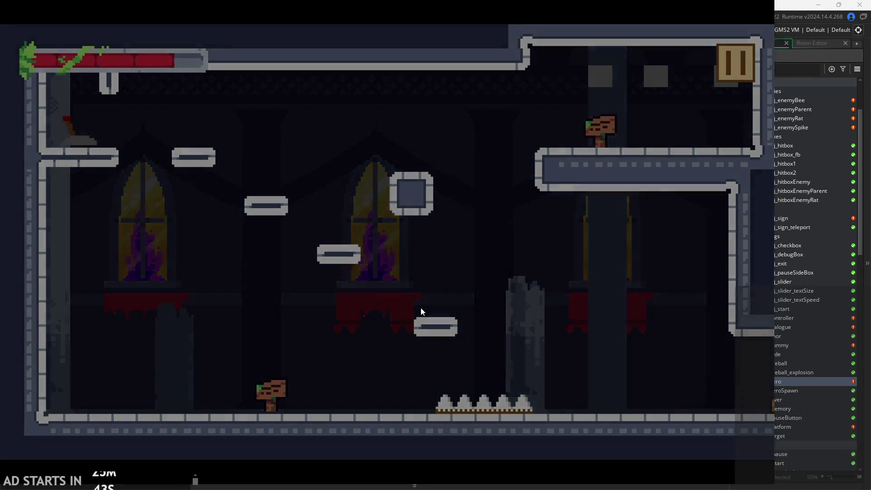
Slash the training dummy, dash-slash the targets by the pillar, then hit a target to the left.
key(Right)
key(space)
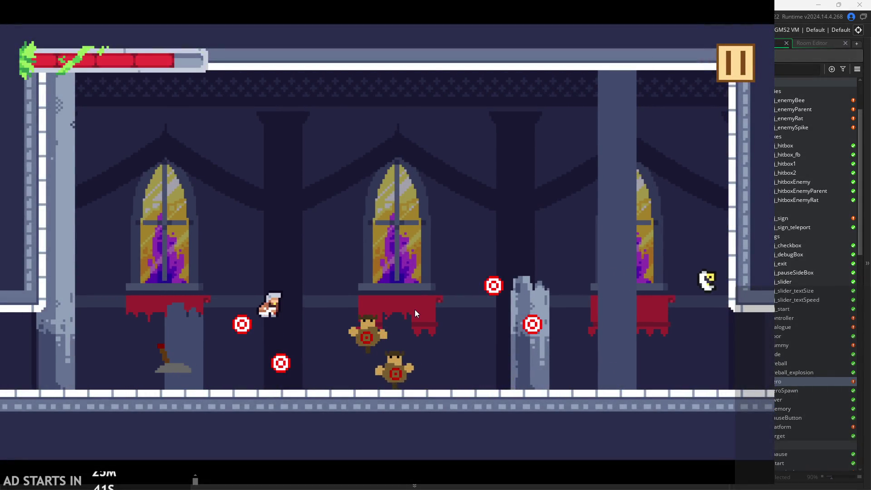
key(Right)
key(x)
key(Right)
key(space)
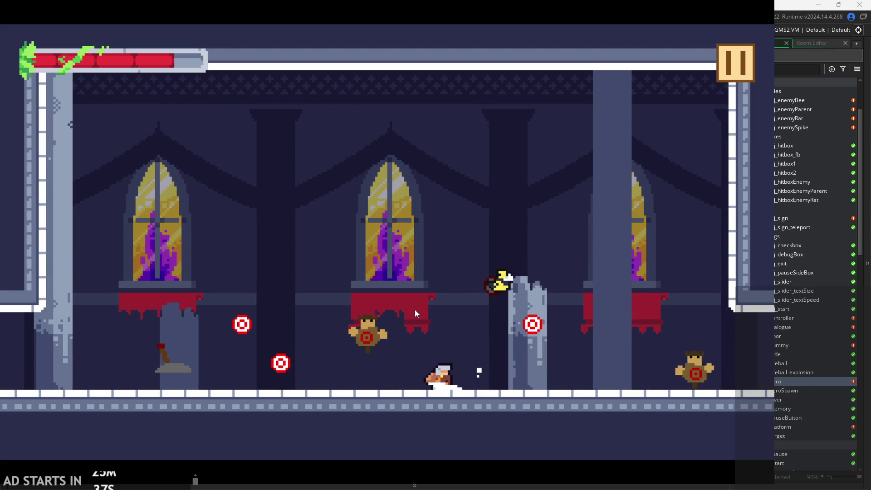
key(Right)
key(x)
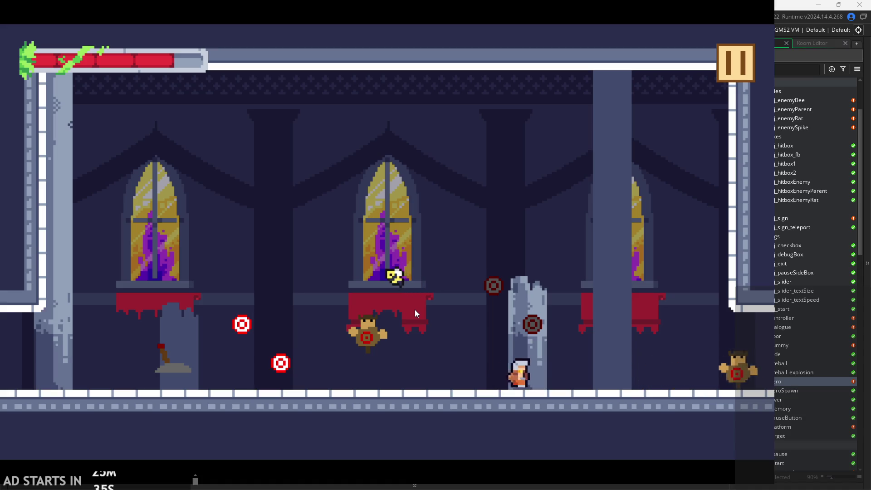
key(Left)
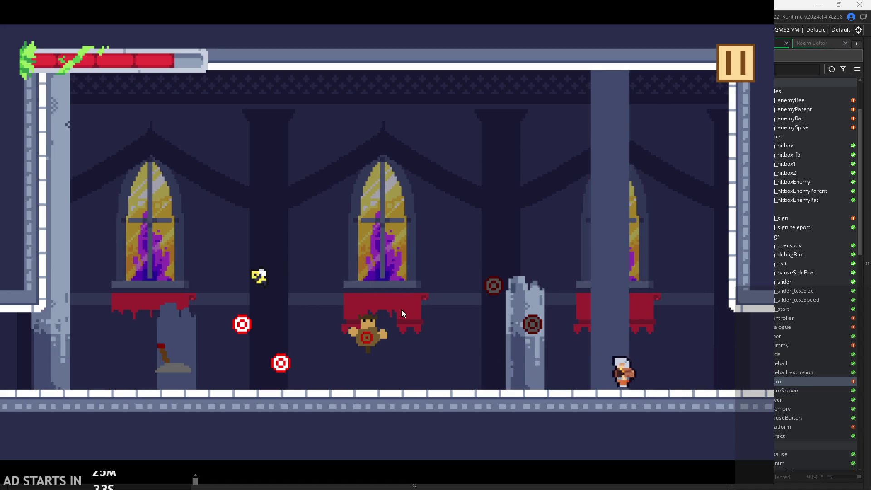
key(Left)
key(x)
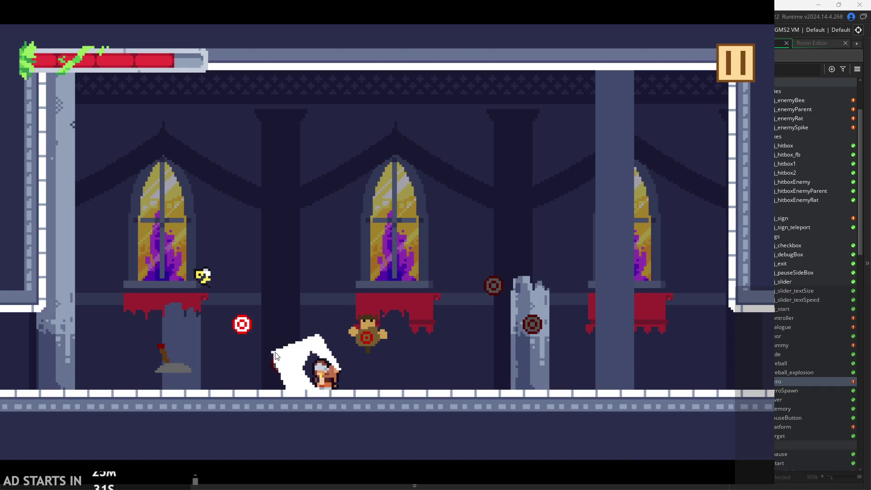
Jump around the left side of the training room and swing the sword at another target.
key(Left)
key(Right)
key(Left)
key(space)
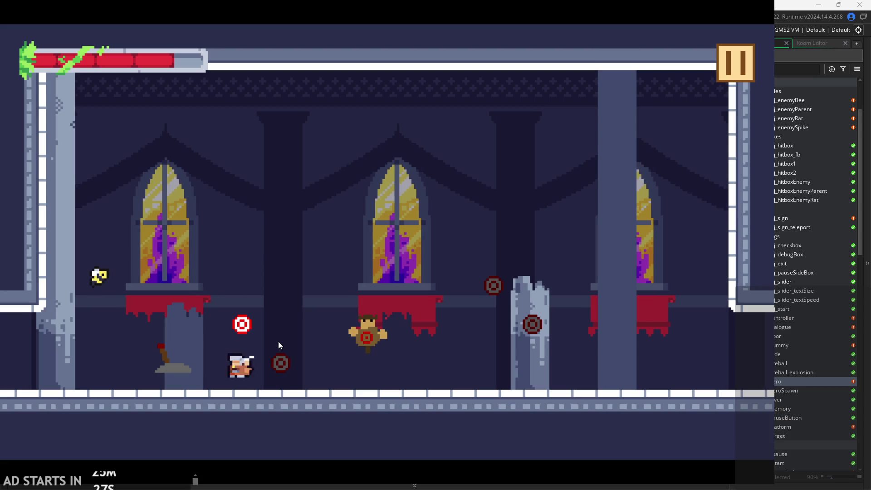
key(Left)
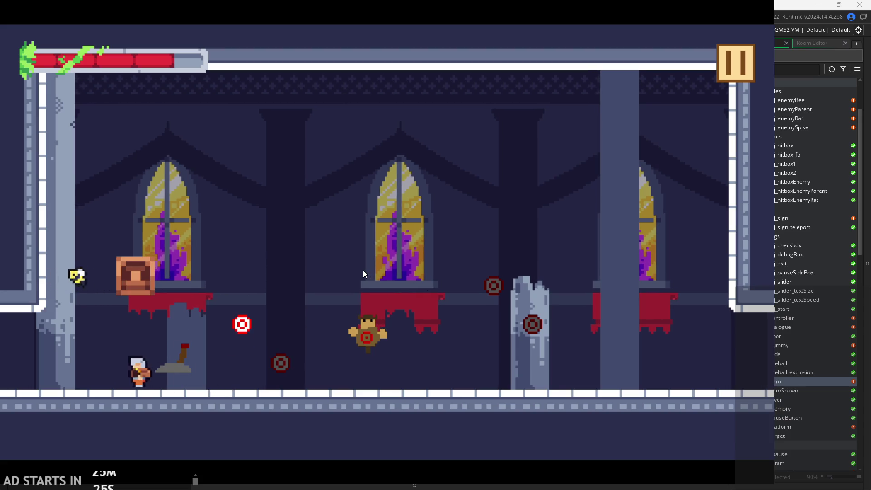
key(space)
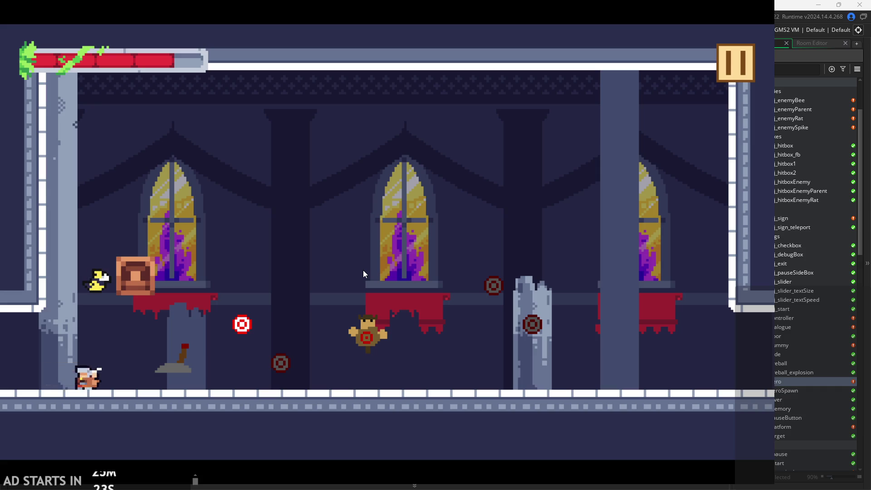
key(space)
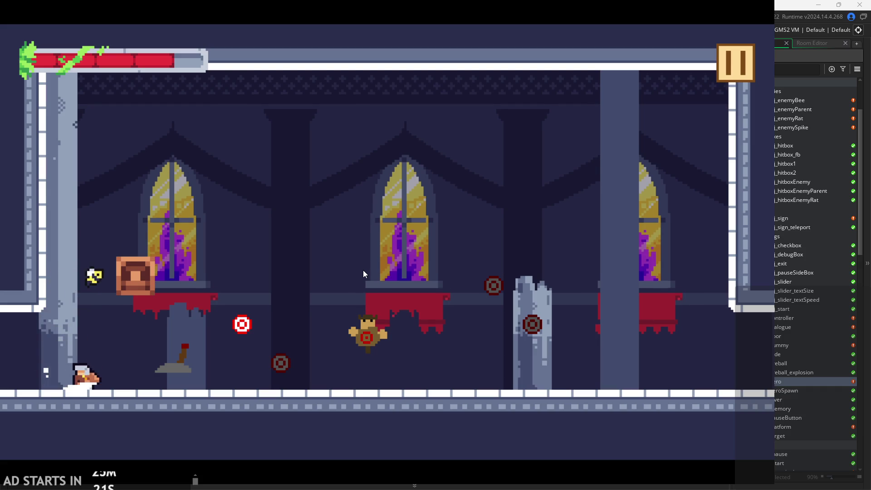
key(space)
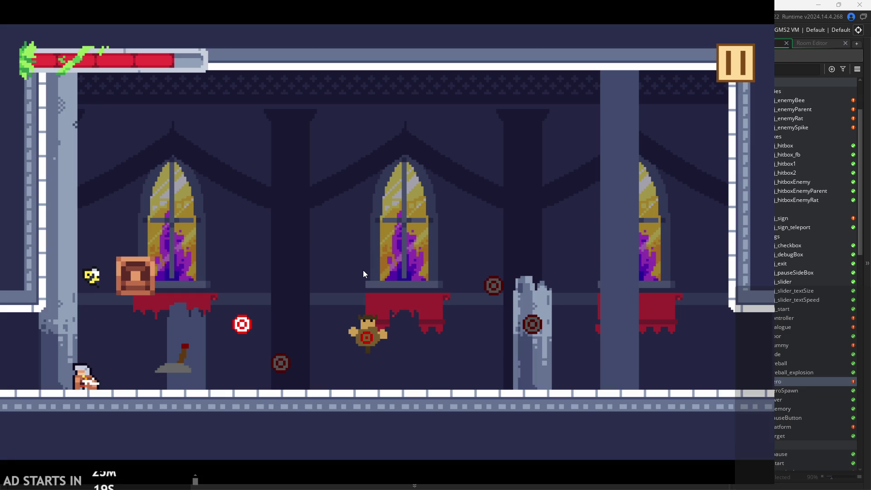
key(space)
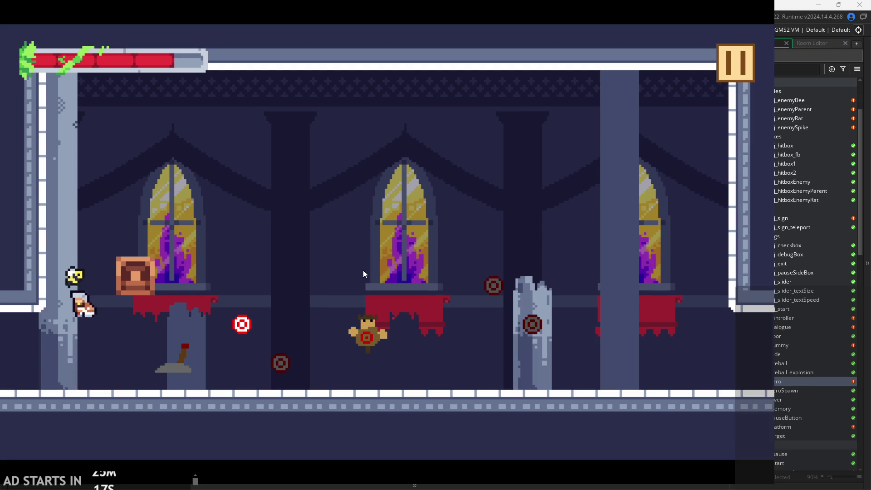
key(Left)
key(space)
key(Right)
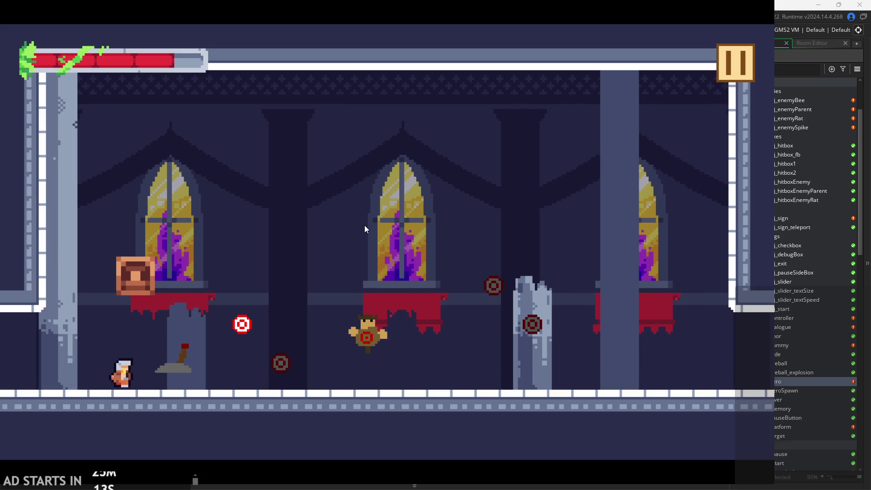
key(Right)
key(space)
Stop the running game and return to the GameMaker editor.
click(706, 69)
click(640, 400)
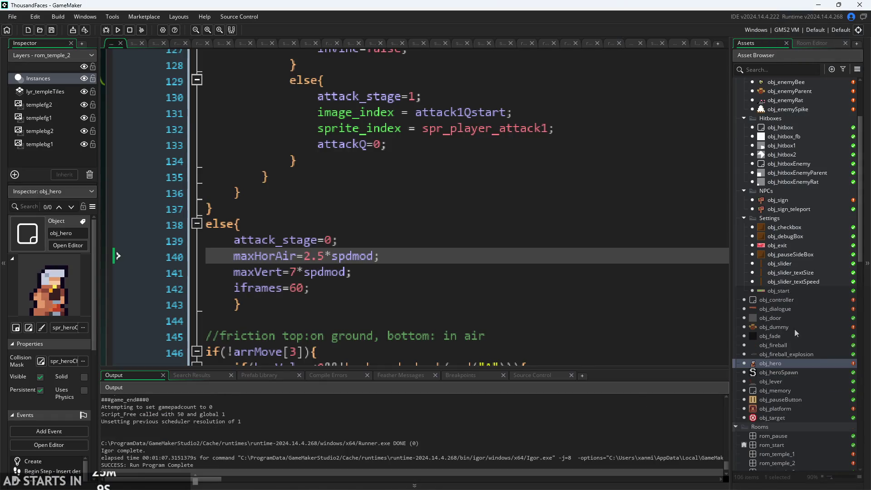
scroll(794, 329, up, 3)
scroll(782, 227, up, 2)
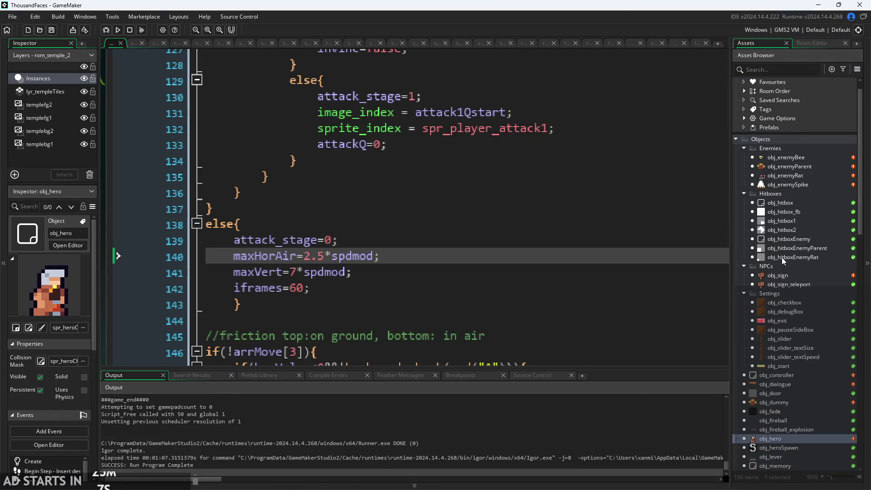
Open obj_enemyBee and review its Alarm 1 attack code.
double_click(780, 157)
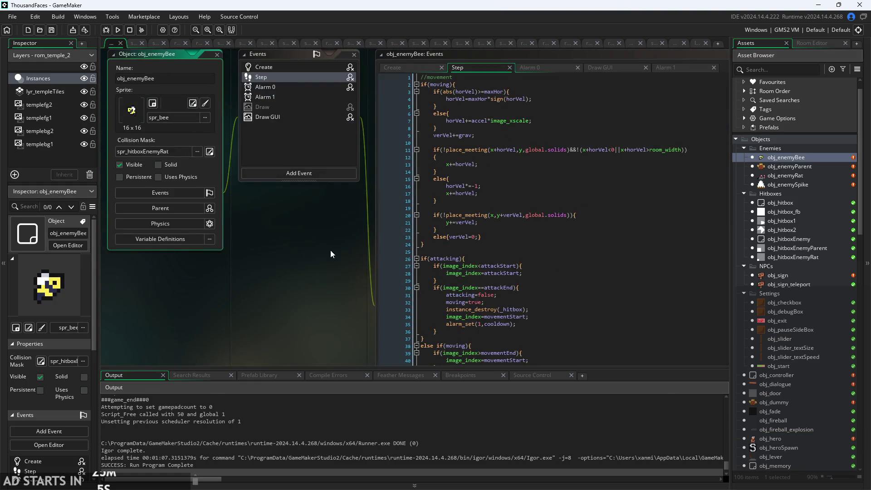
ctrl+scroll(239, 306, up, 3)
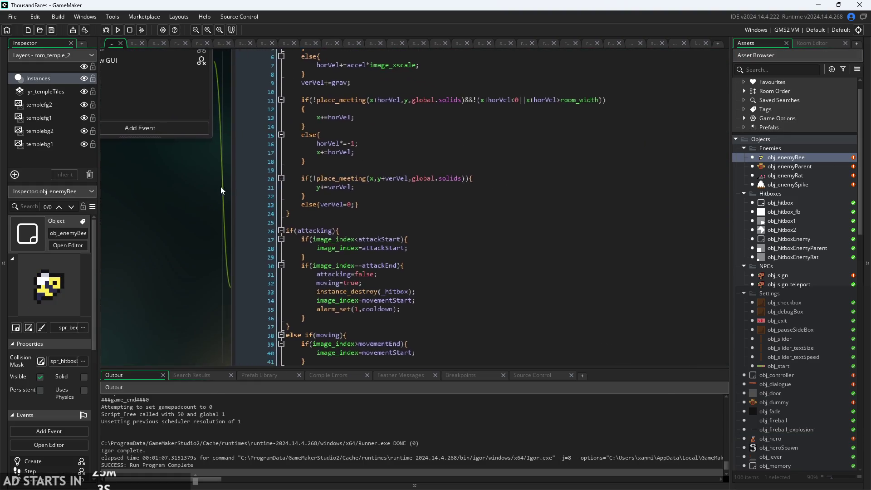
click(538, 104)
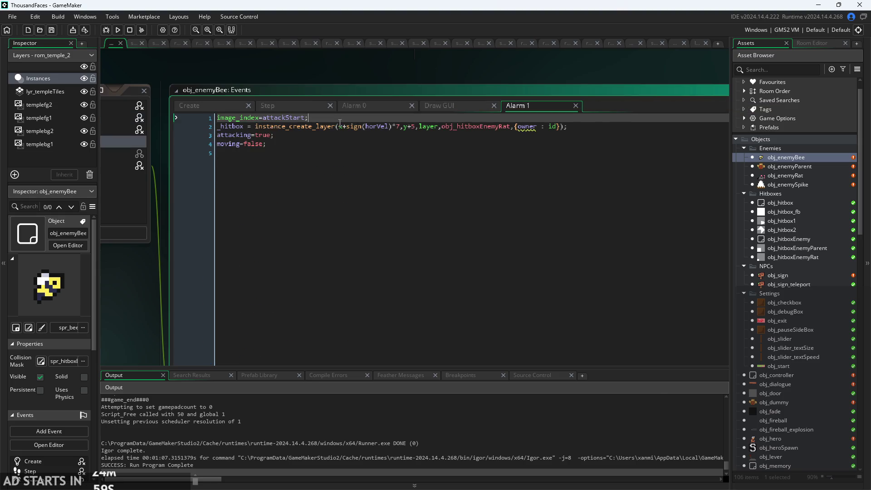
ctrl+scroll(323, 150, up, 2)
ctrl+scroll(485, 140, down, 1)
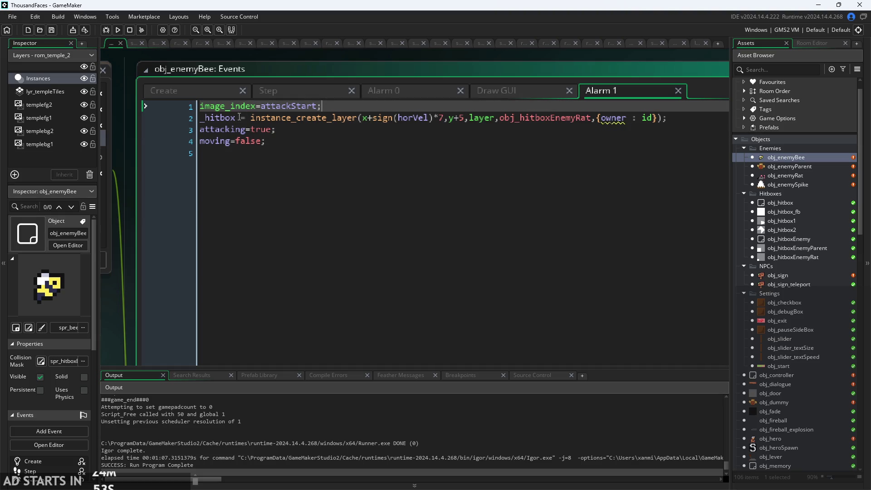
Back in the bee's Step event, read the attackStart reset on lines 28-29.
click(295, 88)
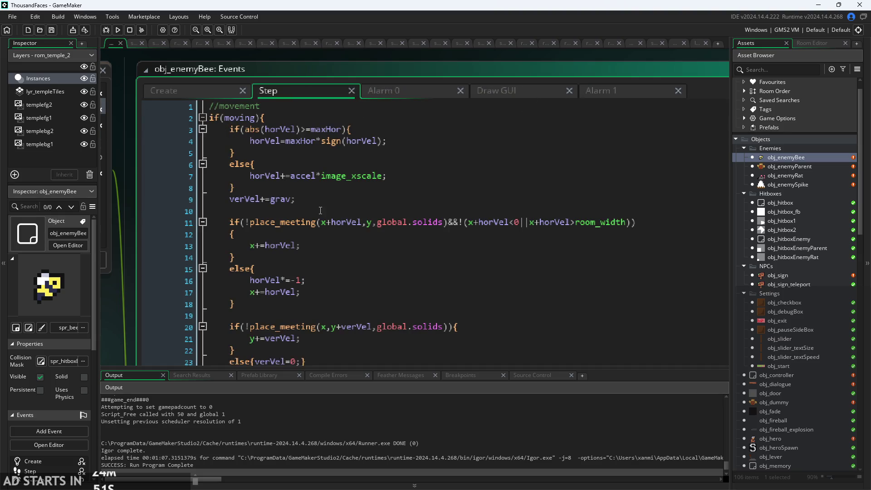
ctrl+scroll(129, 260, down, 2)
scroll(178, 188, down, 5)
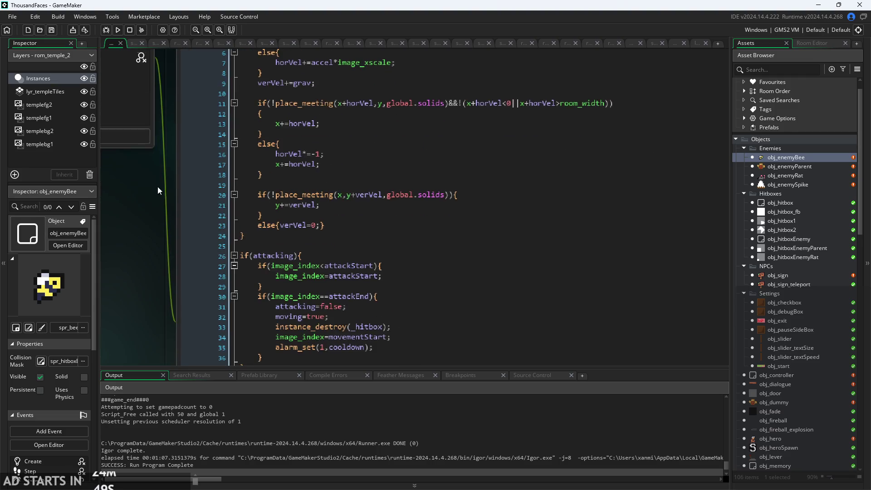
ctrl+scroll(165, 221, up, 2)
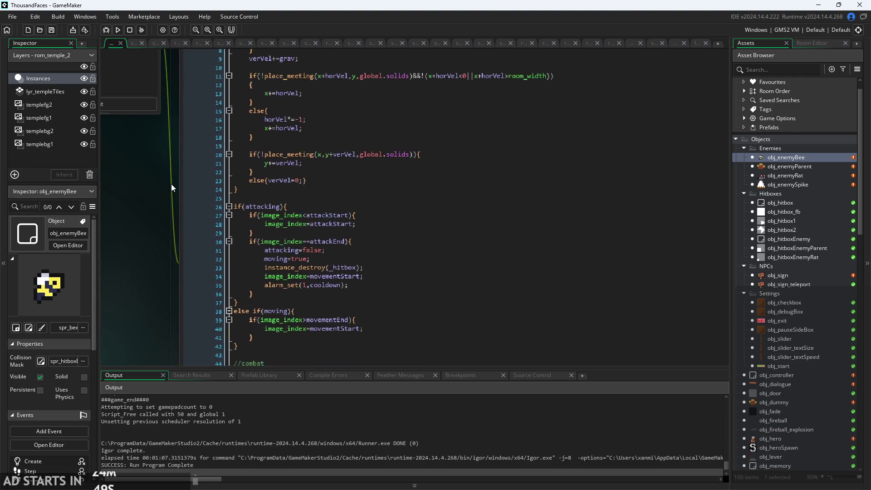
click(391, 219)
click(395, 228)
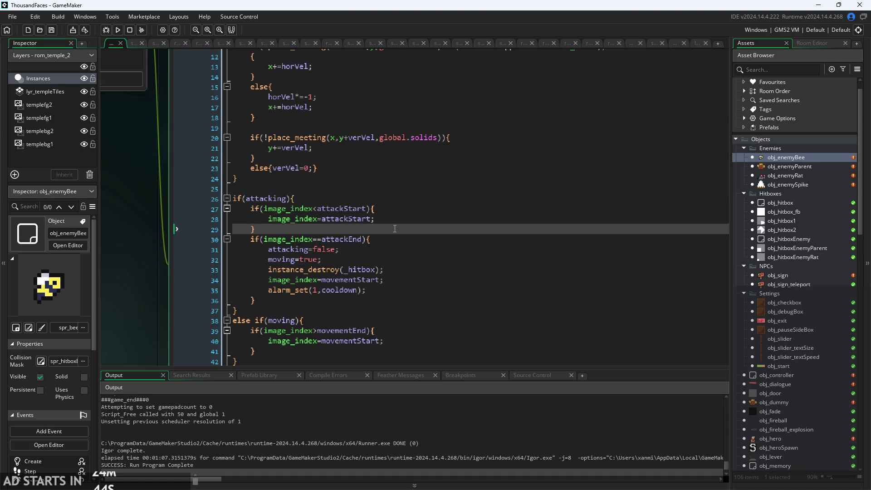
scroll(383, 258, down, 1)
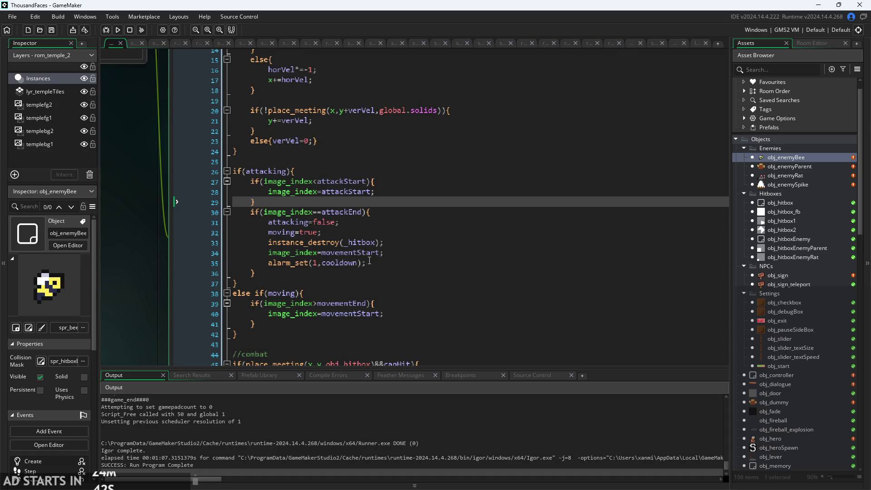
scroll(307, 223, down, 2)
scroll(307, 224, up, 2)
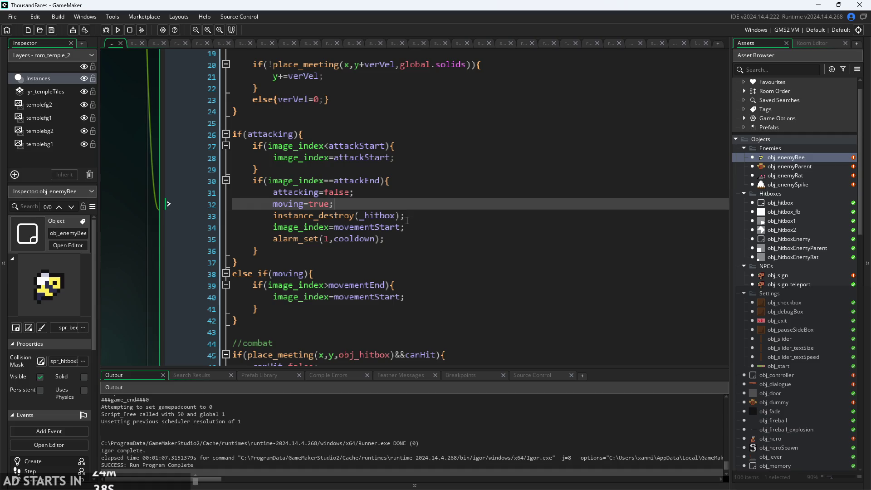
Review the attackEnd handling and the attackStart condition on line 27.
click(419, 192)
click(421, 157)
click(422, 169)
click(422, 158)
click(425, 150)
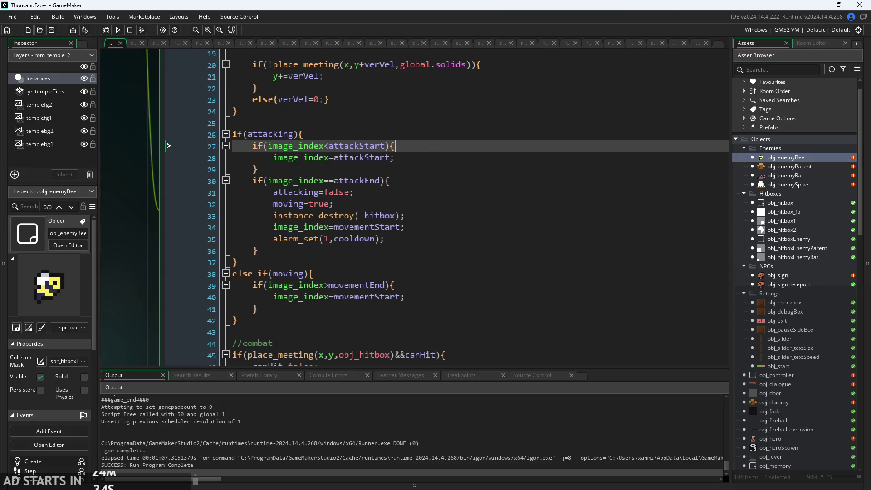
scroll(193, 295, down, 4)
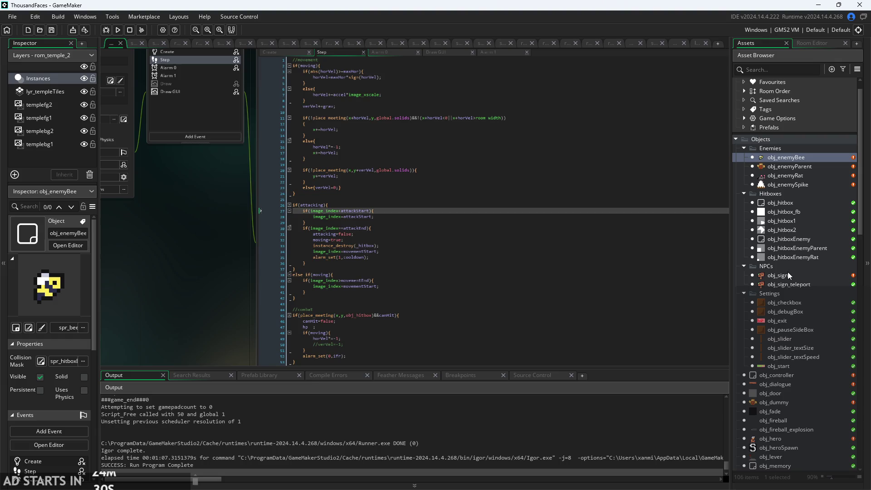
scroll(793, 344, down, 3)
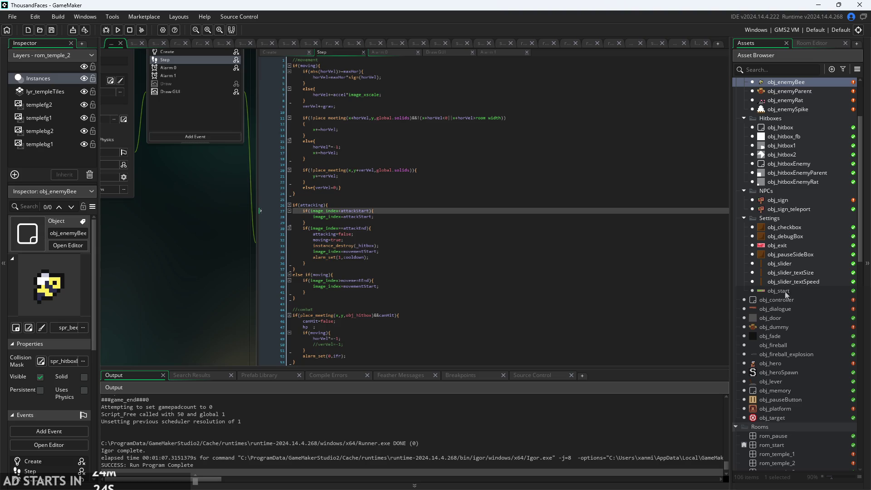
scroll(788, 206, up, 3)
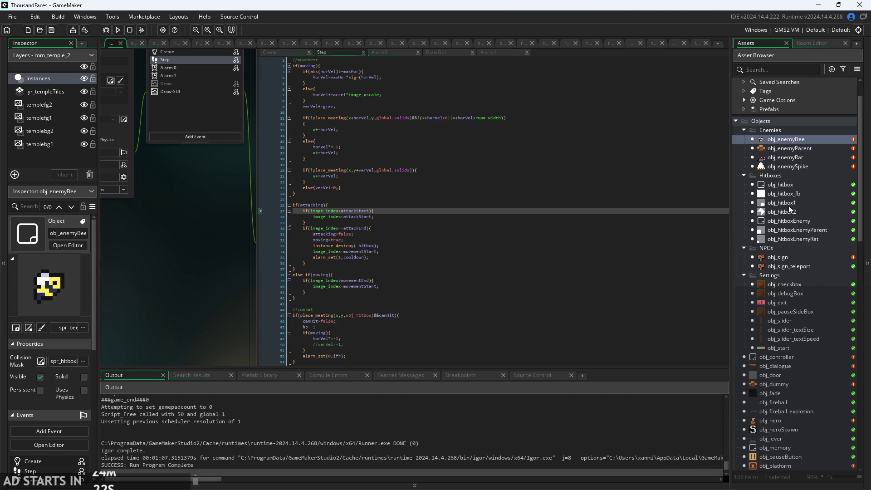
scroll(779, 250, down, 3)
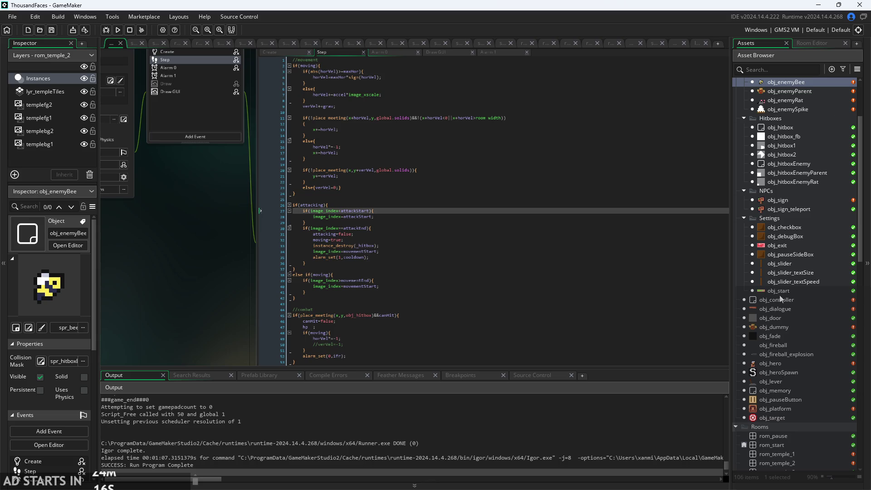
double_click(778, 309)
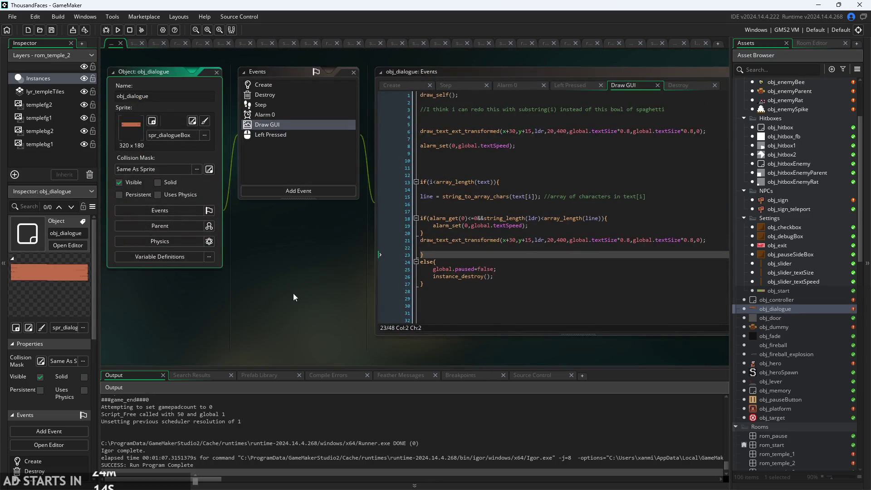
Focus obj_dialogue's Draw GUI code and locate the substring comment on line 3.
click(512, 181)
ctrl+scroll(512, 180, up, 1)
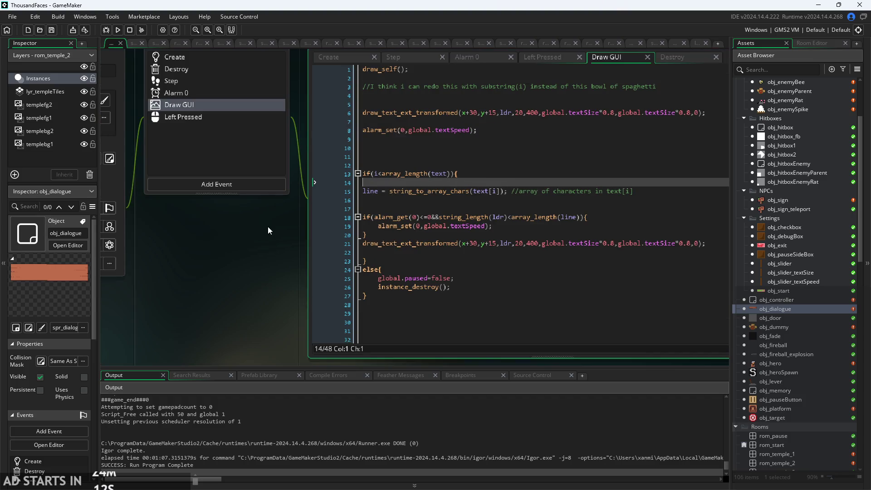
ctrl+scroll(268, 226, down, 2)
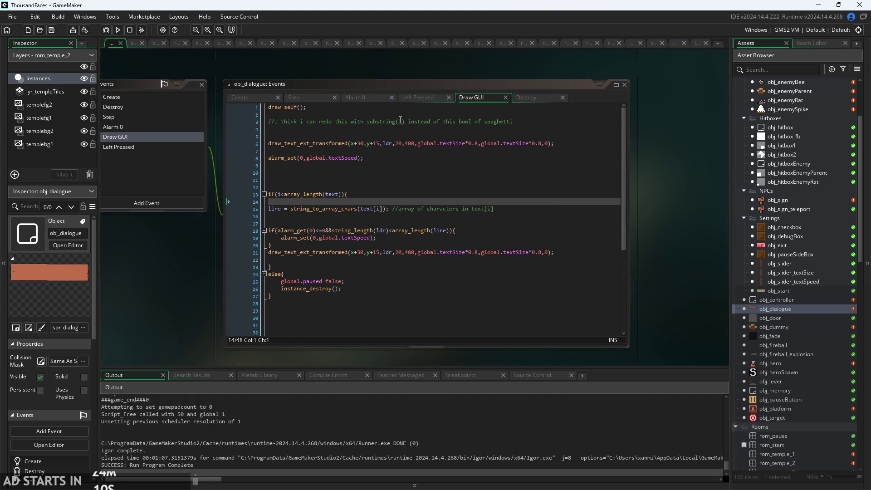
click(400, 121)
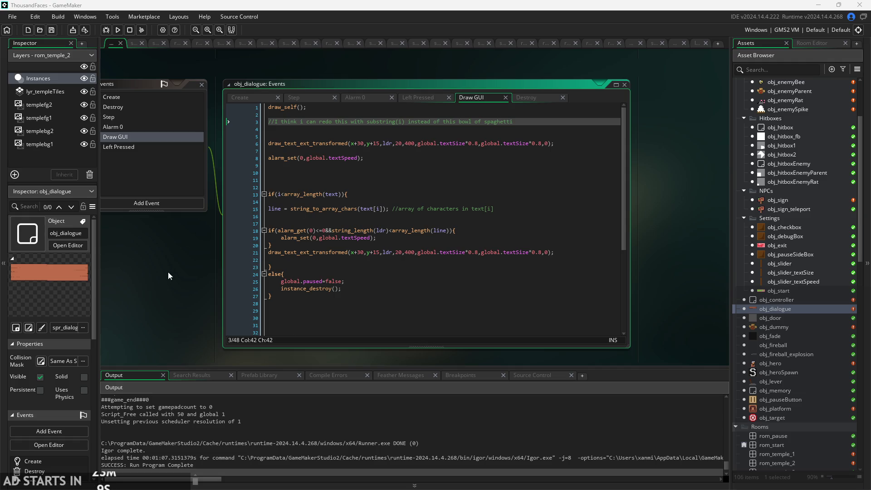
Delete the empty line 4 below the substring comment in the Draw GUI code.
drag(168, 271, 201, 261)
scroll(201, 261, up, 3)
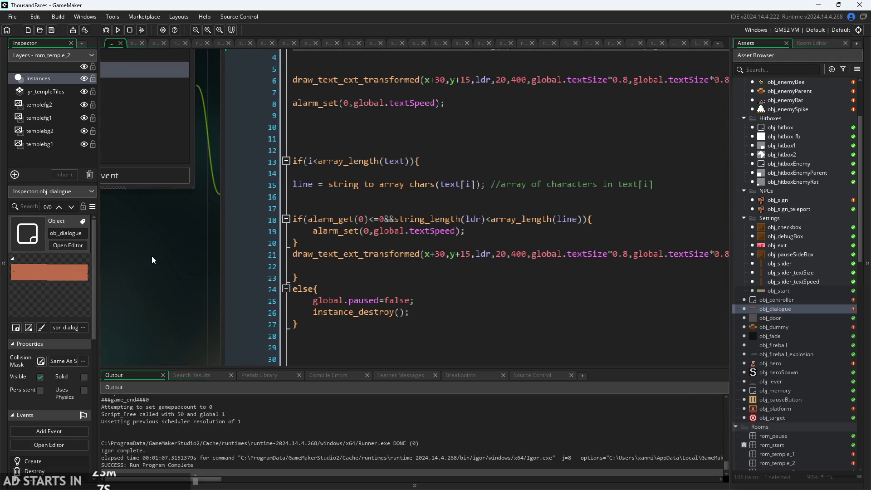
scroll(150, 262, down, 3)
scroll(135, 285, up, 3)
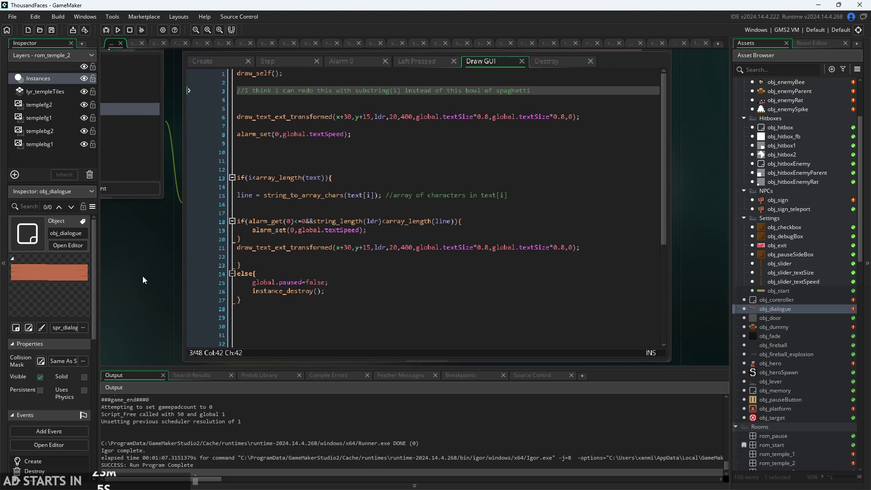
scroll(168, 268, down, 2)
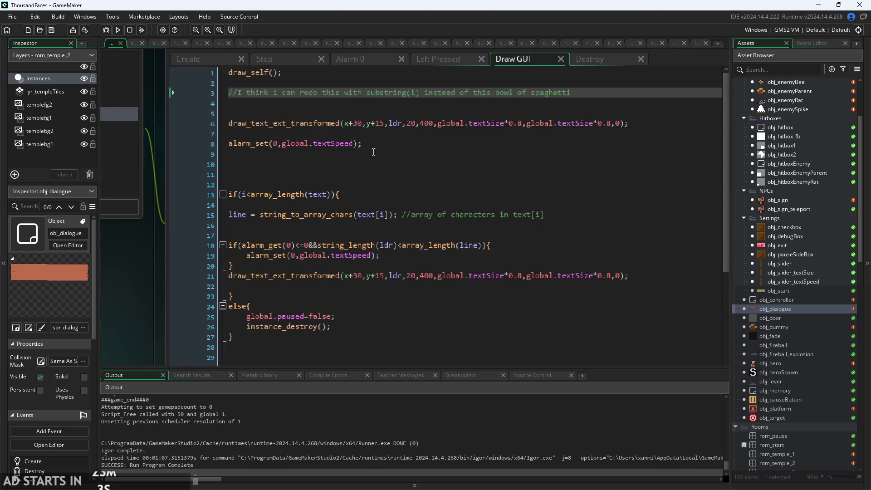
click(400, 126)
key(Down)
key(Down)
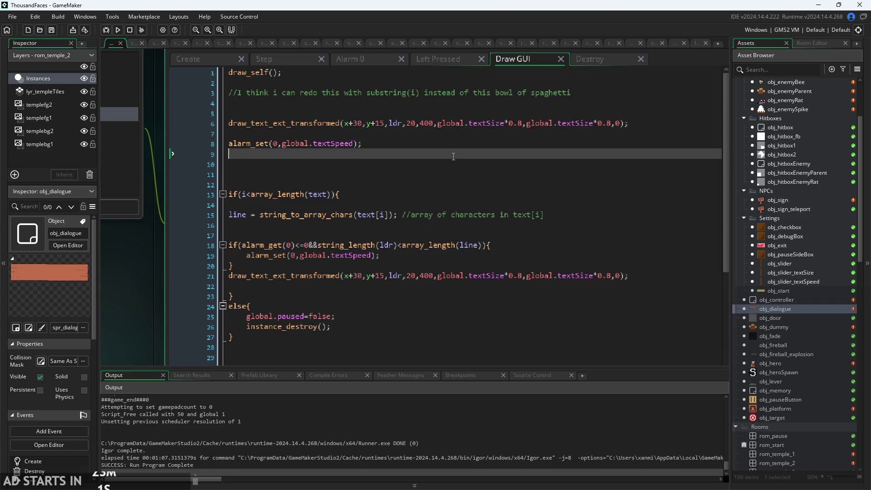
key(Up)
key(Up)
key(Up)
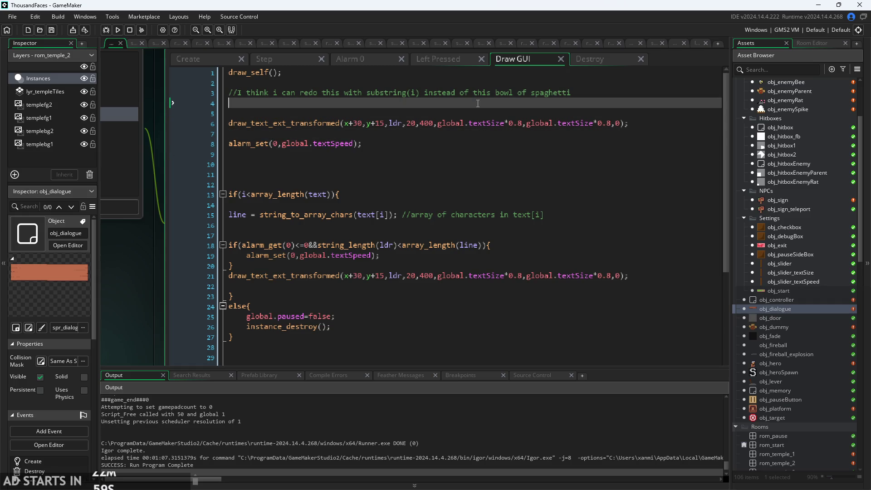
key(BackSpace)
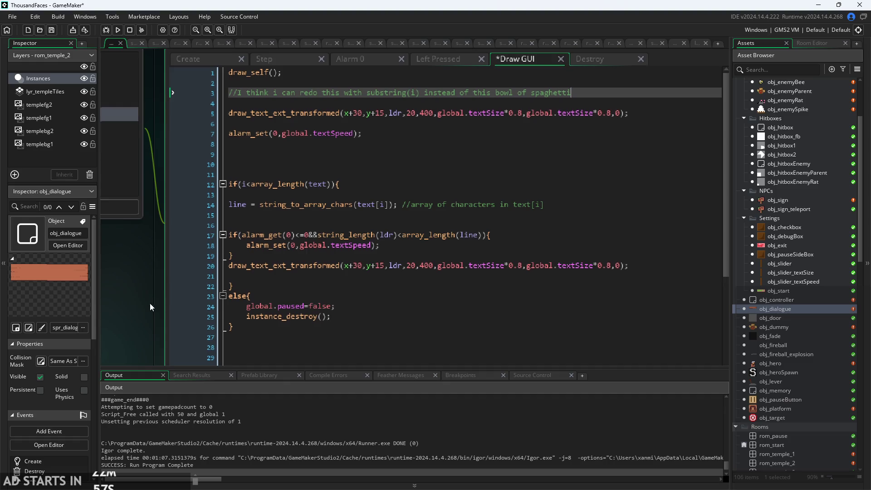
Inspect global.textSize in the draw call and the text[i] access on line 14.
scroll(151, 298, up, 1)
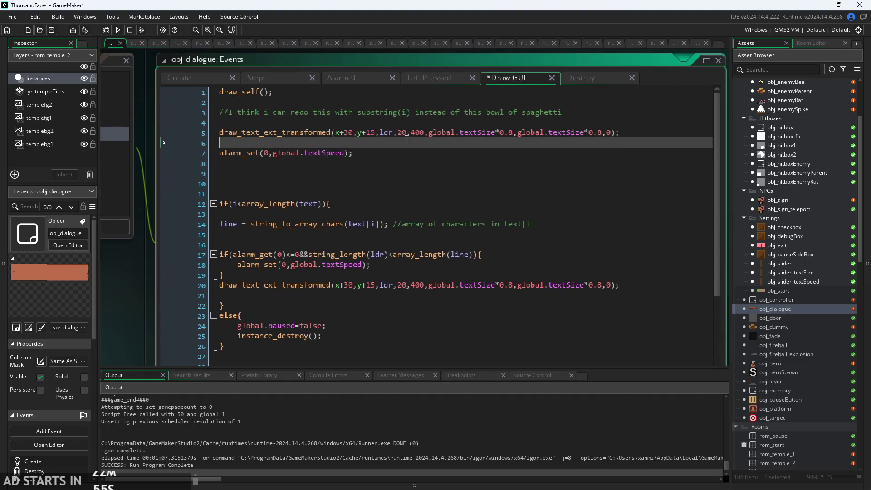
click(408, 123)
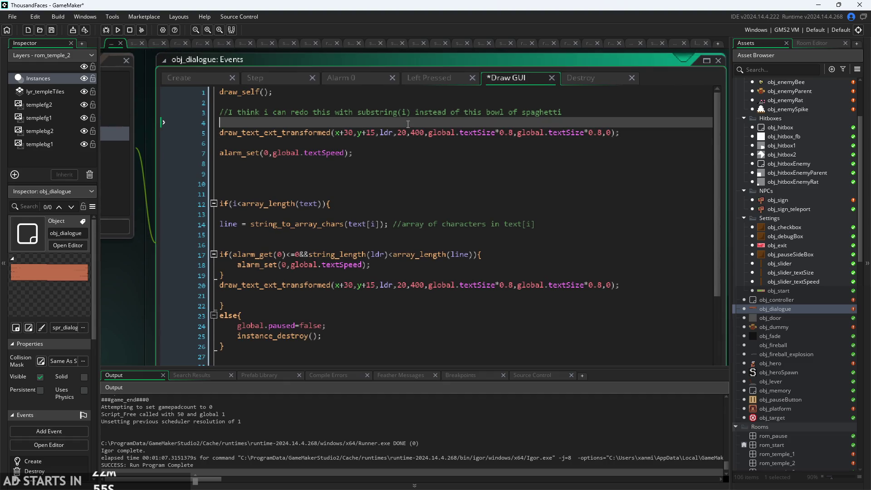
click(460, 132)
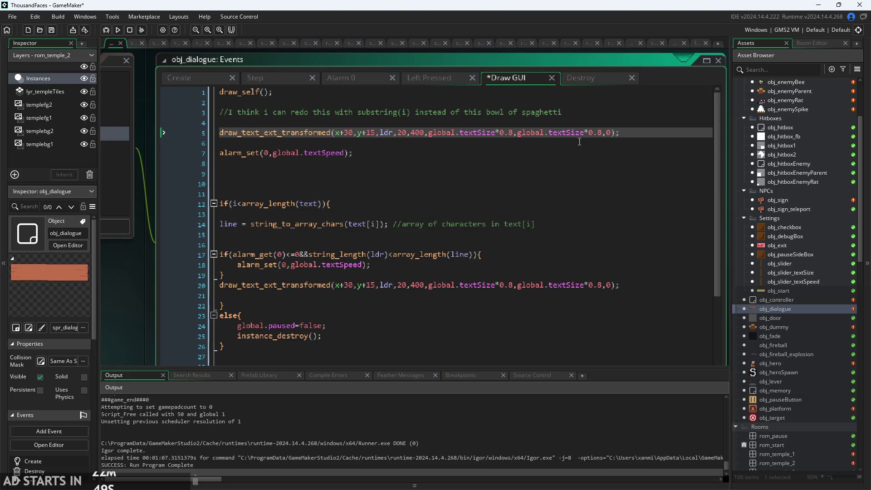
click(381, 224)
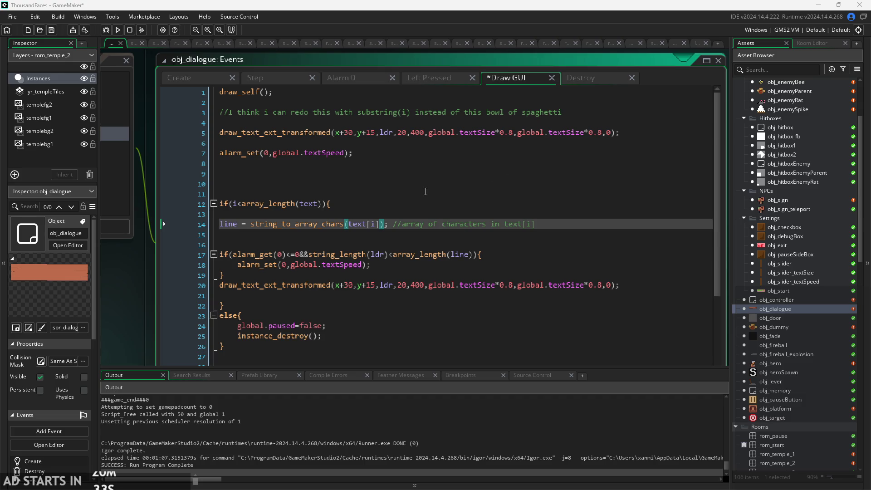
Delete the string_to_array_chars character-array line and its blank lines.
click(342, 194)
scroll(160, 243, up, 3)
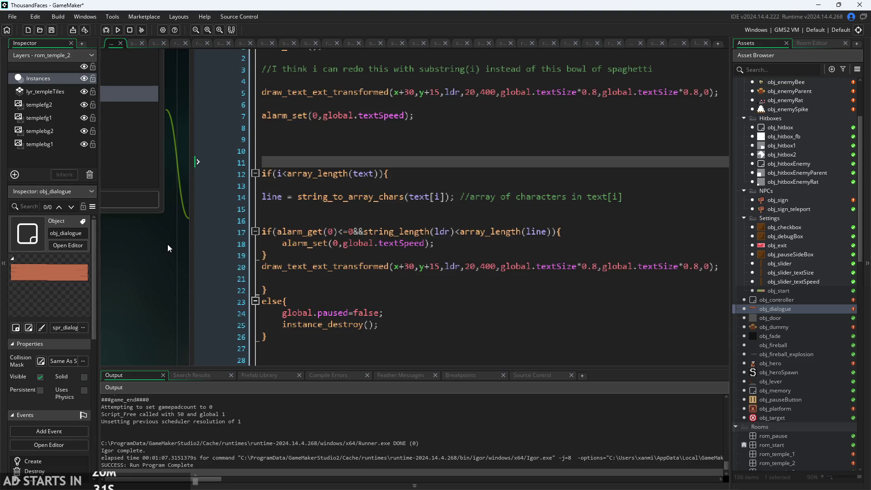
click(601, 194)
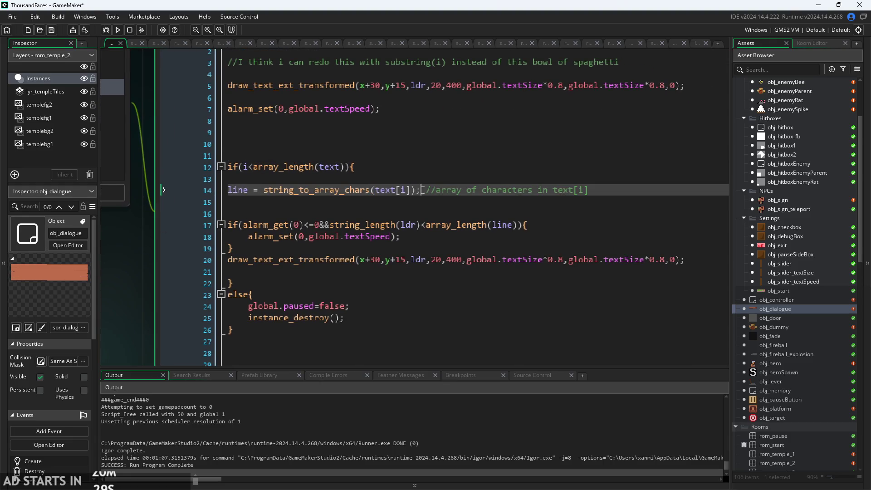
mouse_move(601, 193)
mouse_down()
mouse_move(158, 190)
mouse_move(161, 203)
mouse_move(162, 187)
mouse_up()
key(BackSpace)
key(BackSpace)
key(BackSpace)
Delete the alarm_get if-block and its surrounding blank lines.
click(516, 205)
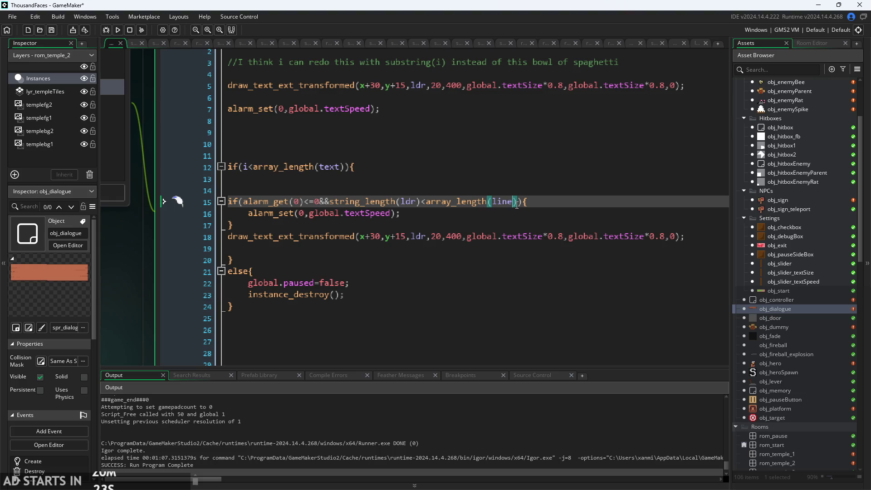
click(530, 224)
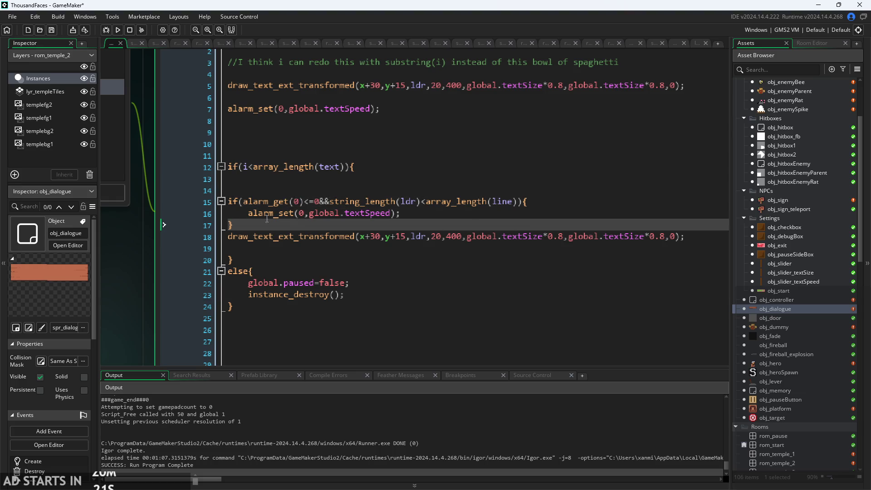
scroll(118, 281, down, 3)
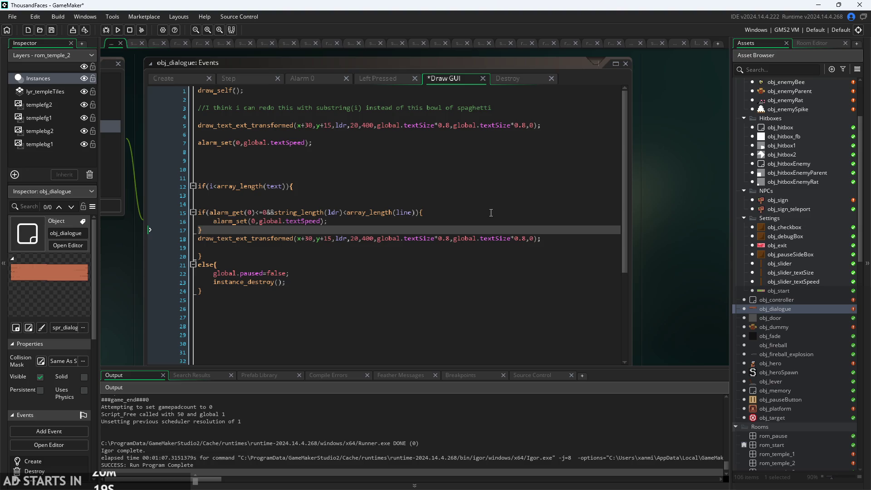
click(477, 219)
click(433, 247)
drag(209, 230, 143, 212)
key(ctrl+c)
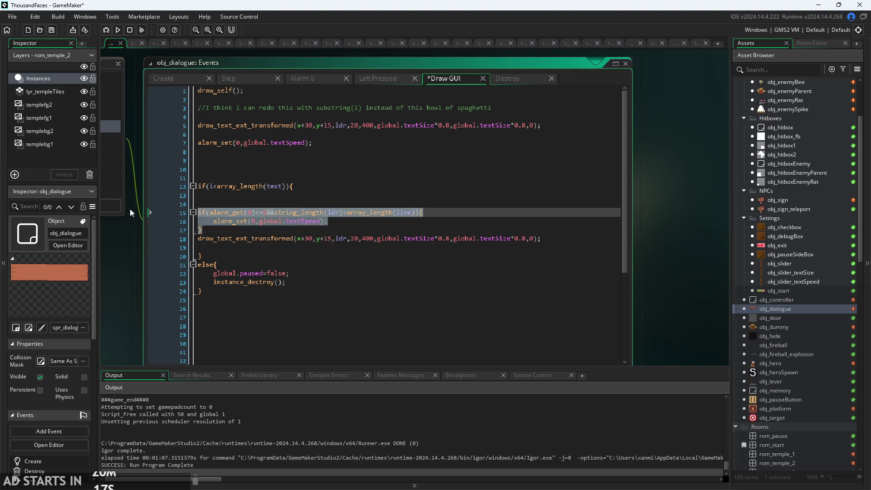
key(BackSpace)
key(BackSpace)
key(BackSpace)
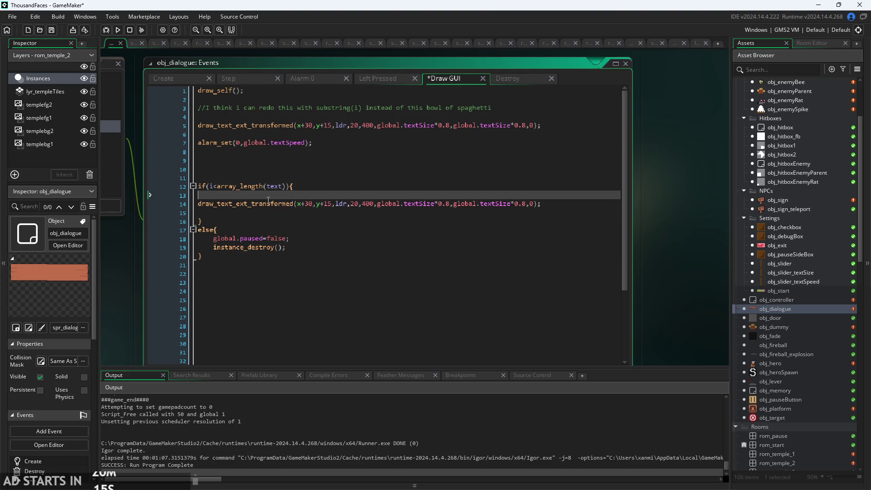
Paste the alarm_get if-block back, then delete it again.
drag(299, 191, 56, 183)
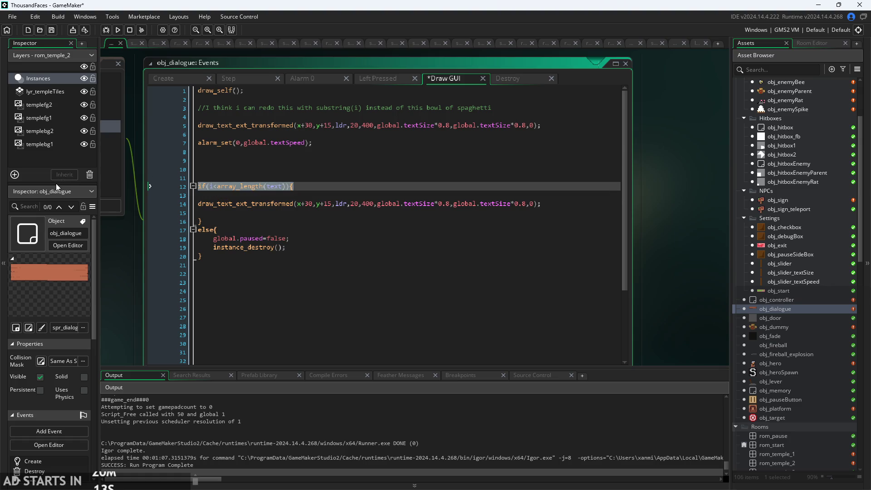
click(320, 187)
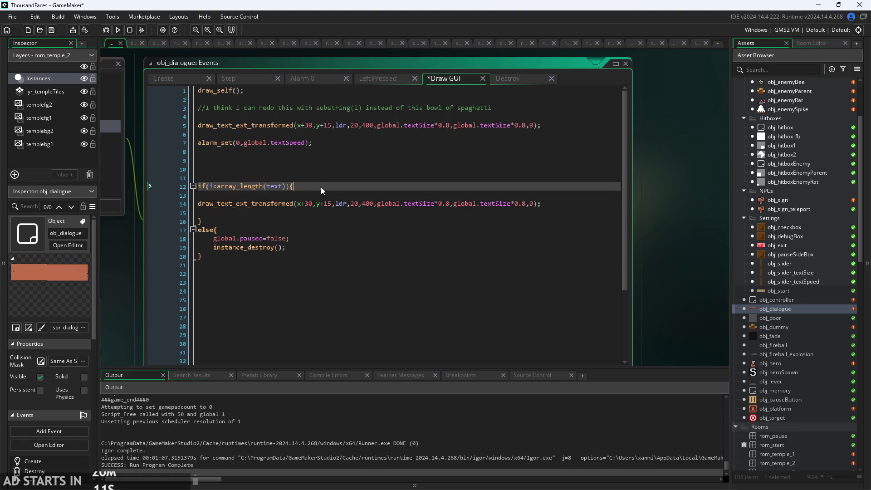
key(Down)
key(Down)
key(ctrl+v)
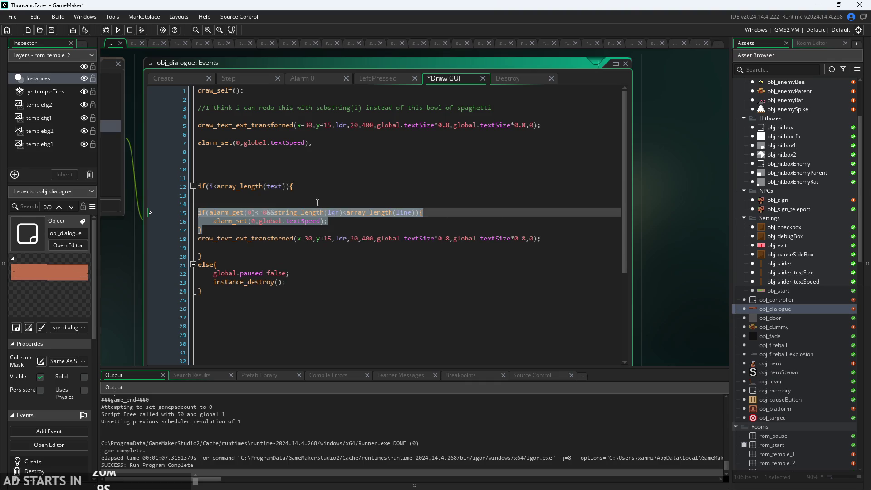
click(271, 239)
drag(202, 230, 72, 211)
key(Delete)
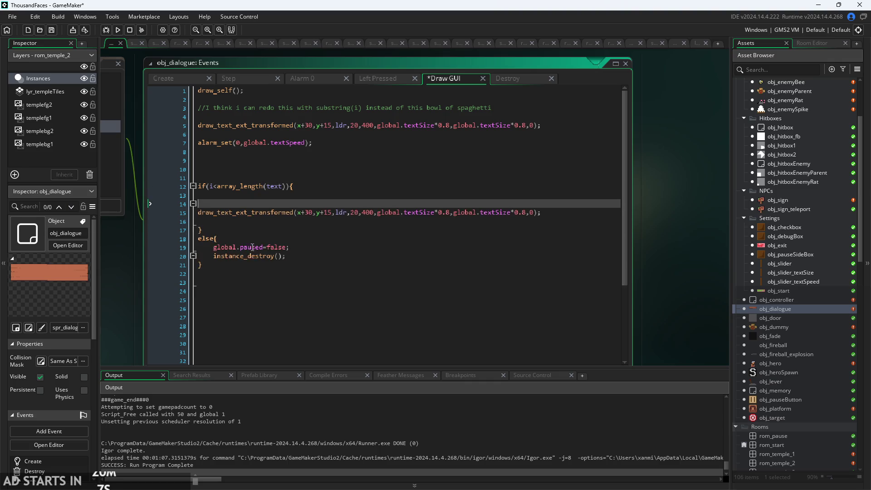
Check the else branch down to the instance_destroy line.
click(227, 213)
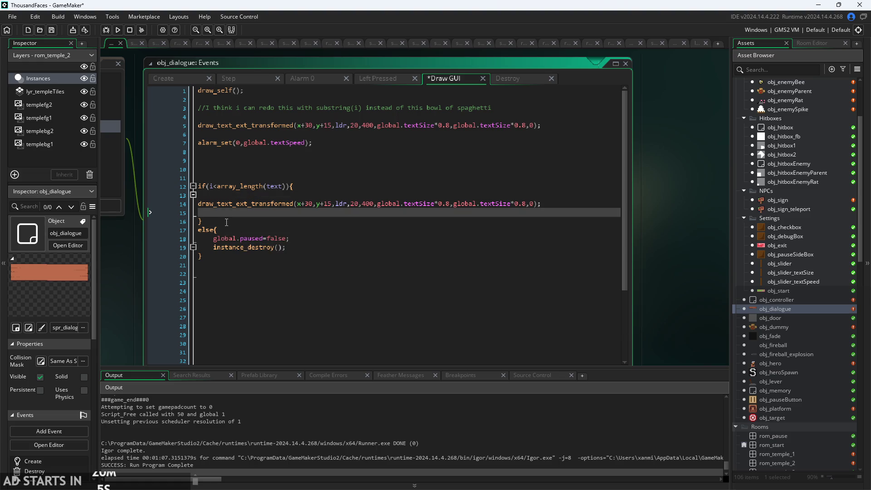
scroll(232, 221, up, 3)
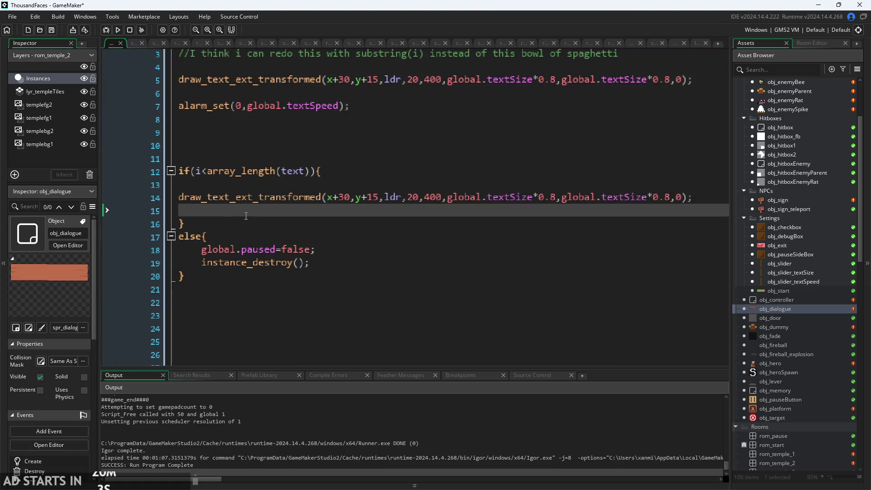
click(331, 249)
scroll(331, 250, down, 2)
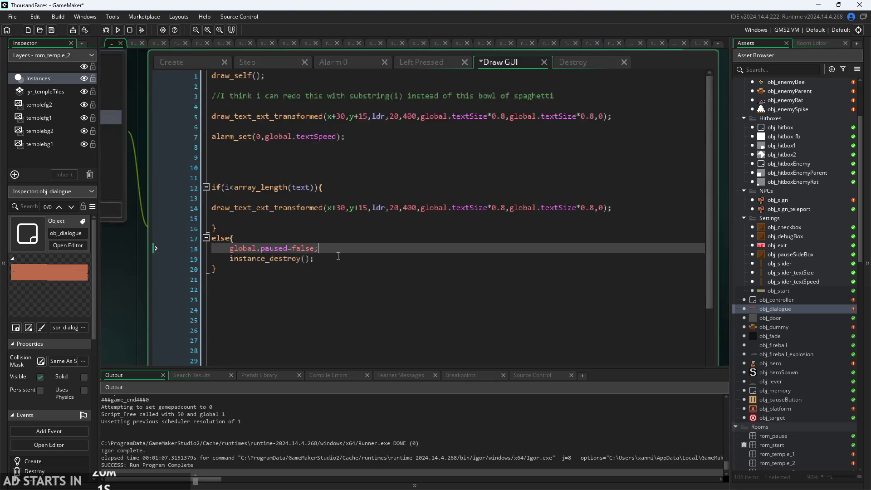
key(Down)
scroll(119, 281, up, 2)
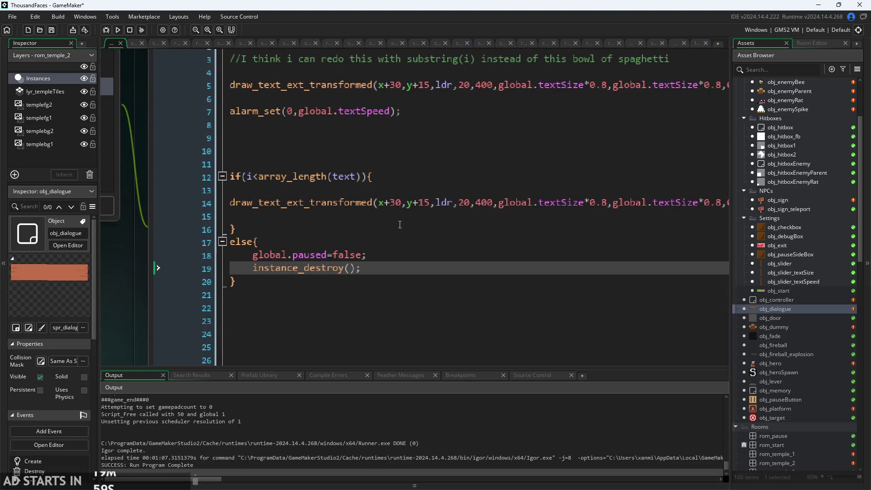
Review the remaining if/else lines and select the first draw_text_ext_transformed line.
click(407, 190)
click(368, 242)
scroll(368, 248, down, 2)
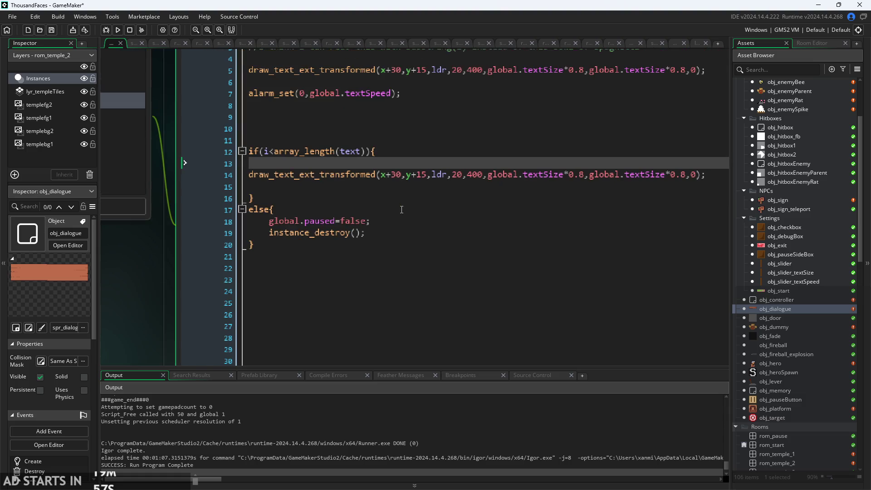
scroll(368, 248, down, 2)
click(492, 265)
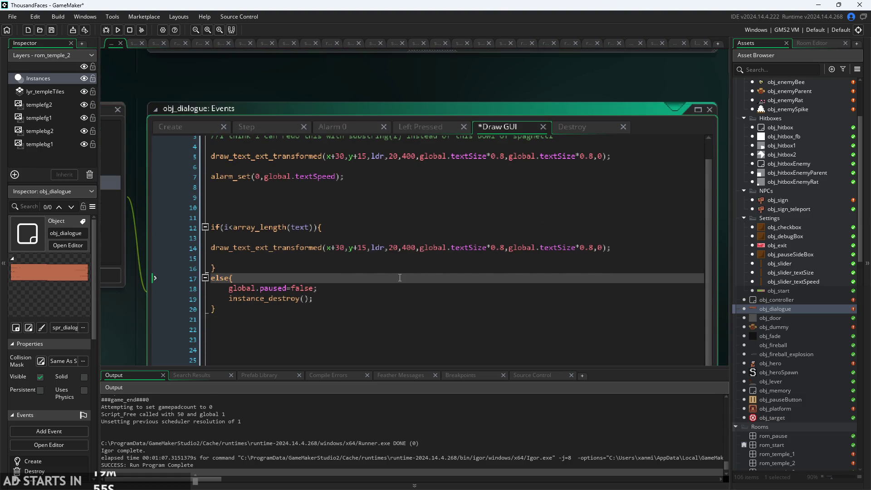
scroll(492, 265, up, 1)
drag(142, 294, 158, 231)
mouse_move(658, 121)
mouse_down()
mouse_move(156, 108)
mouse_move(136, 118)
mouse_move(144, 126)
mouse_up()
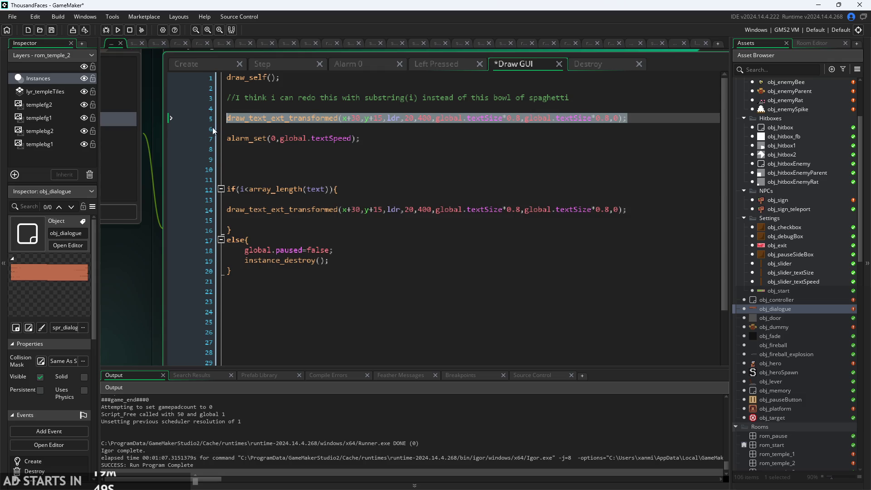
Delete the first draw_text_ext_transformed call and the spare blank lines around alarm_set.
key(BackSpace)
key(BackSpace)
key(BackSpace)
drag(307, 160, 248, 124)
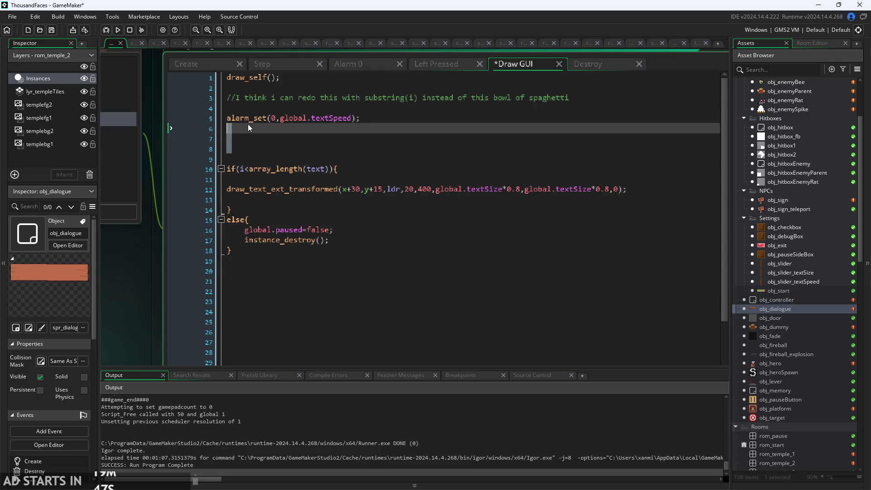
key(BackSpace)
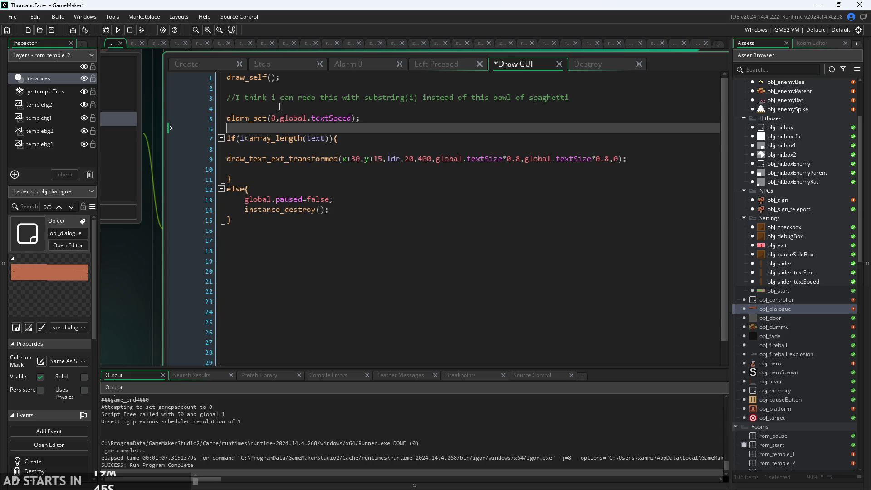
click(277, 107)
key(BackSpace)
click(388, 117)
Replace substring(i in the comment with string_copy().
drag(414, 99, 371, 104)
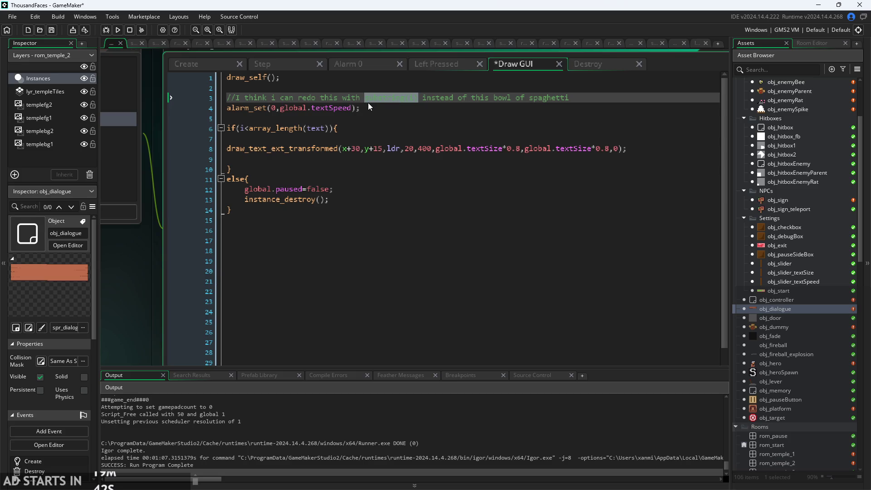
text(string)
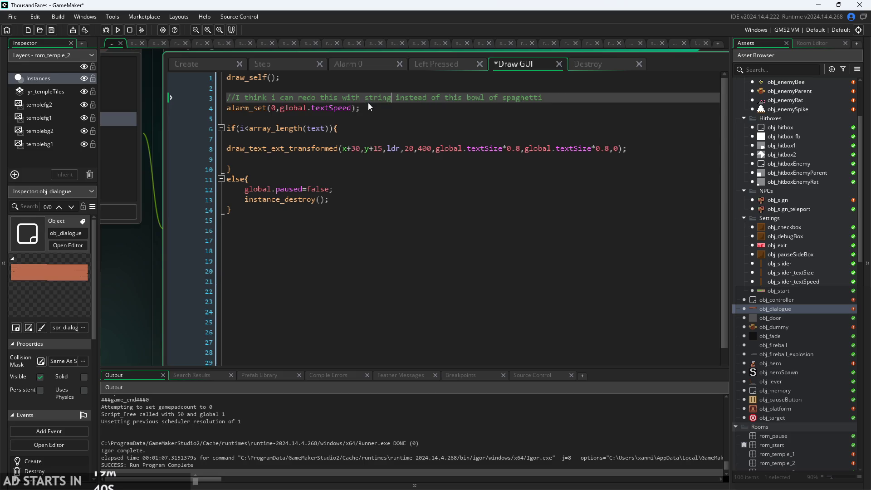
text(_copy())
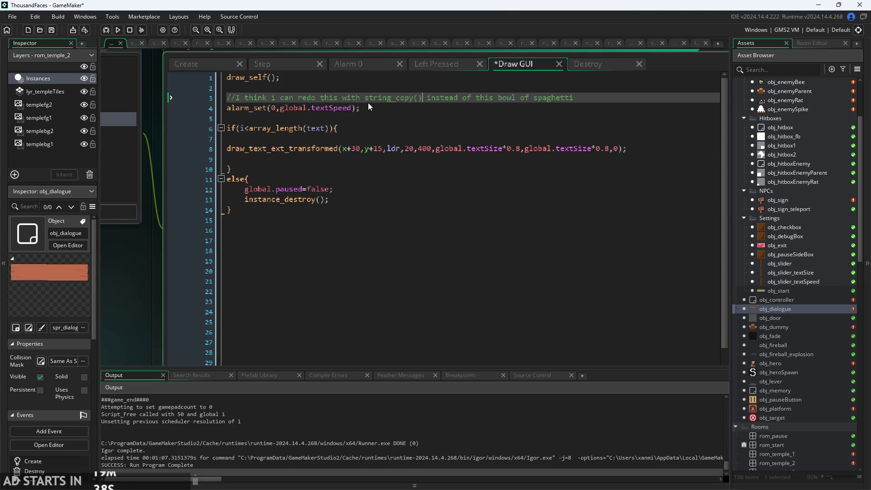
click(377, 139)
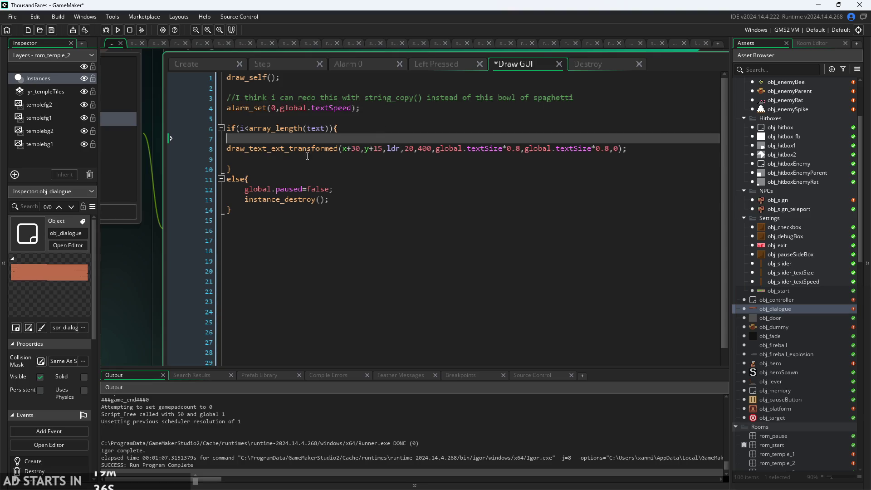
drag(153, 304, 186, 347)
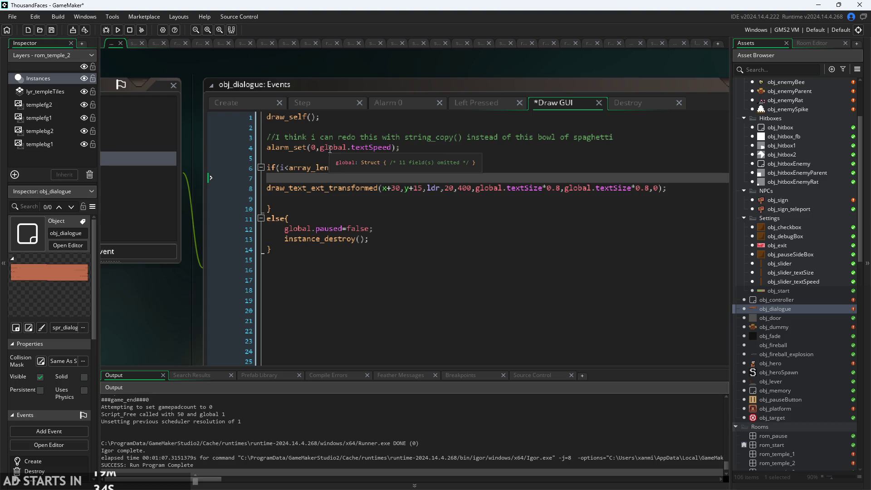
click(271, 104)
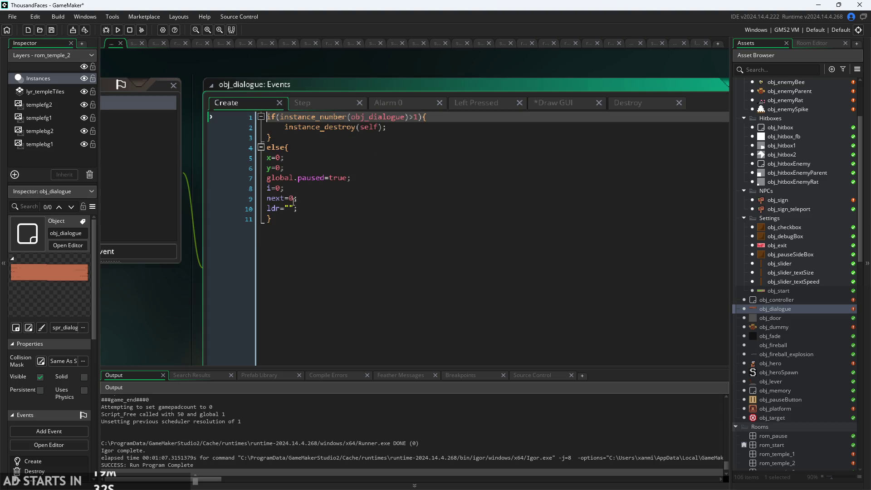
click(350, 102)
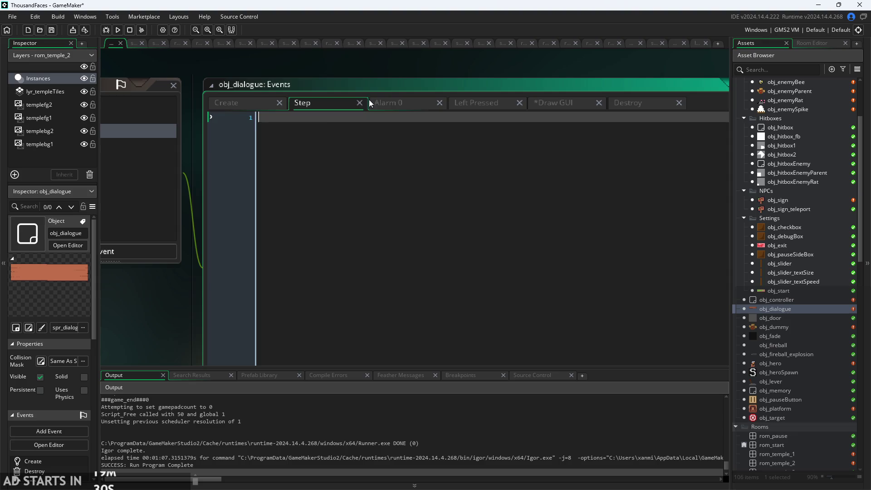
click(399, 102)
click(486, 102)
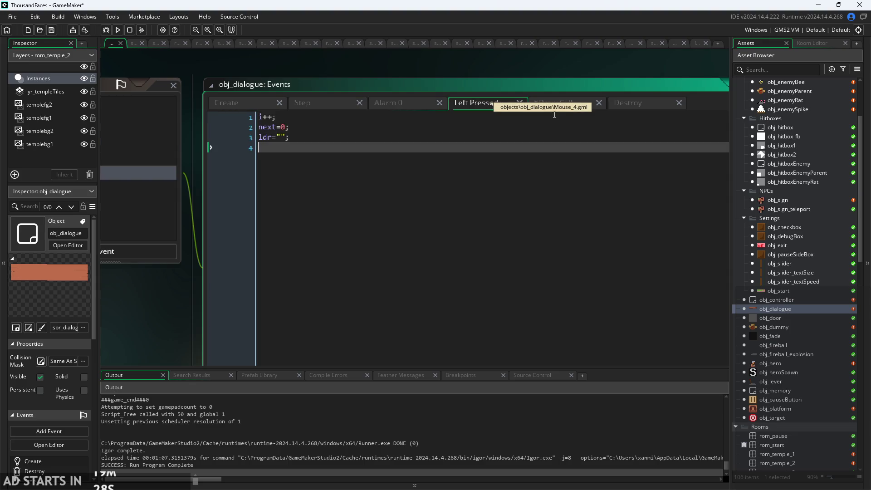
click(554, 105)
drag(187, 314, 407, 260)
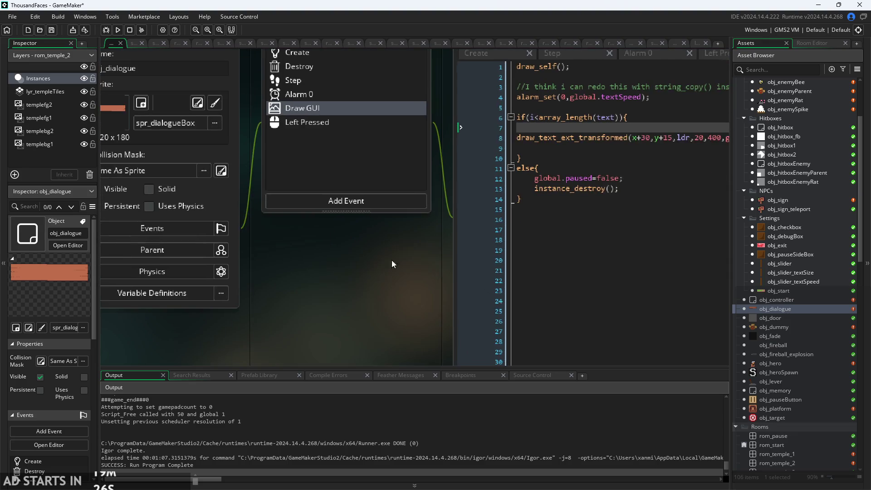
click(211, 294)
click(197, 259)
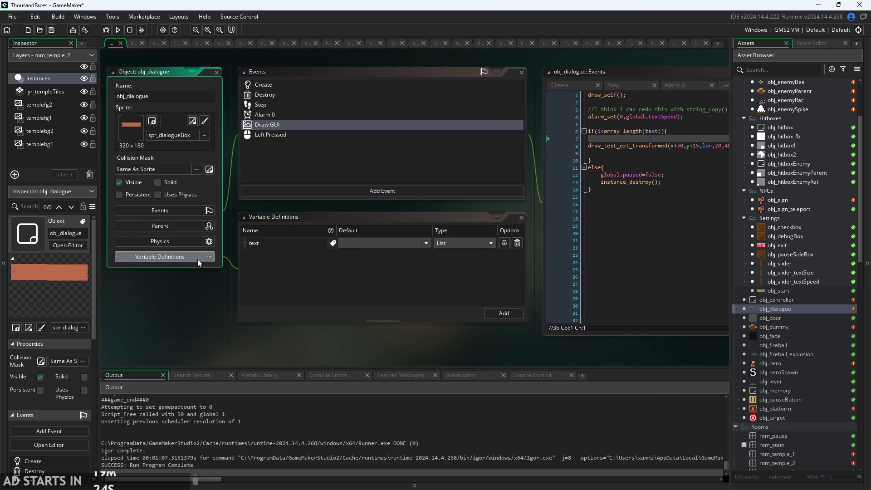
click(522, 217)
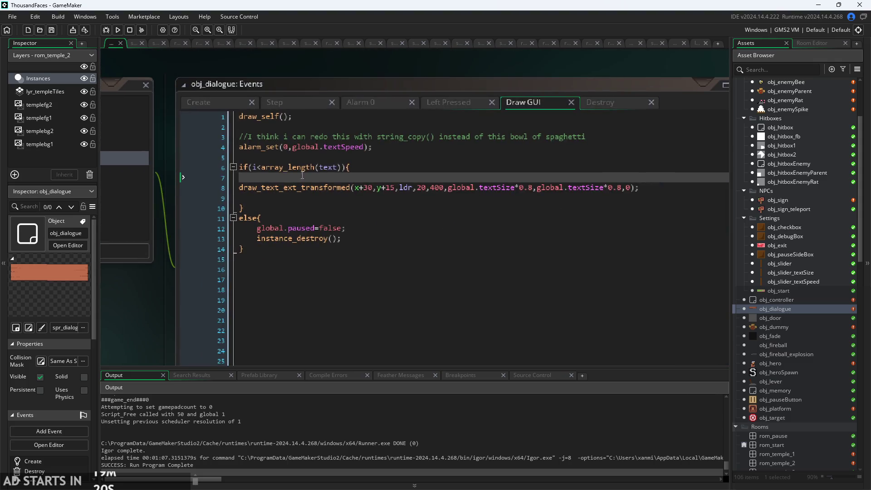
Insert the line ldr = text[i]; just above the draw_text_ext_transformed call.
click(307, 184)
mouse_move(349, 195)
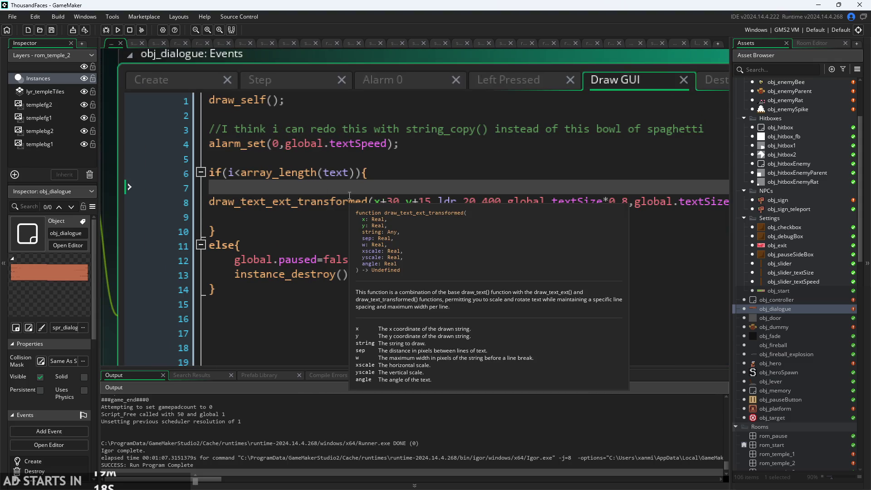
text(t)
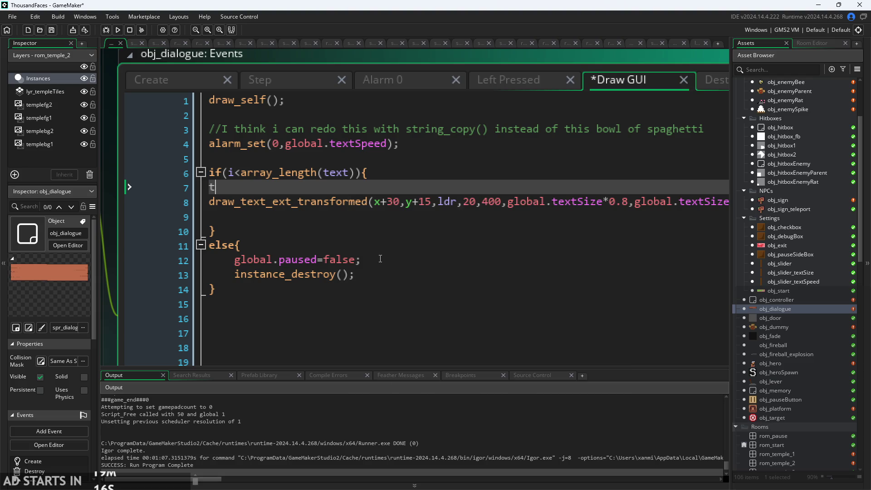
text(ext[i])
text(;)
click(209, 201)
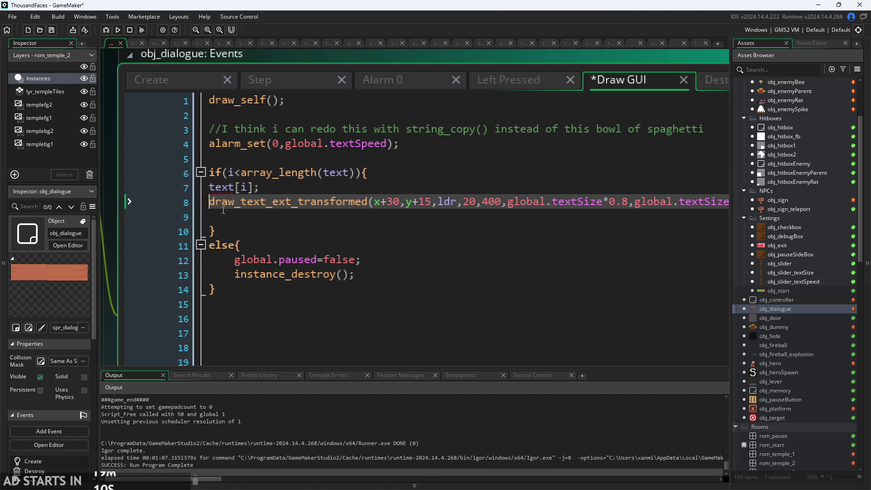
key(Return)
click(209, 187)
key(Return)
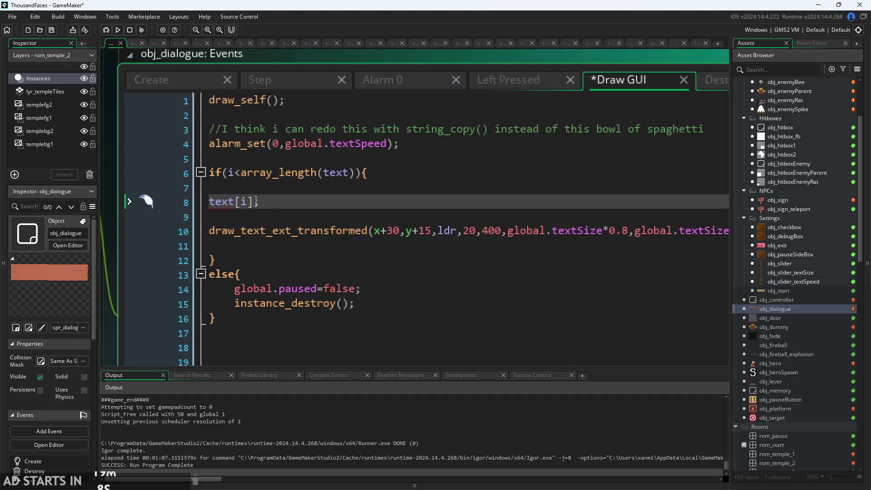
key(End)
key(BackSpace)
mouse_move(250, 227)
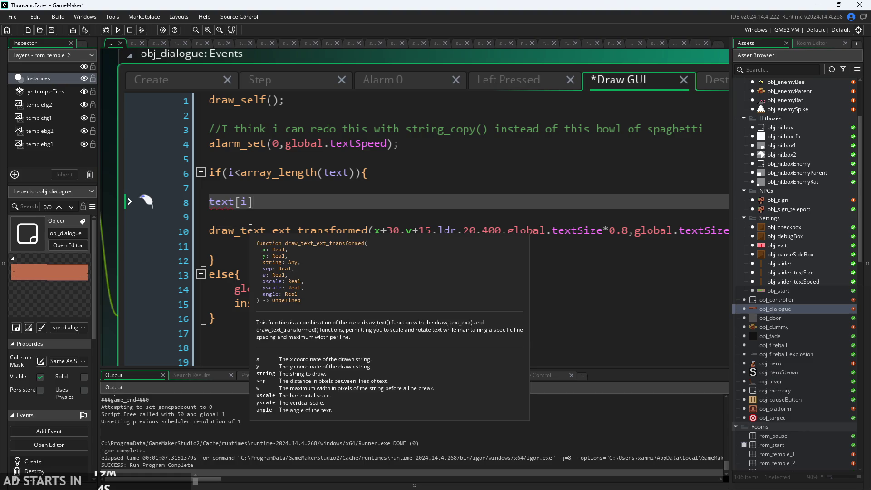
key(Home)
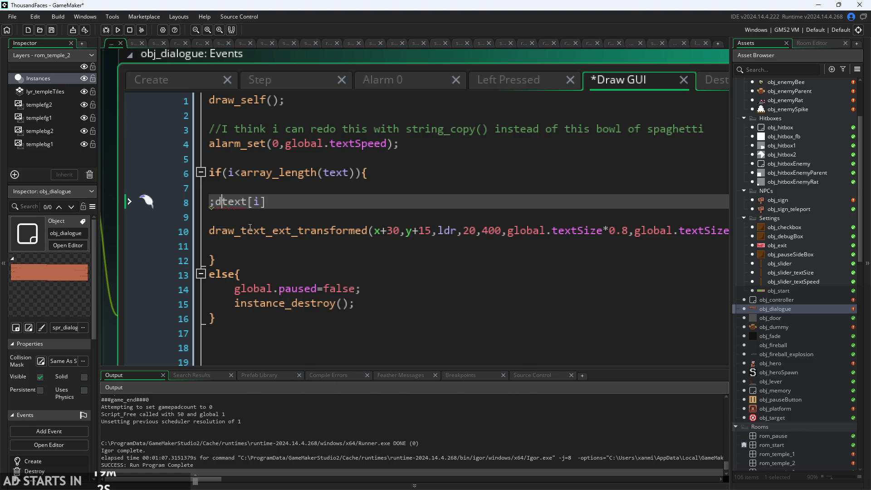
text(ldr = text[i])
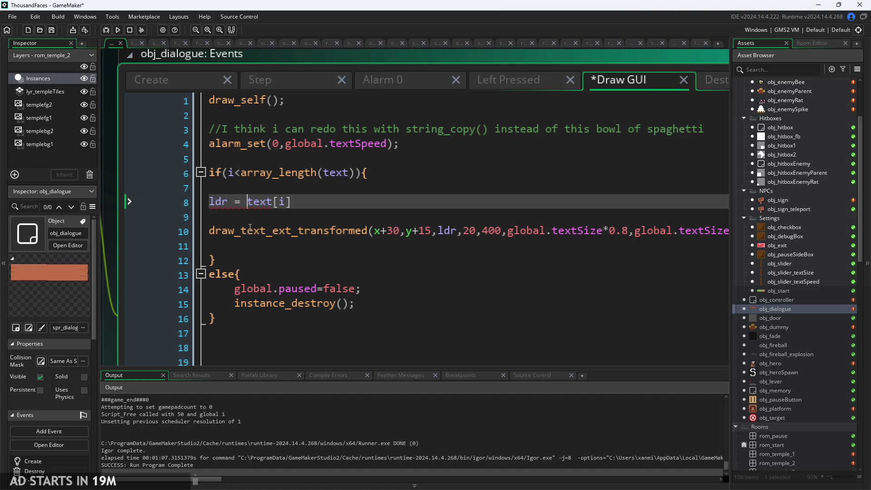
text(;)
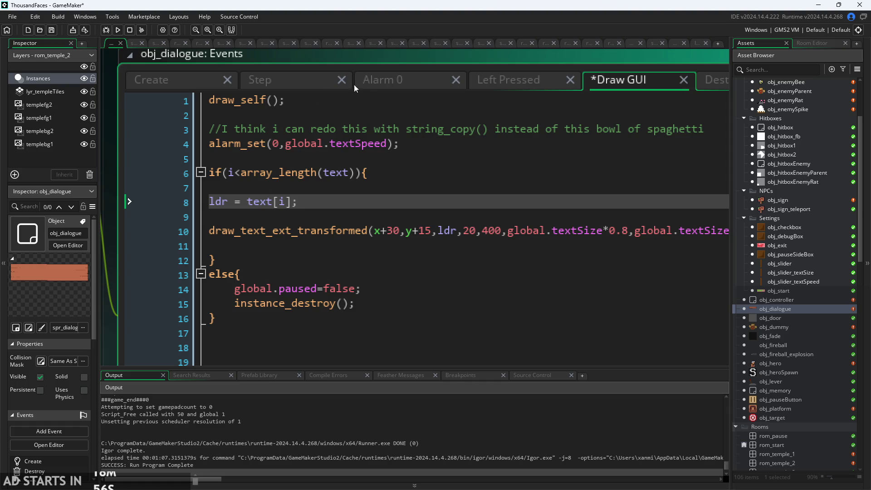
click(363, 81)
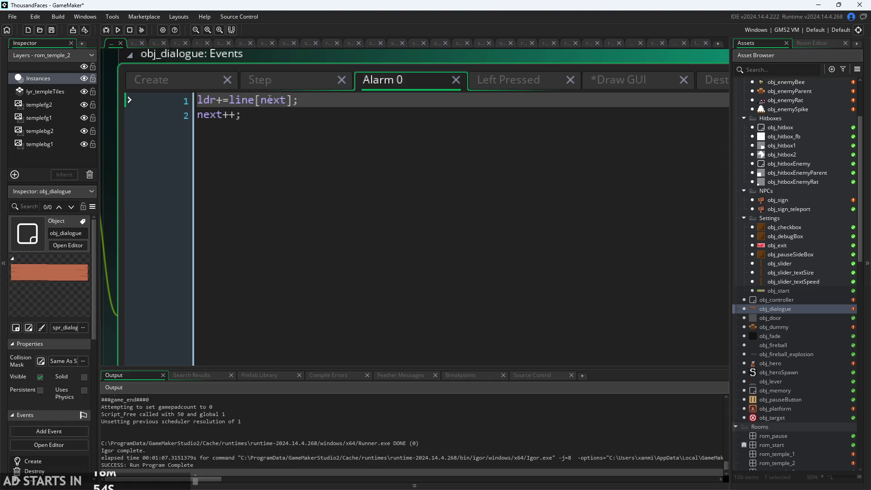
Delete the ldr+=line[next]; line so Alarm 0 starts with next++.
ctrl+scroll(252, 100, down, 1)
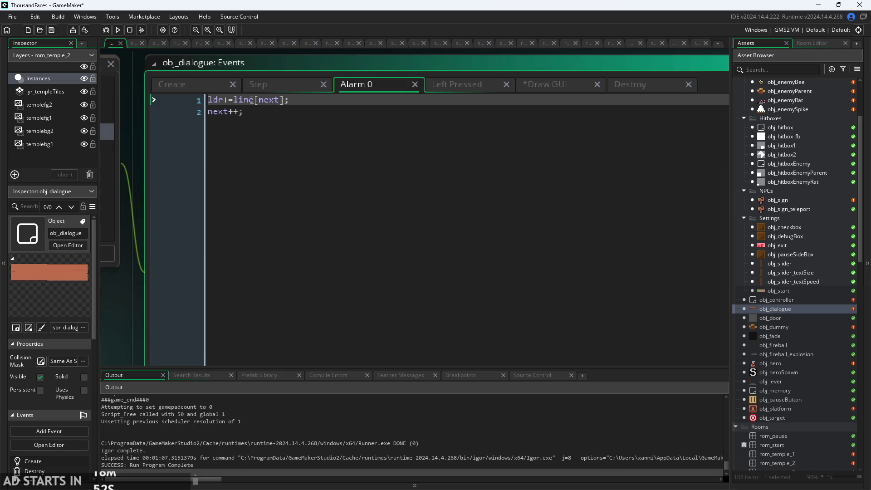
ctrl+scroll(265, 105, up, 1)
triple_click(202, 101)
key(BackSpace)
key(Delete)
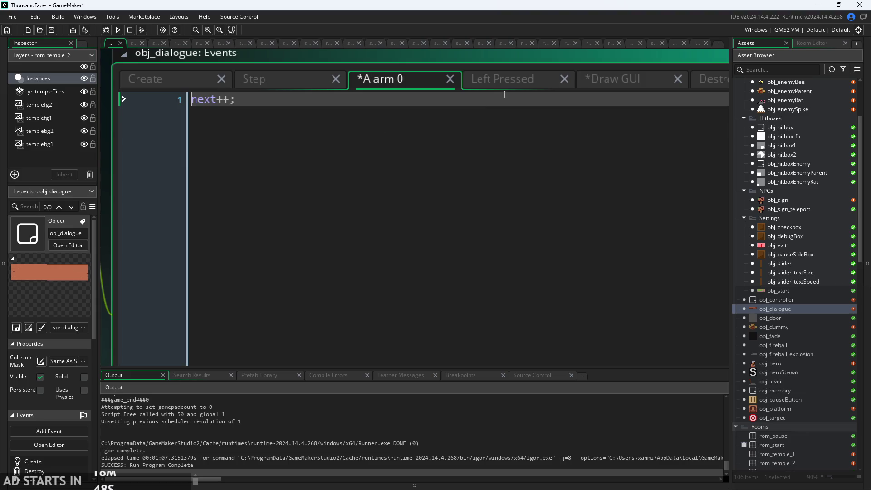
Review the Left Pressed code resetting next to 0, comparing it with Alarm 0 and Step.
click(507, 86)
key(Down)
key(Down)
key(Down)
key(Up)
key(Up)
key(Up)
click(354, 115)
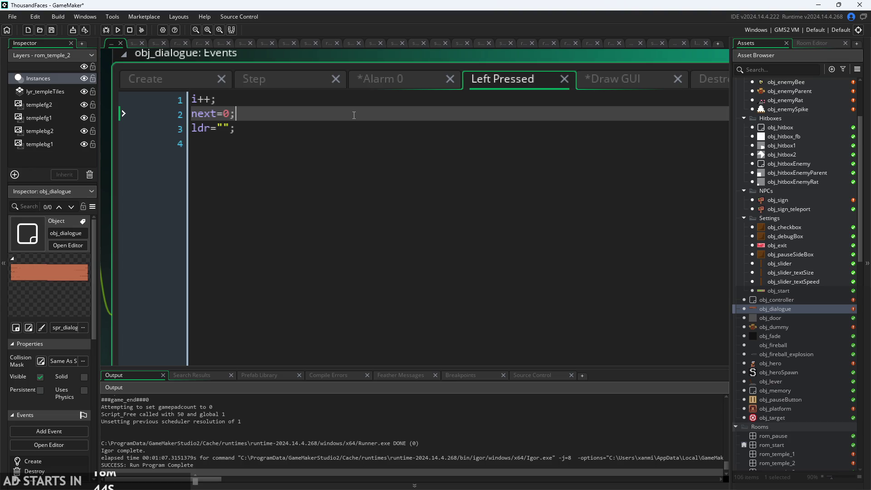
click(382, 84)
click(504, 79)
click(277, 89)
click(505, 81)
click(329, 125)
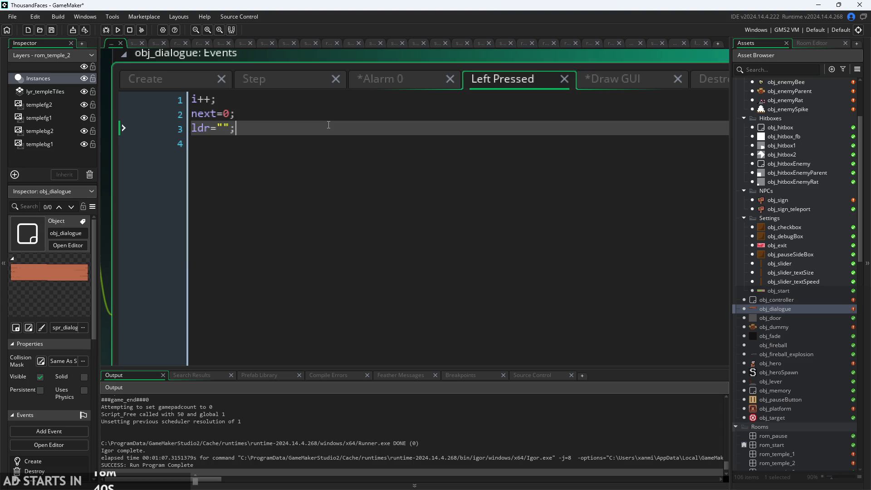
Undo and redo the ldr+=line[next] removal, leaving next++ on line 1.
click(380, 86)
key(ctrl+z)
key(ctrl+z)
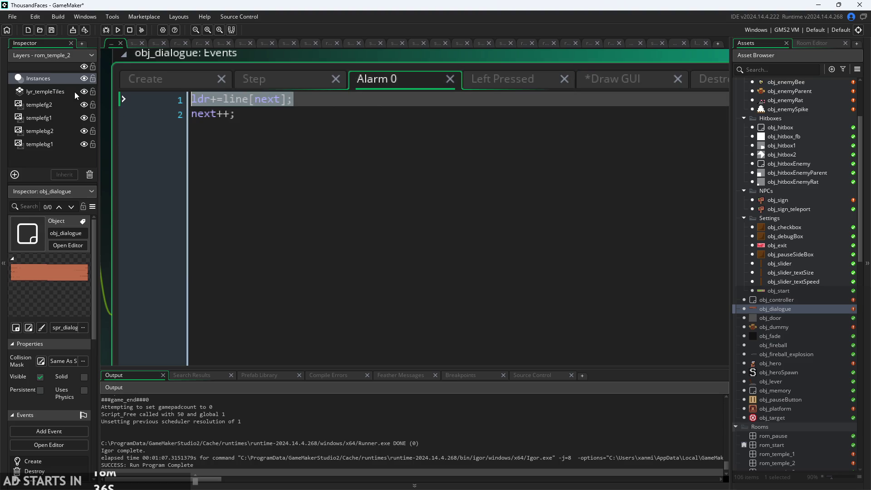
key(BackSpace)
key(Delete)
Glance between Alarm 0 and Left Pressed, then return to the Draw GUI code.
click(495, 83)
click(424, 82)
scroll(450, 157, down, 1)
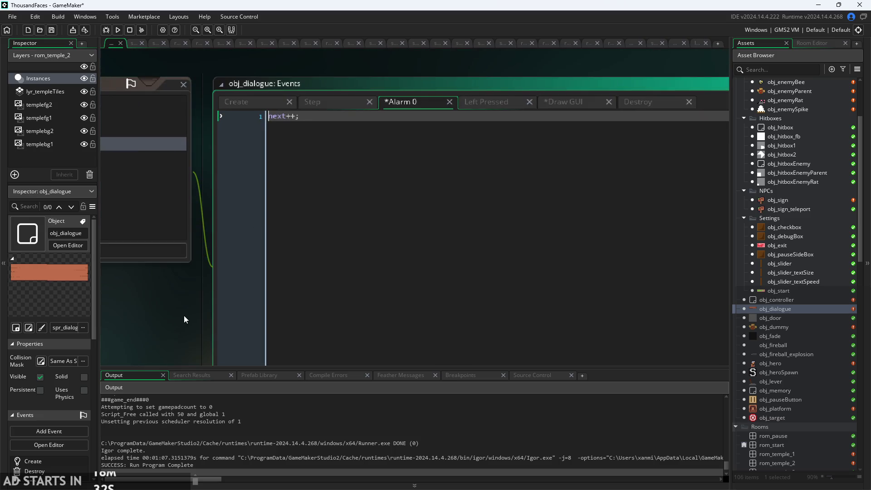
click(414, 89)
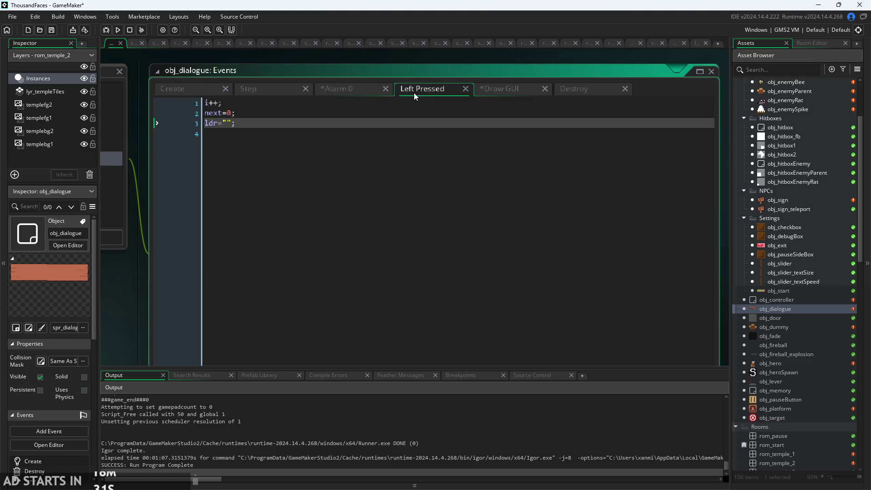
click(509, 91)
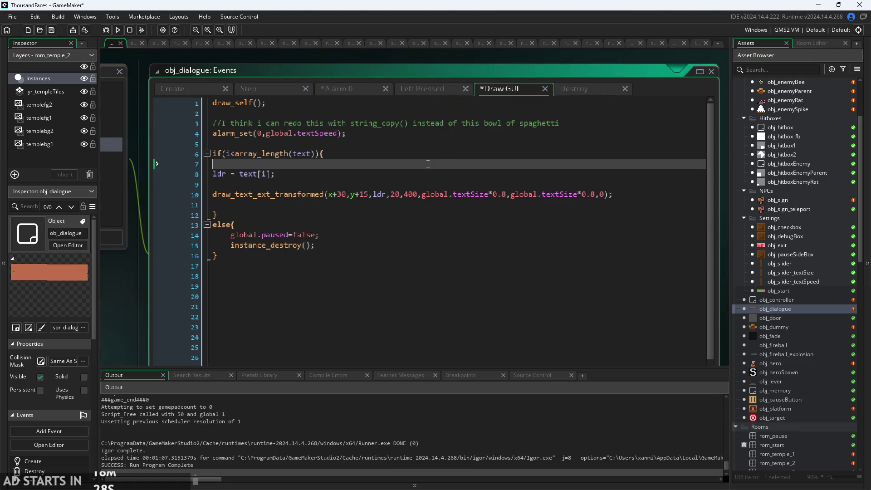
Review the ldr assignment on line 8 of the current event code.
scroll(248, 169, up, 1)
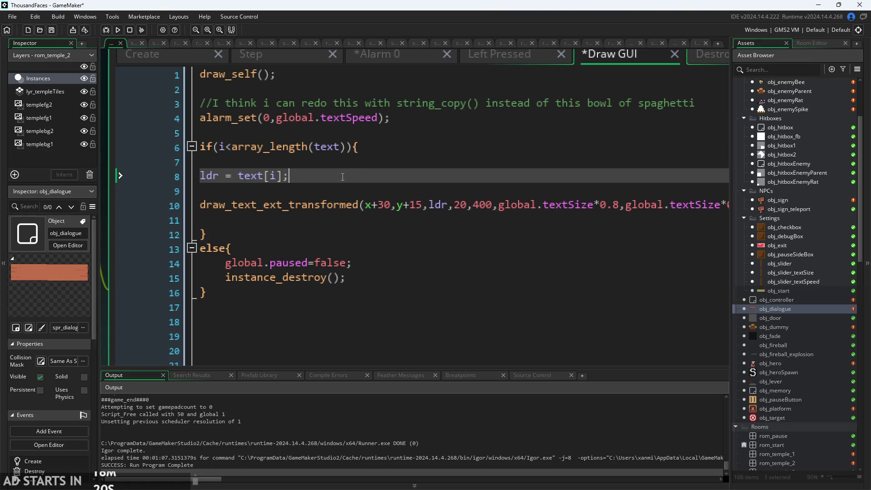
click(220, 176)
scroll(272, 255, down, 1)
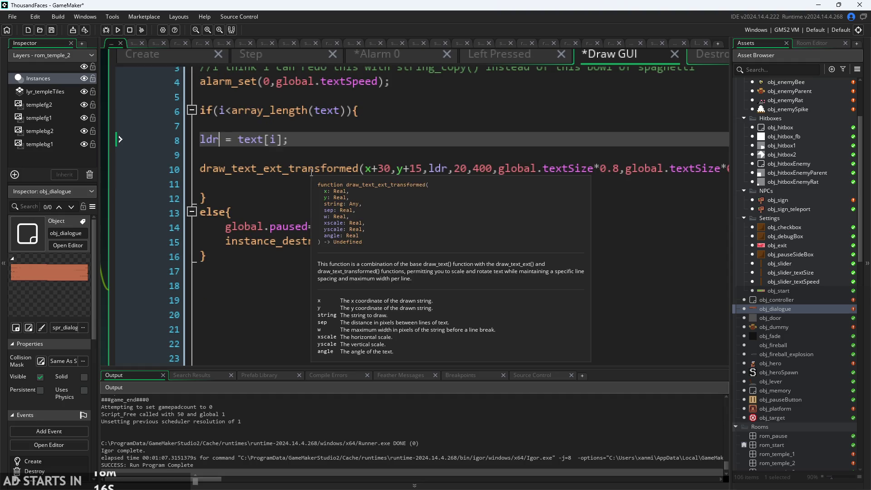
ctrl+scroll(173, 268, down, 1)
ctrl+scroll(136, 326, down, 2)
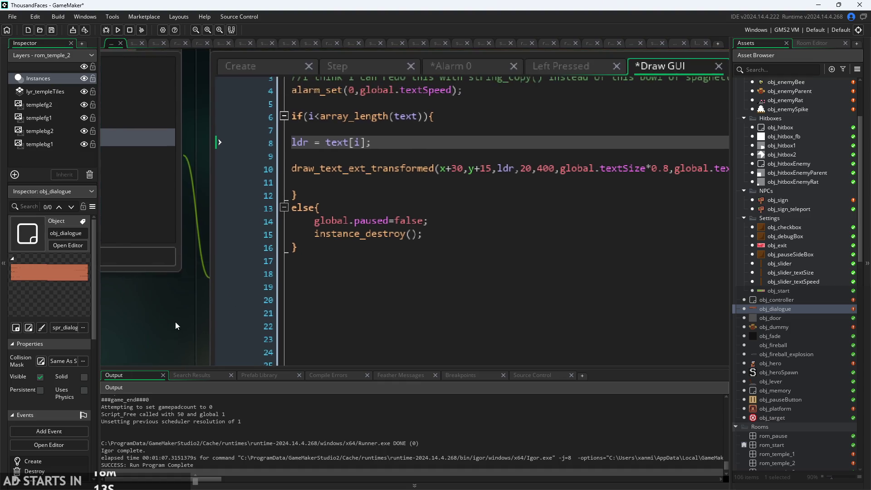
Review how the Create event initialises i, next and ldr.
click(233, 94)
ctrl+scroll(328, 214, up, 2)
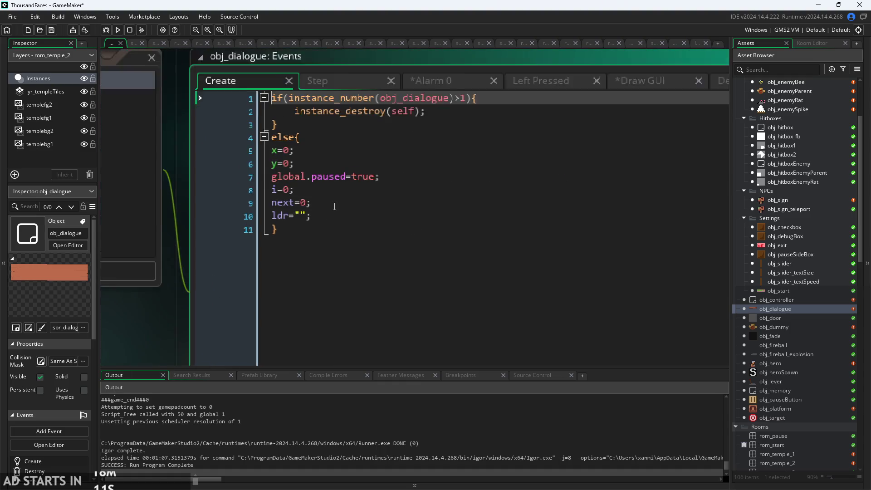
click(331, 202)
click(337, 188)
ctrl+scroll(338, 189, down, 1)
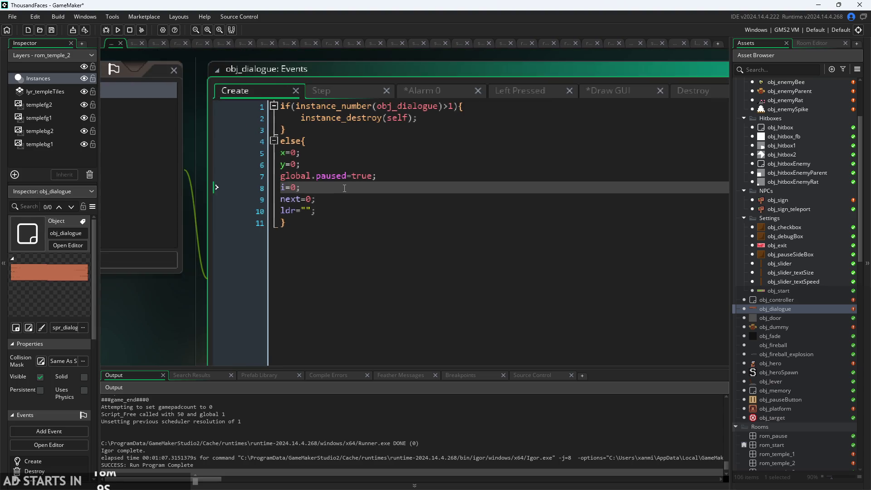
click(347, 201)
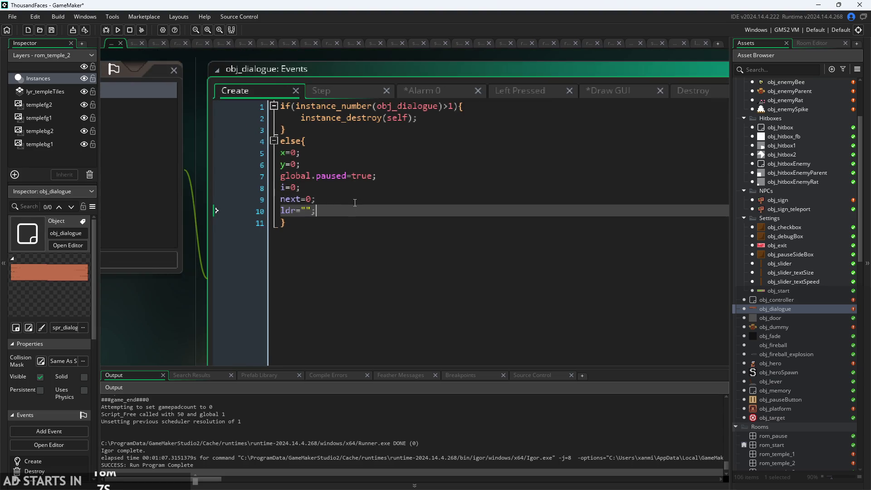
ctrl+scroll(354, 201, up, 1)
click(354, 215)
click(352, 198)
ctrl+scroll(351, 197, down, 1)
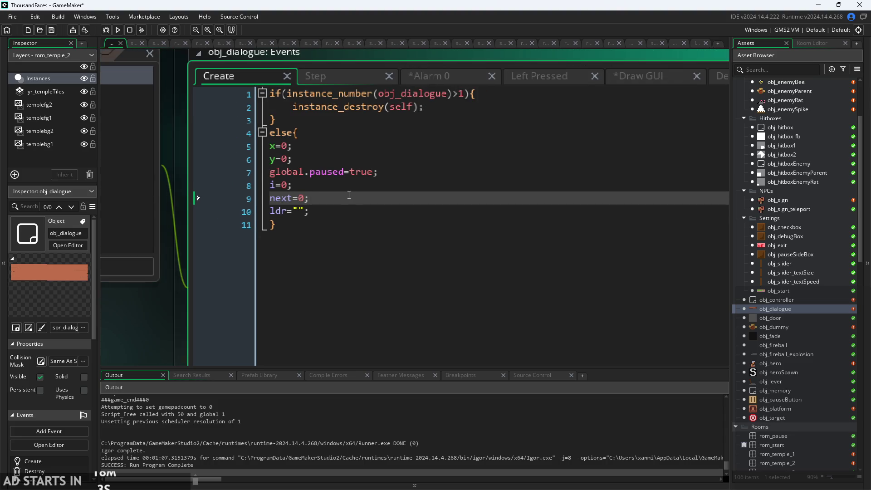
click(338, 209)
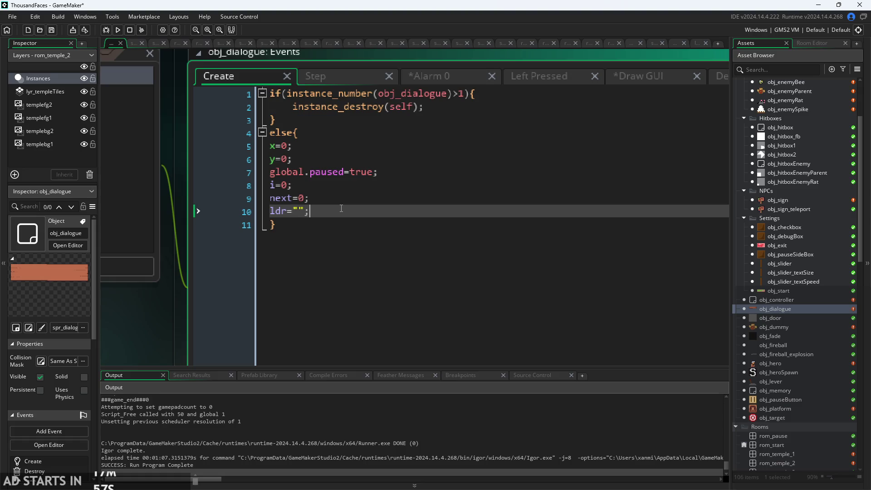
click(290, 199)
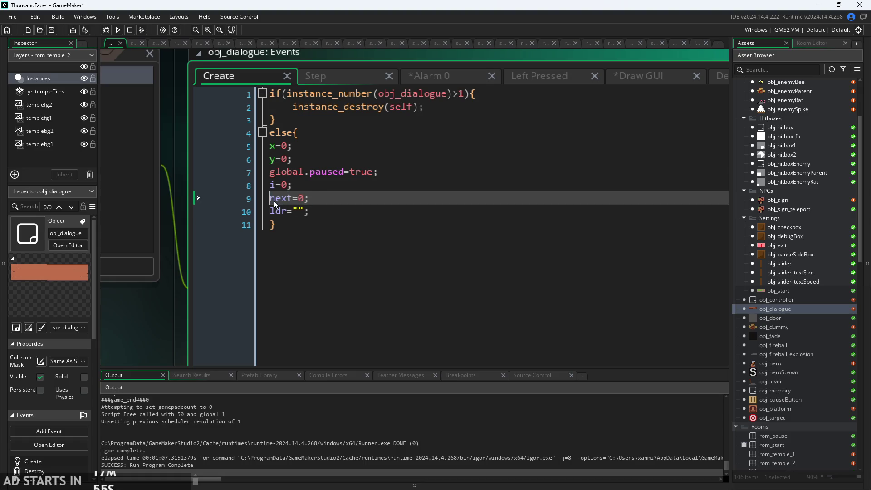
click(323, 206)
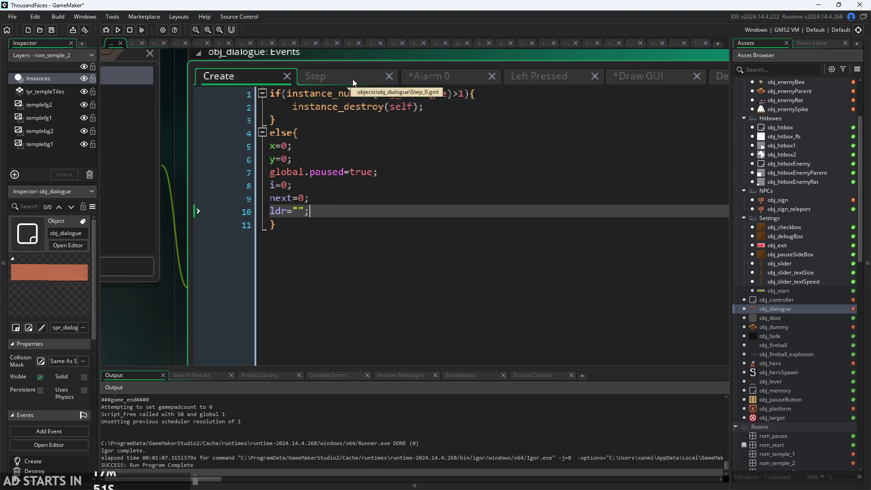
Close the Step event, glancing at Alarm 0, Create and Left Pressed before returning to Draw GUI.
click(443, 75)
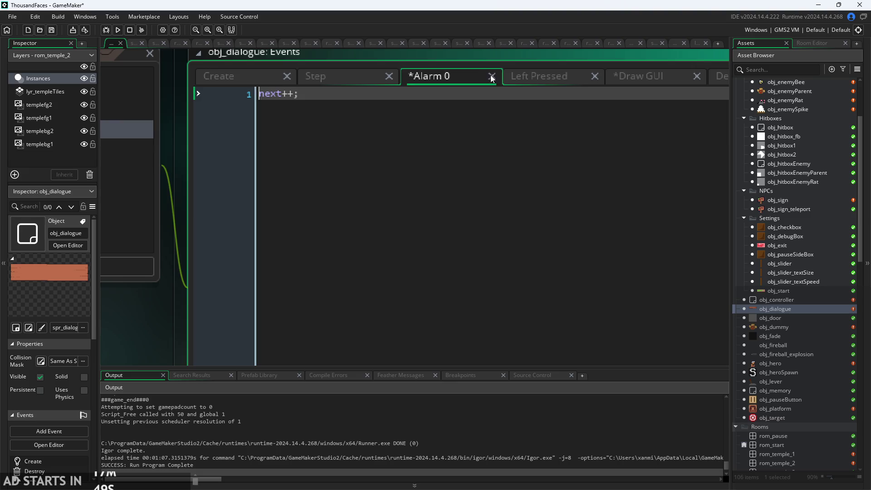
click(389, 76)
click(230, 83)
click(386, 81)
click(481, 76)
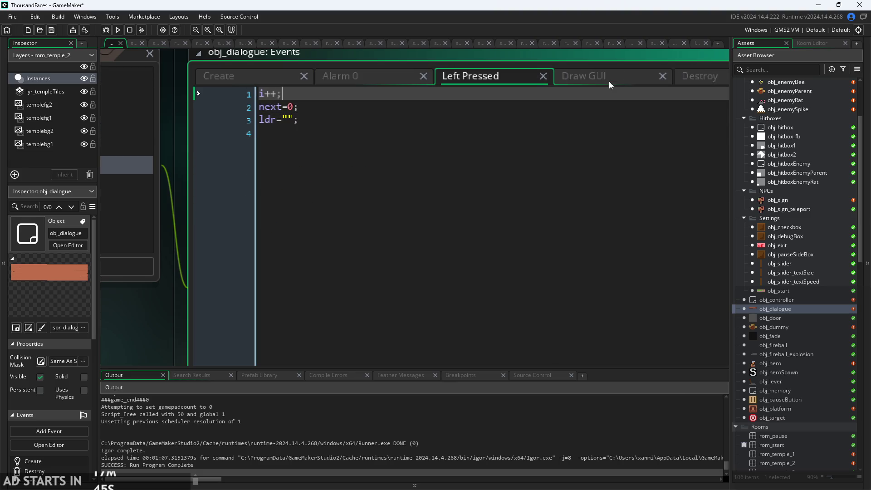
click(622, 75)
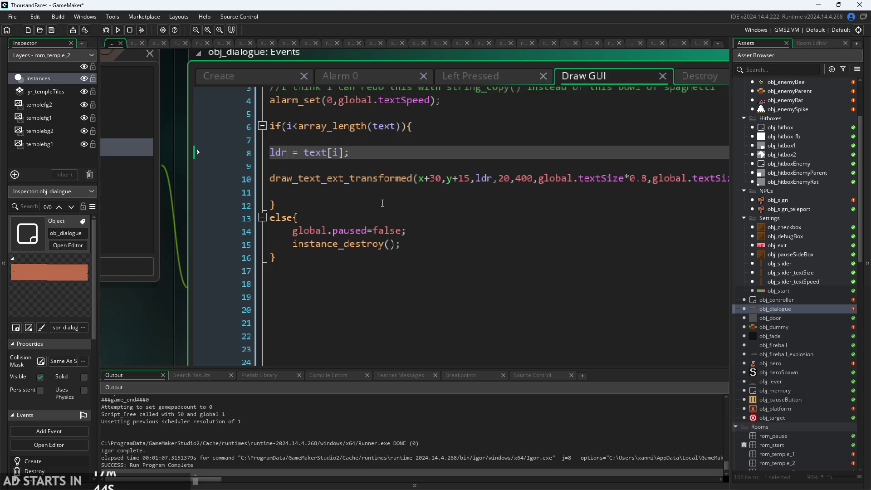
Change the Draw GUI ldr line to ldr = string_copy(text[i],0,next);.
click(345, 159)
click(307, 154)
text(string_c)
text(opy()
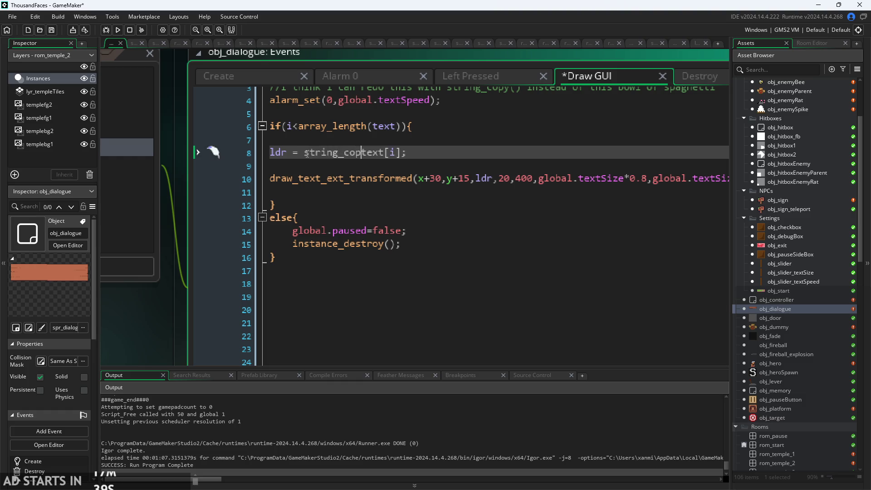
key(Right)
key(Right)
text())
key(Left)
text(,0,)
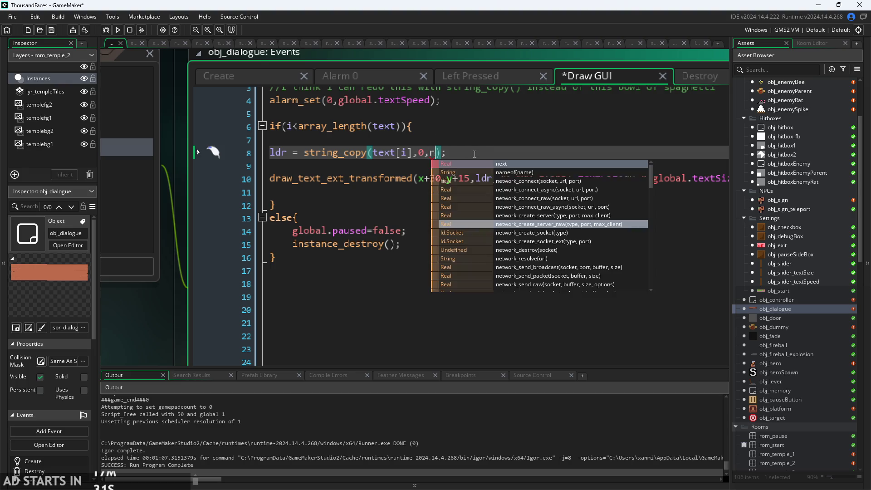
key(Escape)
text(next)
click(511, 144)
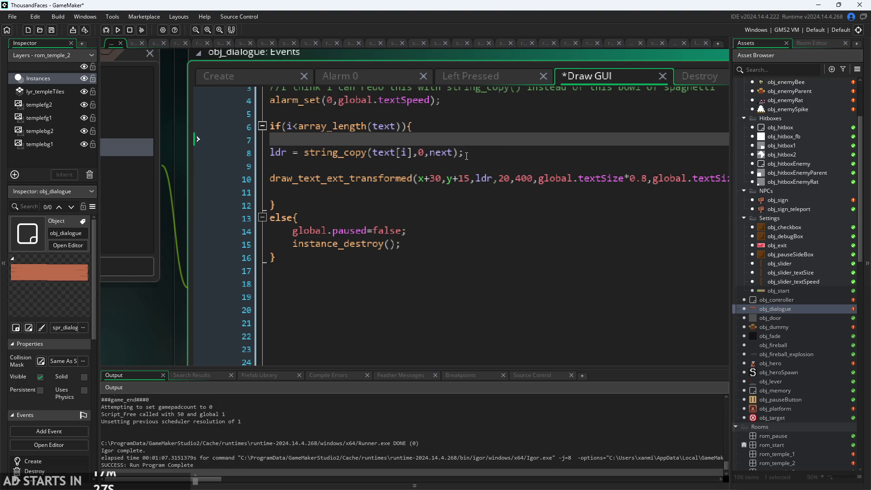
Check the Alarm 0 code and the next=0 initialisation in Create.
scroll(331, 125, down, 4)
click(329, 115)
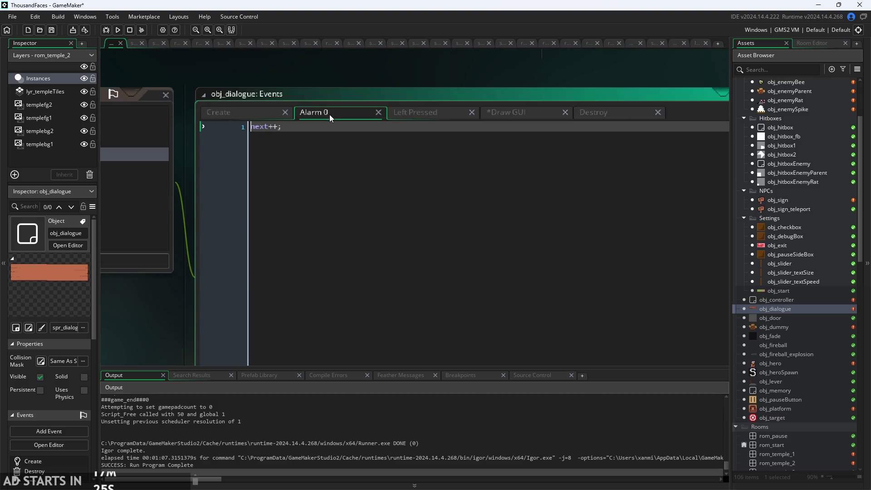
click(256, 115)
click(301, 211)
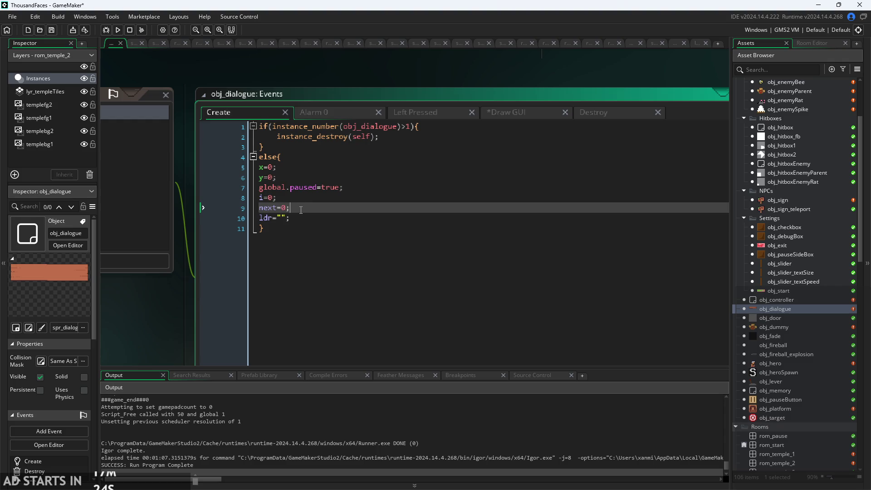
click(483, 111)
Remove the blank lines inside the if block and indent its body one level.
scroll(370, 211, up, 1)
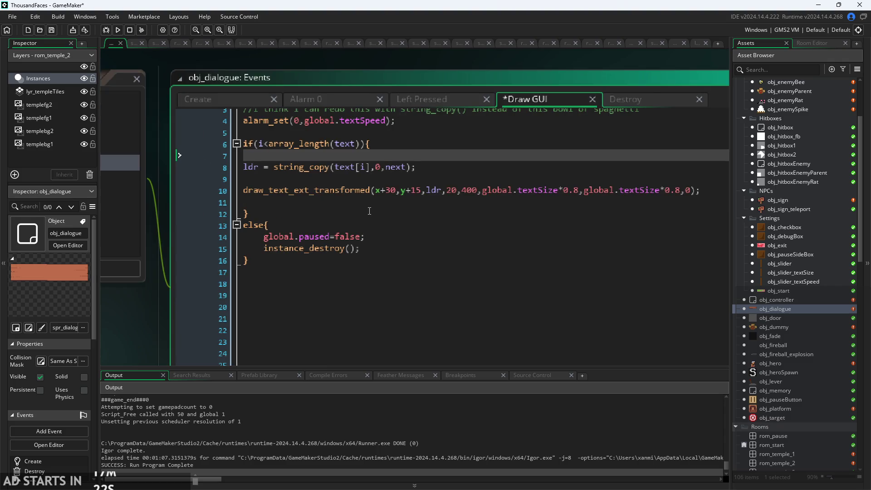
click(392, 177)
key(BackSpace)
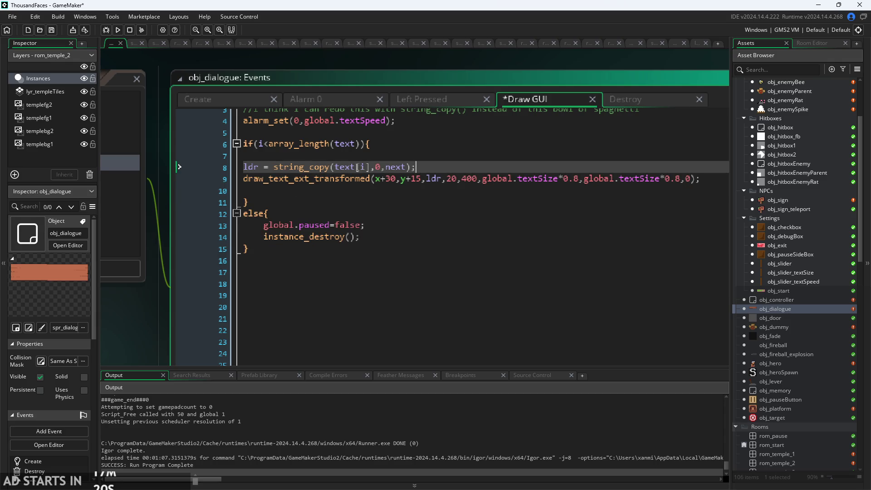
key(Up)
key(BackSpace)
click(312, 177)
key(BackSpace)
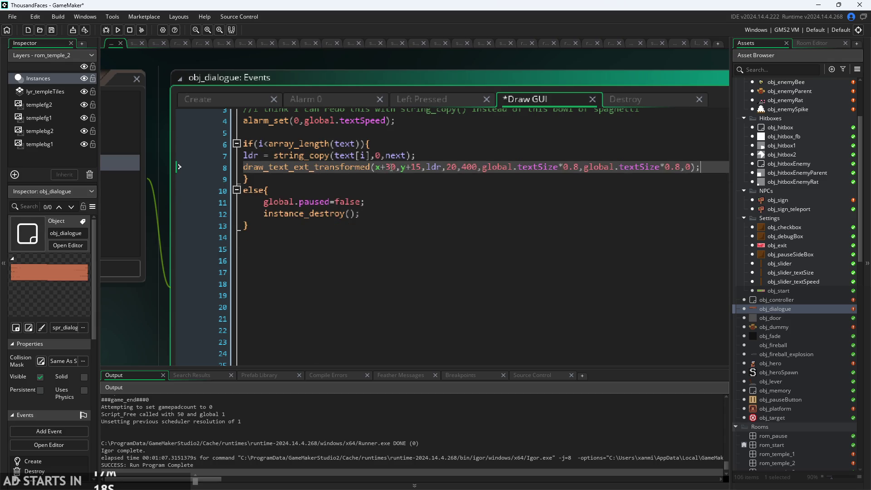
click(244, 155)
key(Tab)
click(244, 167)
key(Tab)
scroll(137, 312, down, 3)
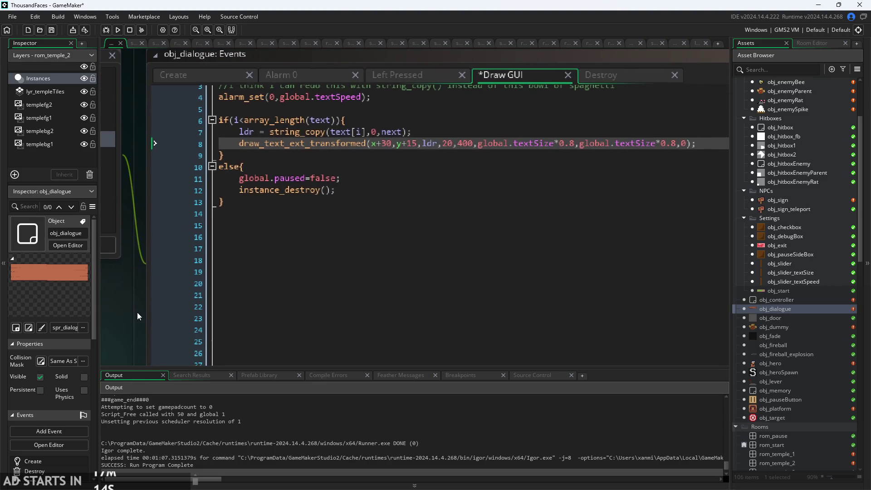
Look over the string_copy line and Left Pressed code, then start a test run.
scroll(144, 335, down, 2)
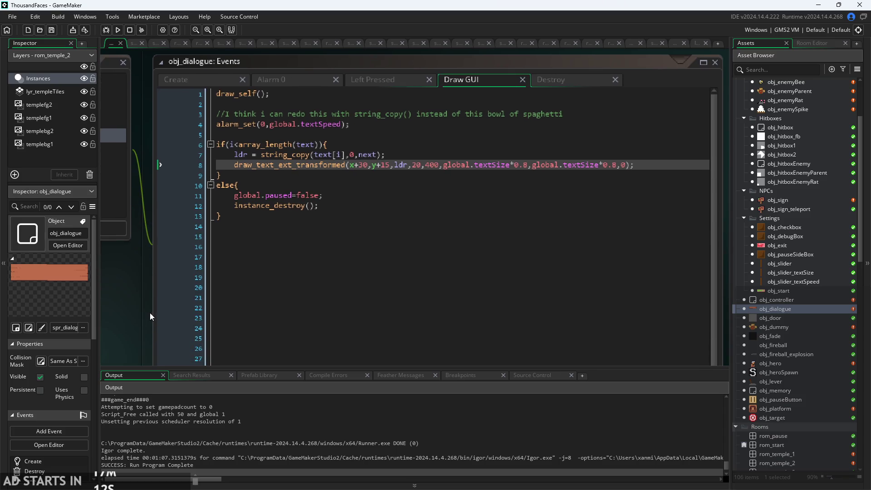
scroll(352, 152, up, 1)
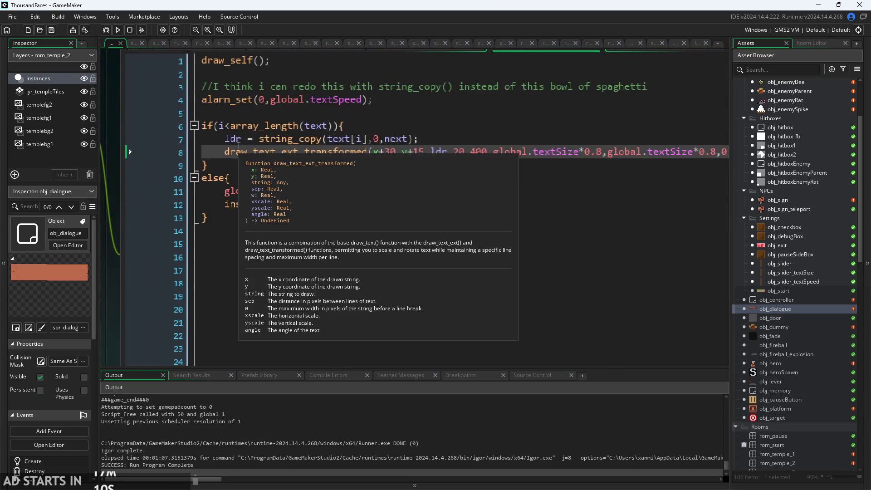
scroll(249, 140, down, 1)
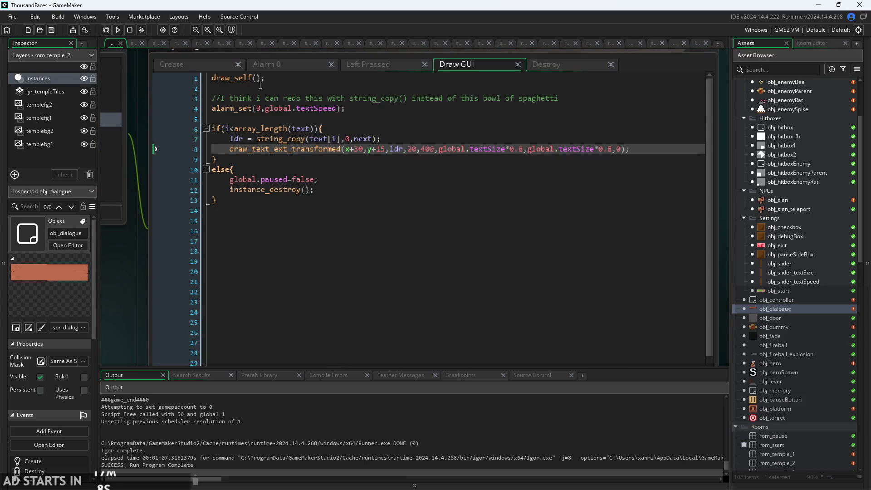
click(277, 139)
scroll(358, 148, up, 1)
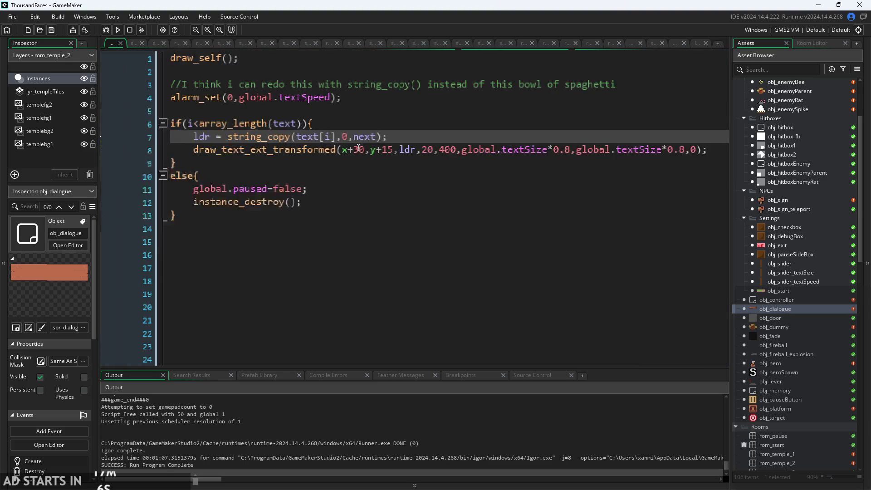
scroll(359, 148, down, 1)
scroll(358, 149, down, 2)
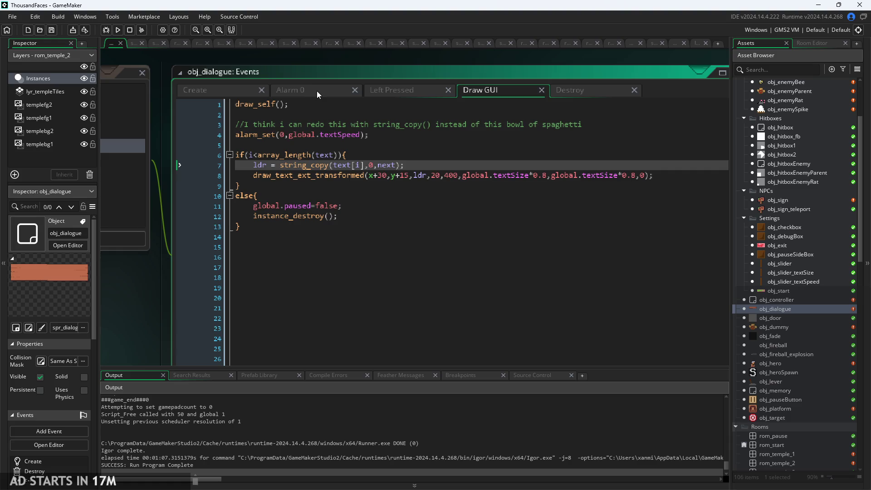
click(379, 91)
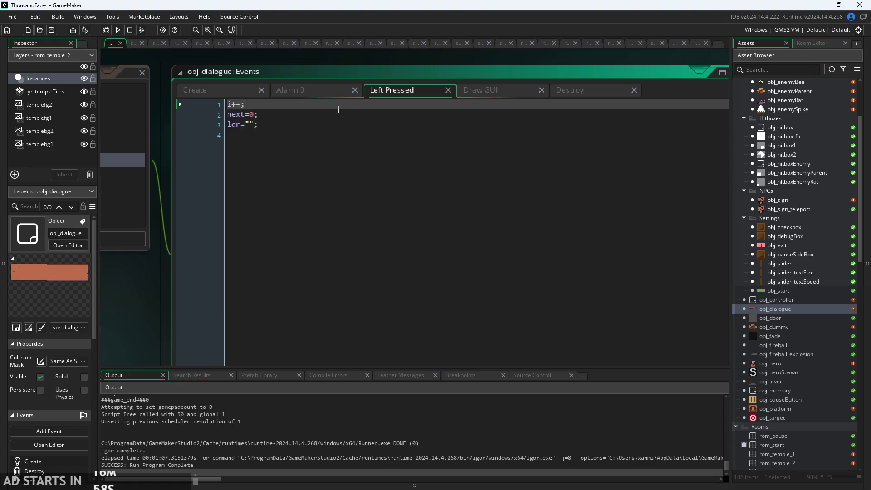
click(471, 91)
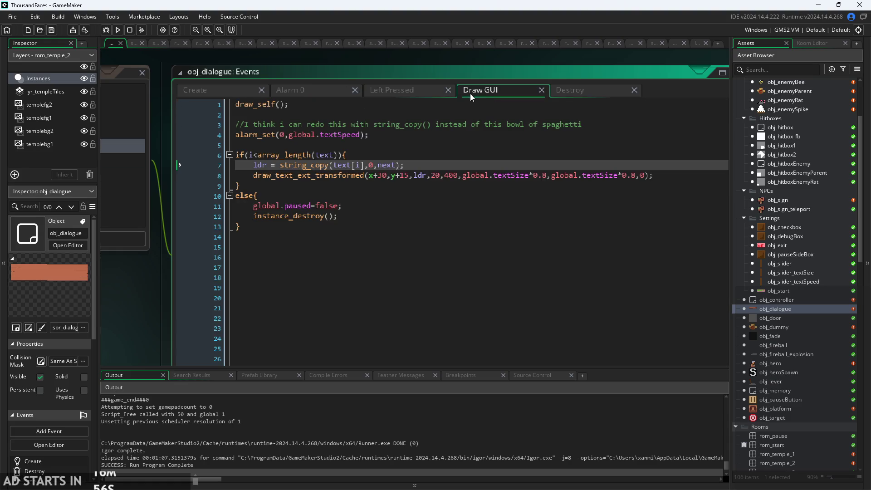
click(117, 31)
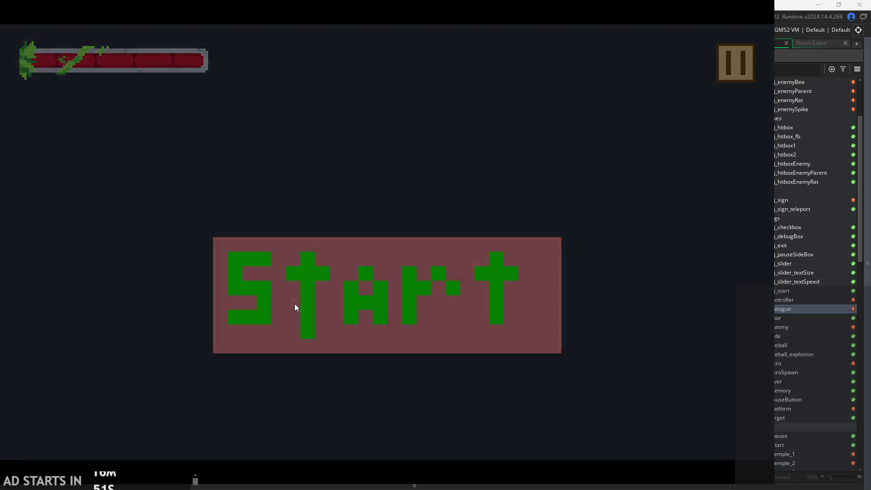
Start the game, walk to the sign, close its blank dialogue, then exit from the pause menu.
click(295, 304)
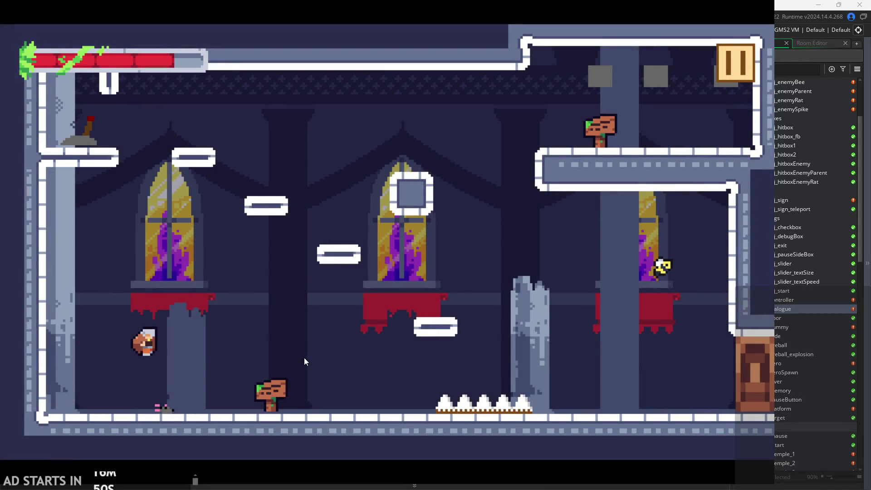
key(Left)
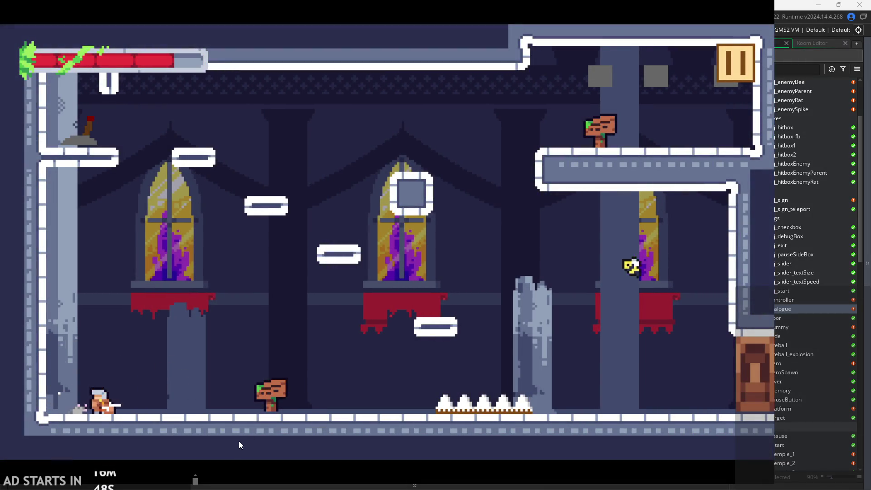
key(space)
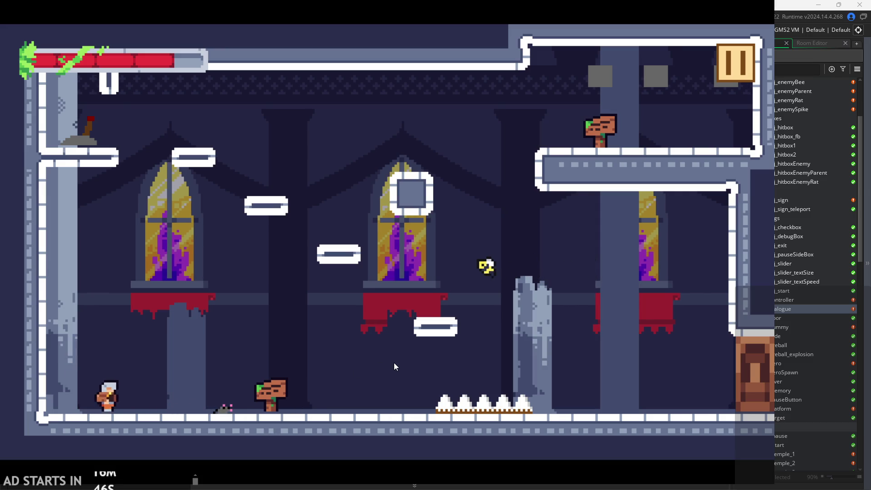
key(Right)
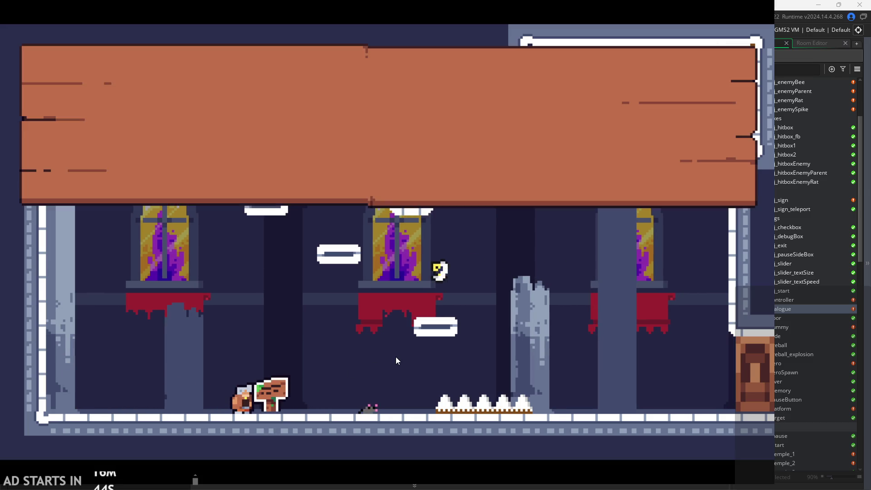
click(295, 158)
click(732, 71)
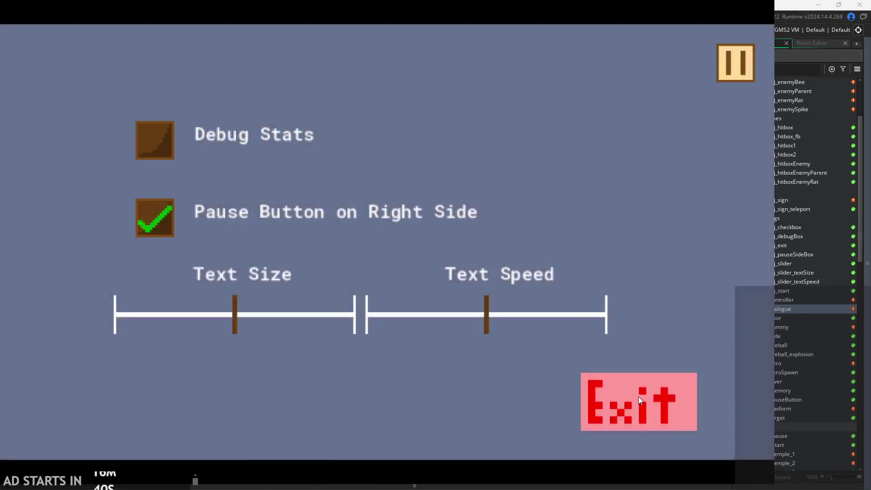
click(639, 400)
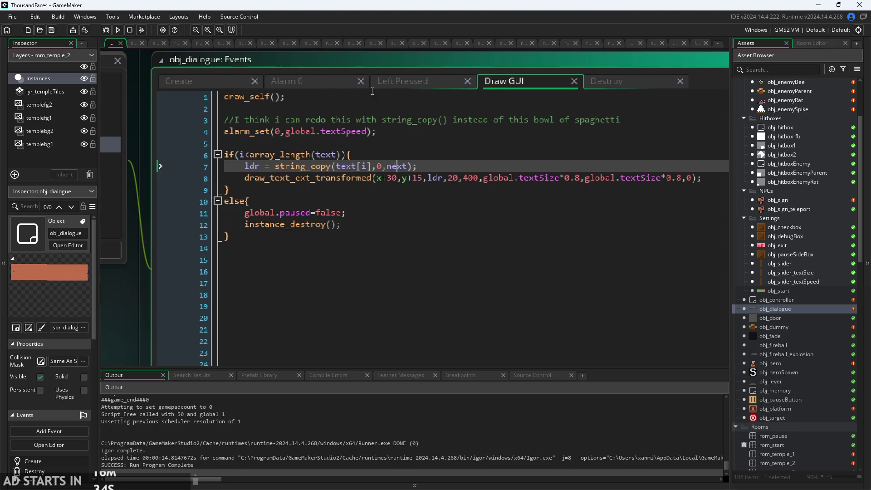
Try adding alarm_set(0,10) after the draw_text line in Draw GUI, then delete it.
click(401, 82)
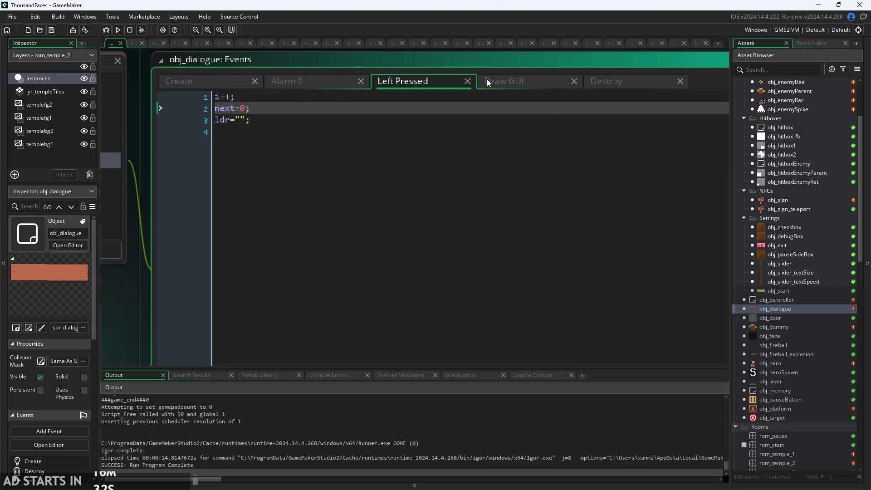
click(321, 90)
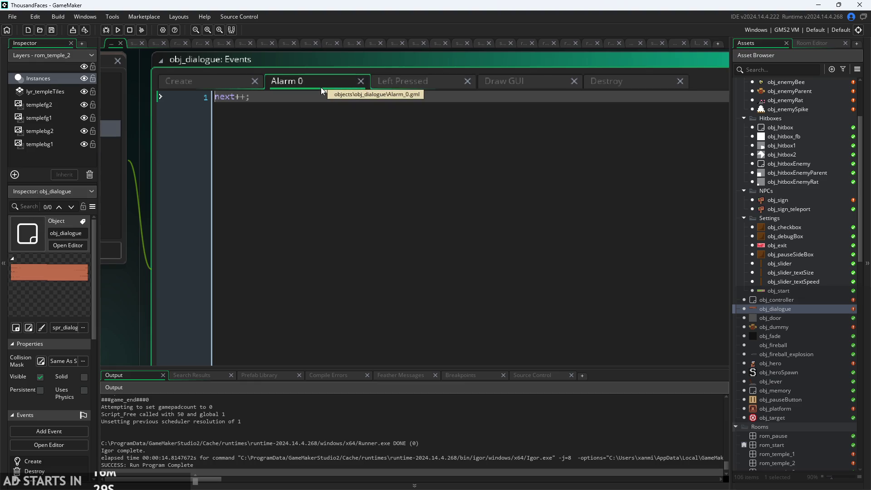
click(496, 79)
click(709, 181)
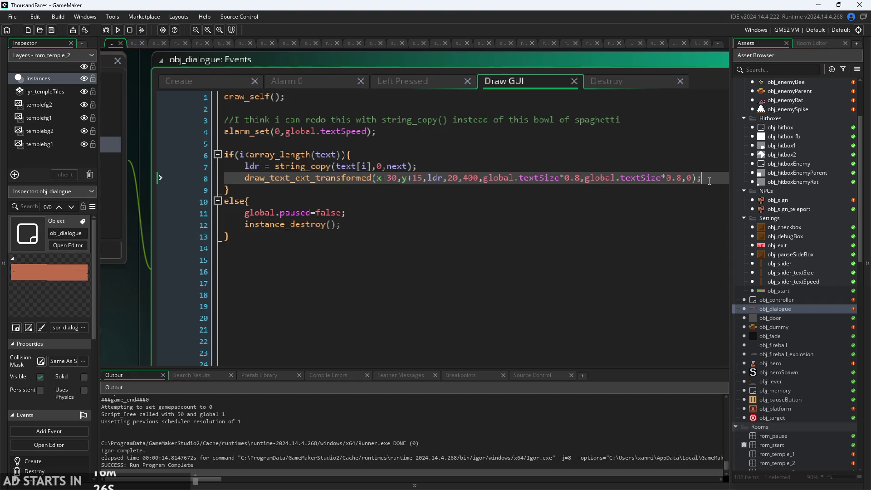
key(Return)
text(alar)
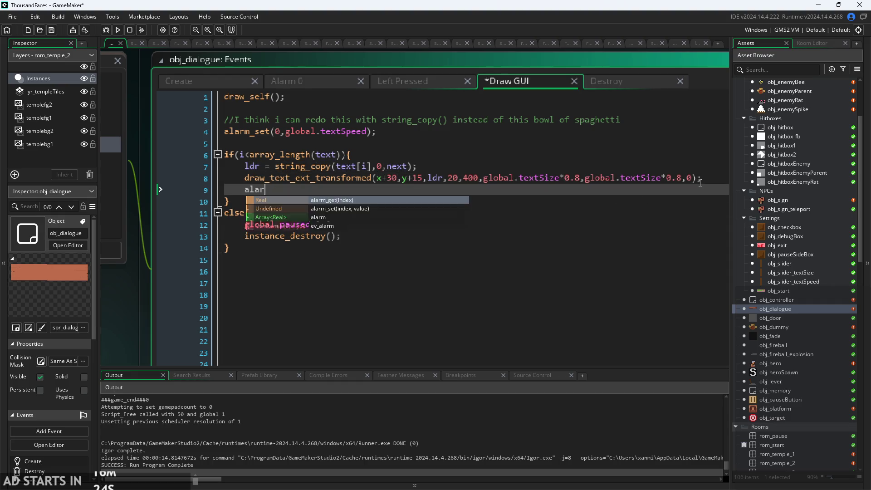
text(m)
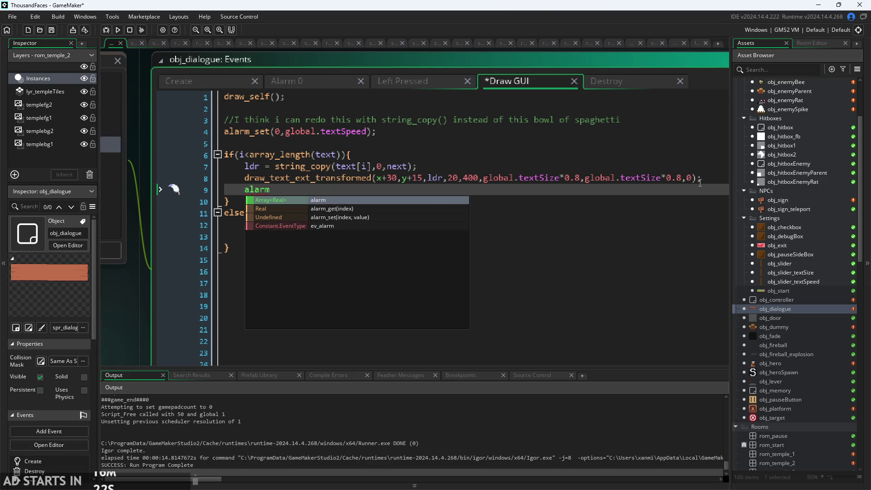
key(Down)
key(Down)
key(Return)
text(0,10);)
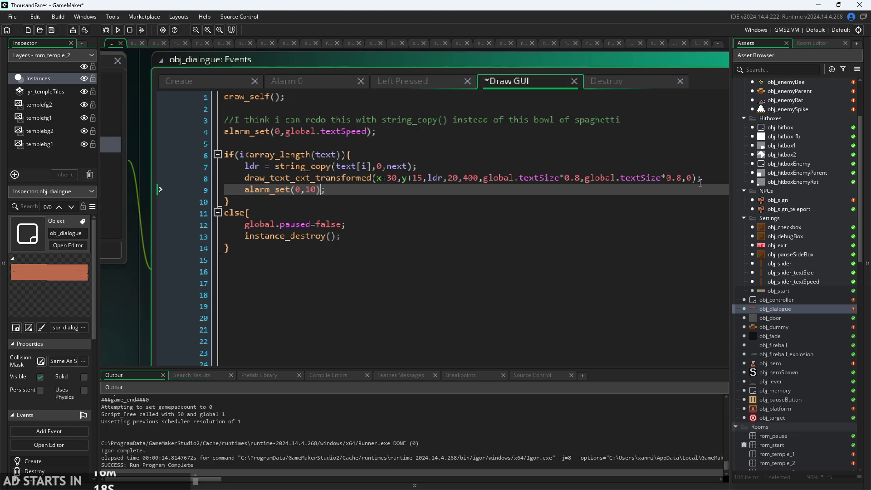
drag(367, 194, 137, 185)
key(BackSpace)
key(BackSpace)
Select and copy line 4, alarm_set(0,global.textSpeed);, in the Draw GUI code.
click(379, 132)
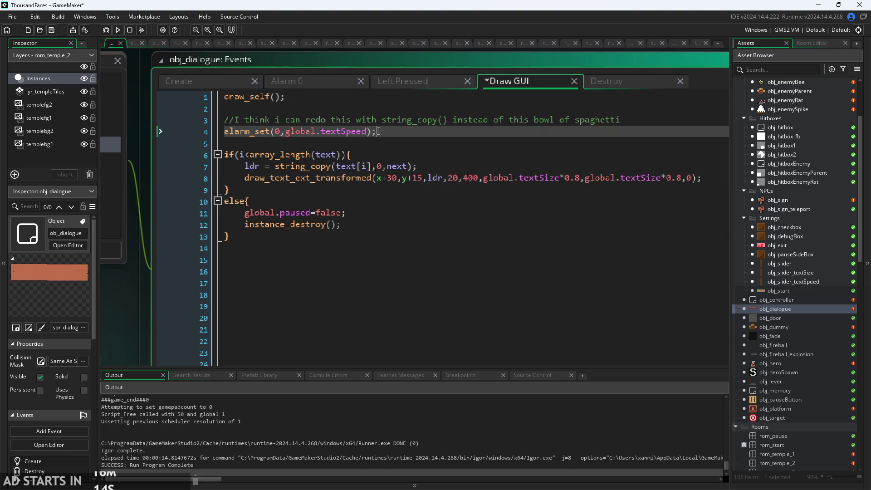
click(315, 84)
click(533, 82)
click(372, 131)
mouse_move(119, 336)
mouse_down()
mouse_move(126, 314)
mouse_move(144, 302)
mouse_move(129, 318)
mouse_up()
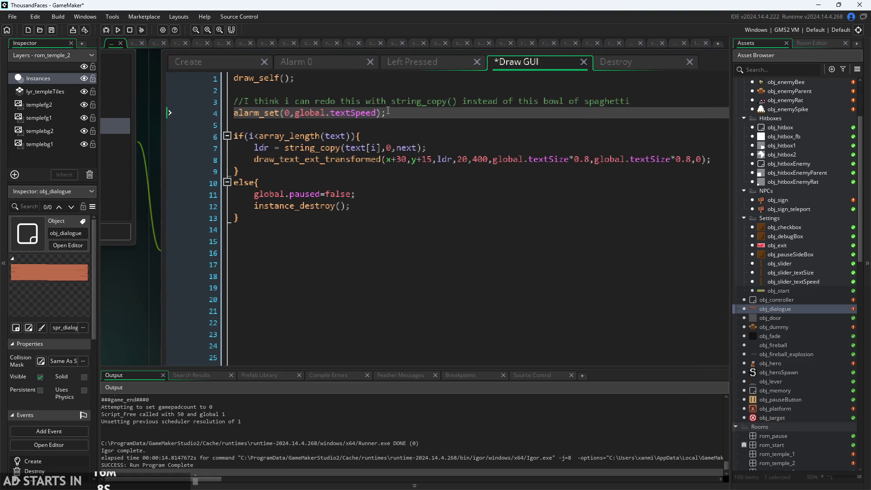
click(216, 121)
click(217, 116)
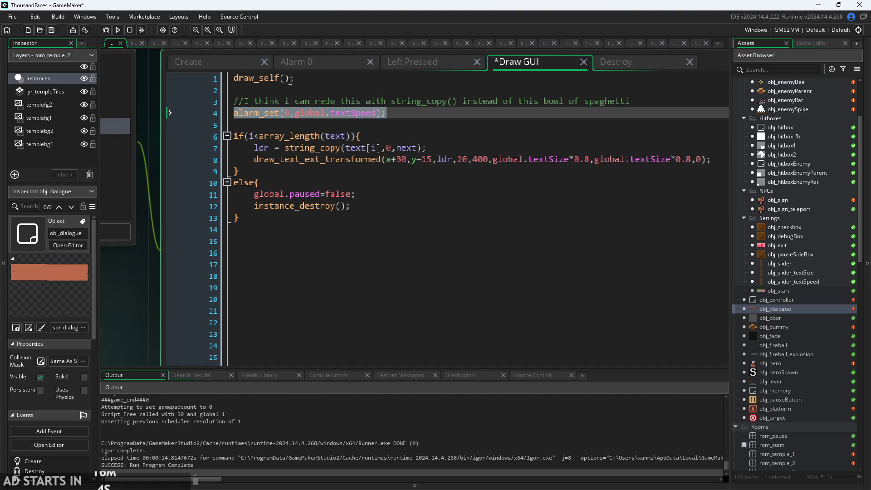
click(234, 64)
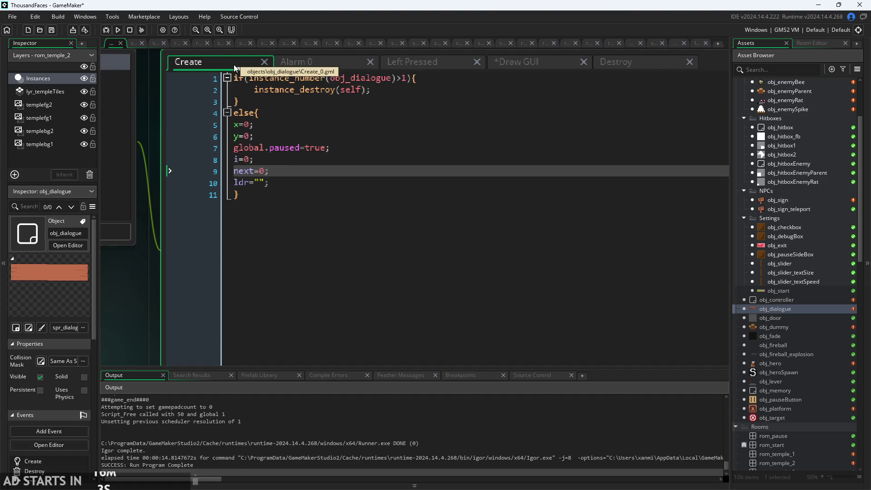
Paste alarm_set(0,global.textSpeed); after ldr in Create and after next++ in Alarm 0, then save.
click(304, 187)
key(Return)
text(alarm_set(0,global.textSpeed);)
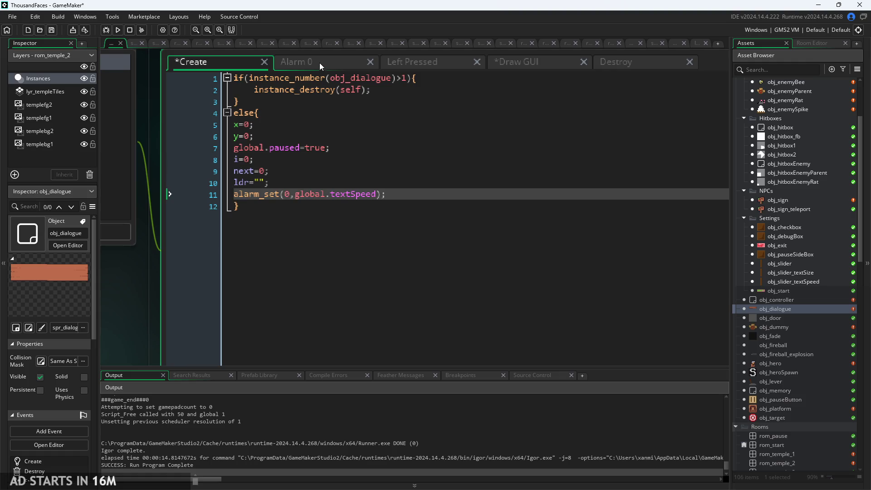
click(320, 63)
key(Return)
text(alarm_set(0,global.textSpeed);)
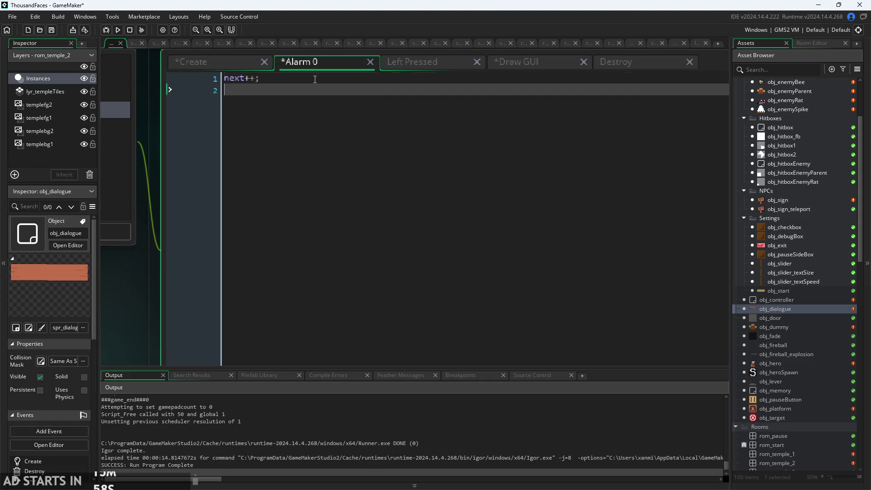
key(ctrl+s)
Run the game, start it, and walk right to the signpost.
click(118, 32)
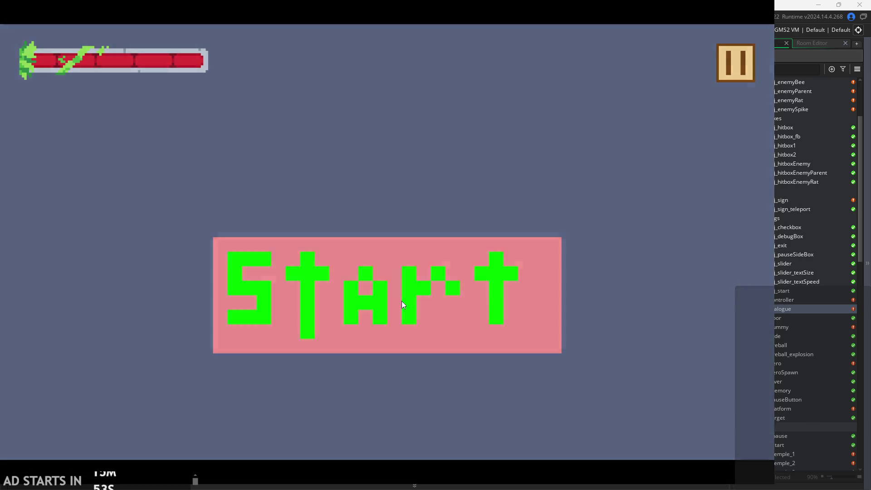
click(402, 300)
key(Right)
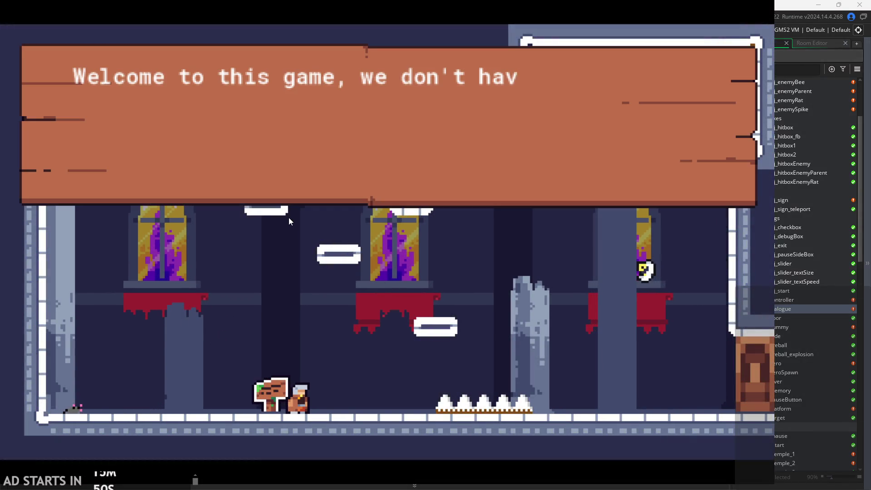
Click through the sign's typed dialogue, talk to it again, skip the typing, then pause.
click(353, 156)
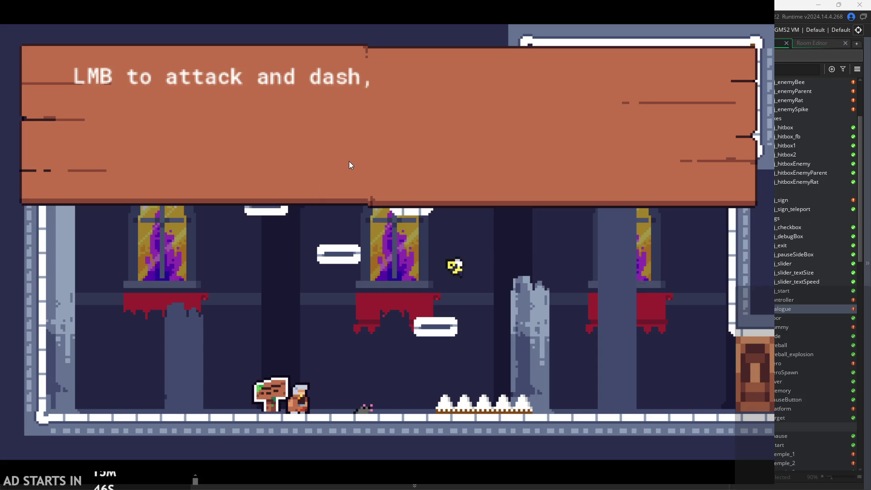
click(350, 162)
key(space)
key(a)
key(w)
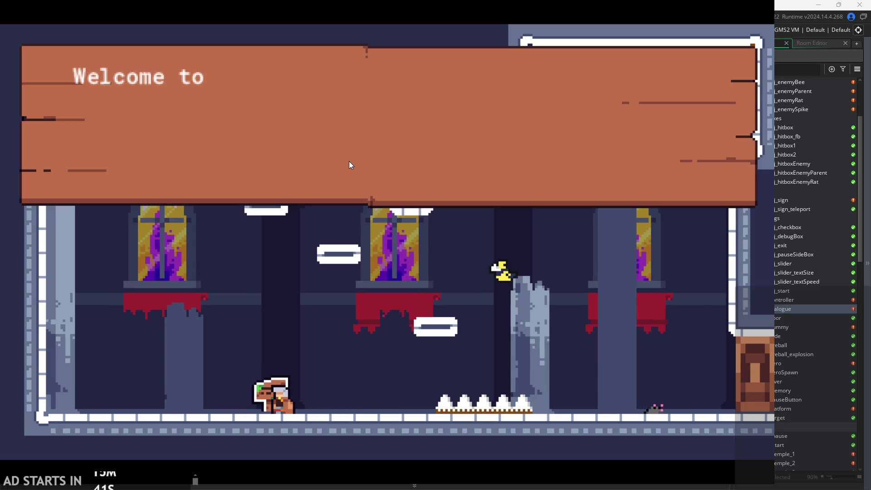
click(306, 173)
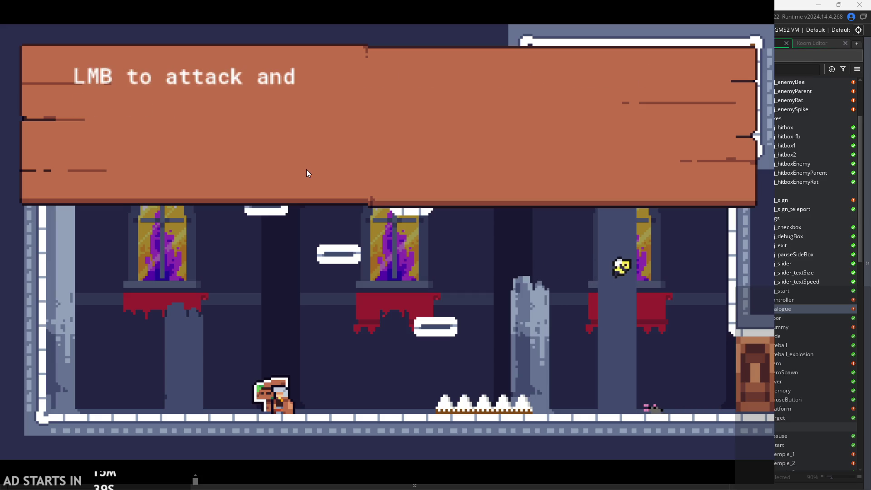
click(307, 170)
click(742, 58)
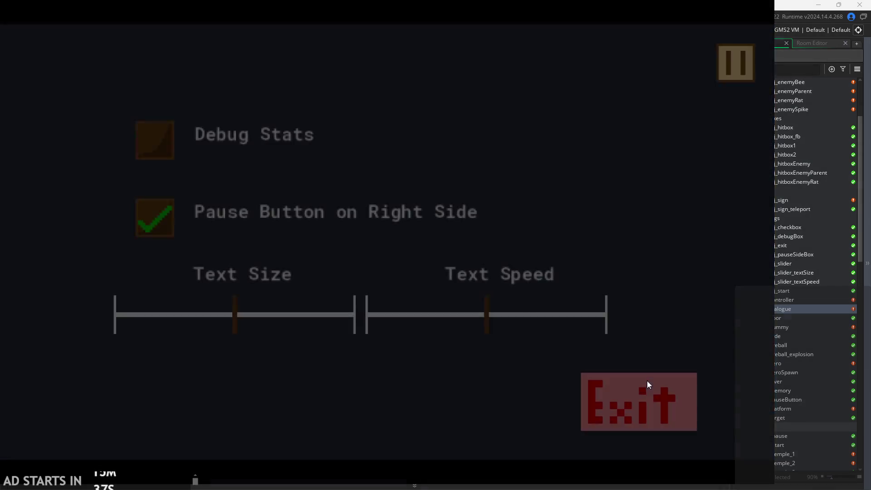
Exit the game and insert an empty first line in the Left Pressed code.
click(662, 390)
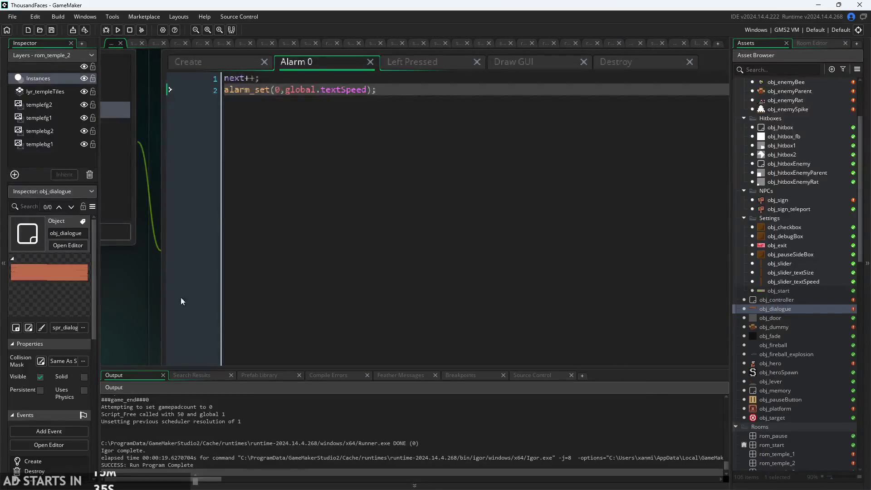
scroll(156, 323, down, 2)
click(388, 72)
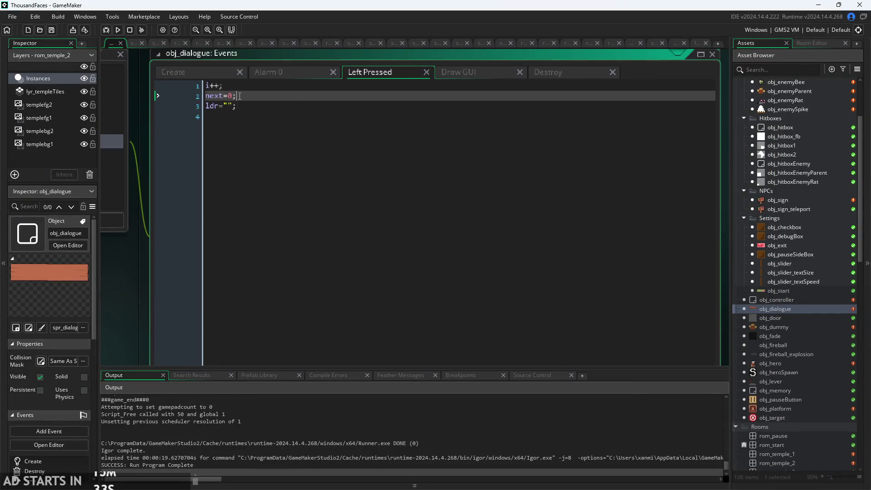
scroll(235, 94, up, 2)
click(197, 86)
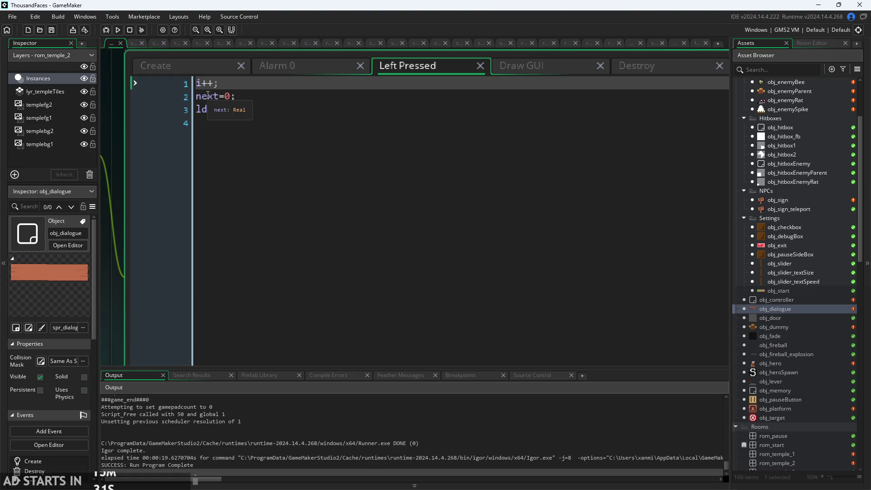
key(Return)
click(207, 85)
Write the condition if(next<string_length(text[i])) on the first line.
text(if(n)
key(BackSpace)
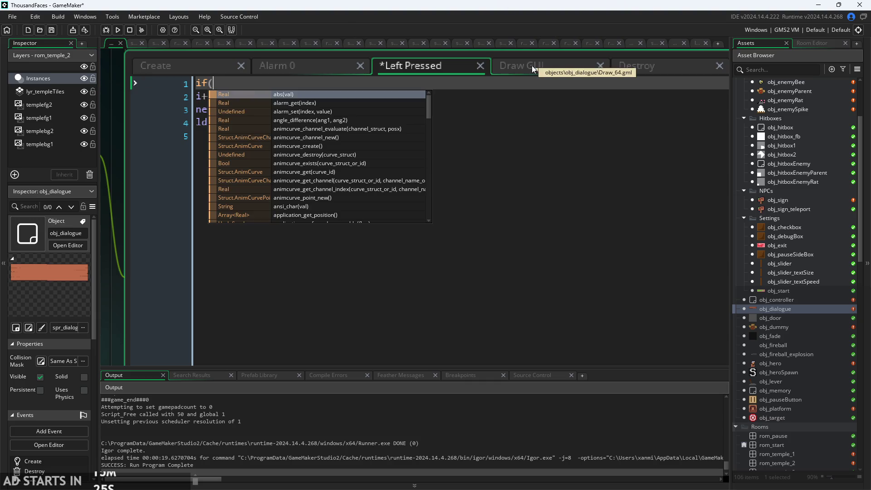
click(513, 84)
text(next)
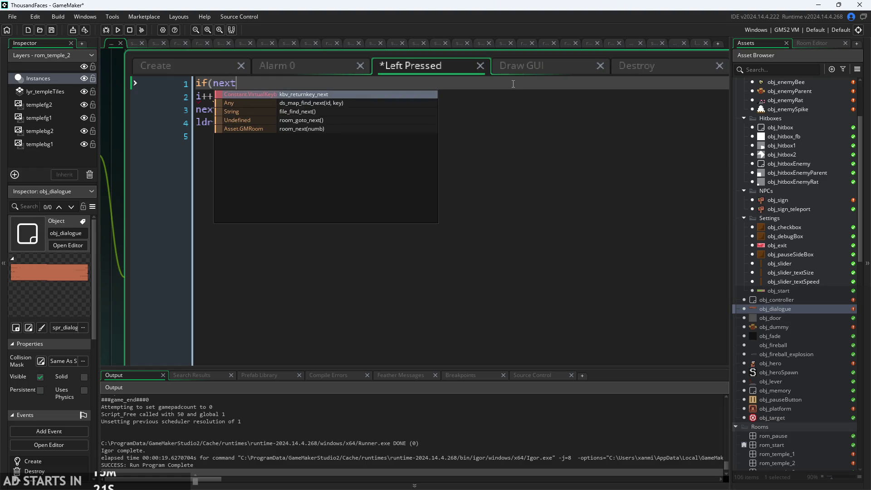
text(<)
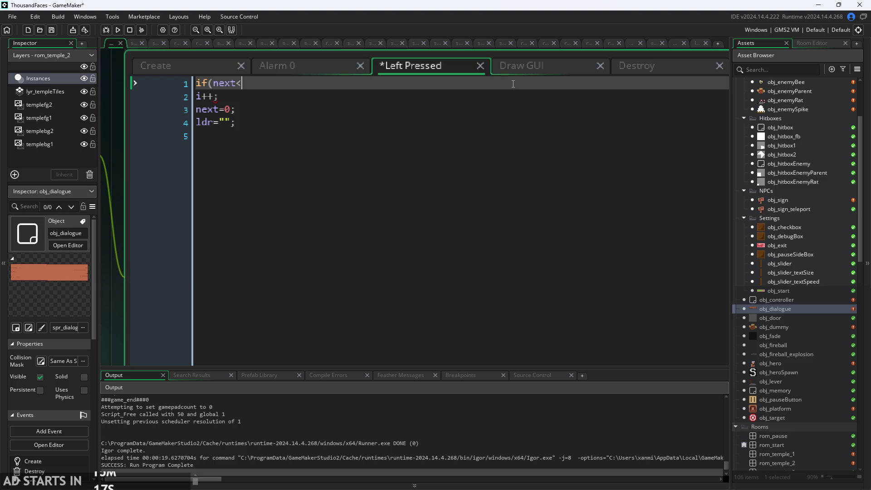
key(ctrl+space)
key(Escape)
key(ctrl+space)
key(Escape)
text(text[i].)
text(lengt)
key(BackSpace)
key(BackSpace)
key(BackSpace)
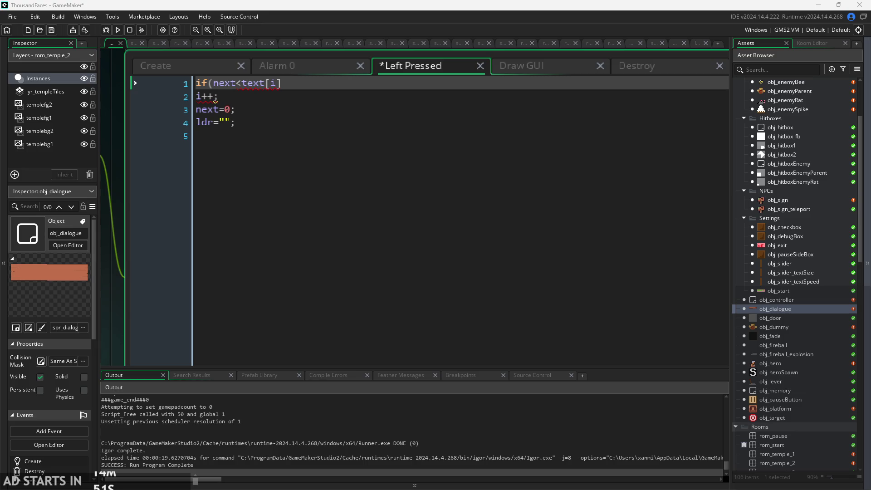
click(239, 85)
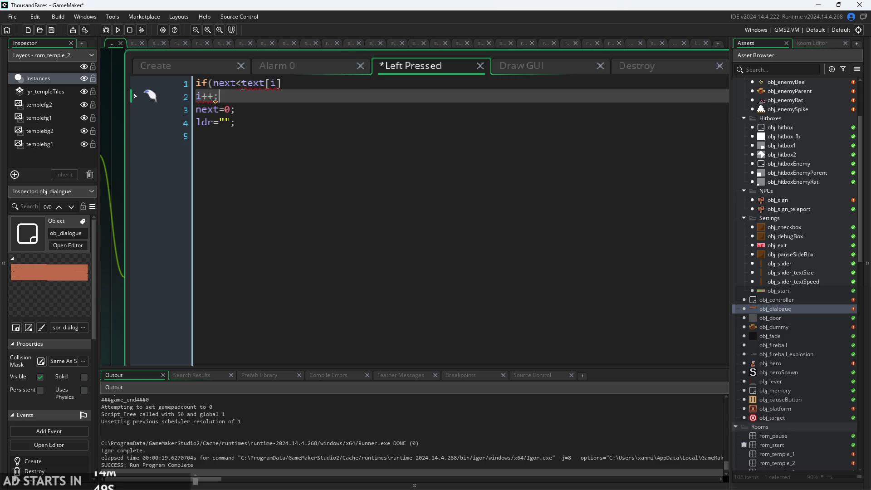
text(string_length)
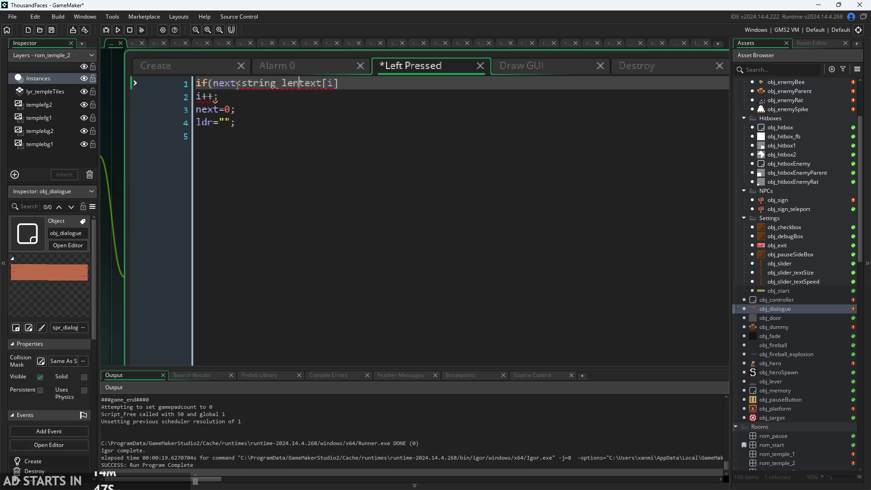
text(()
key(End)
text())
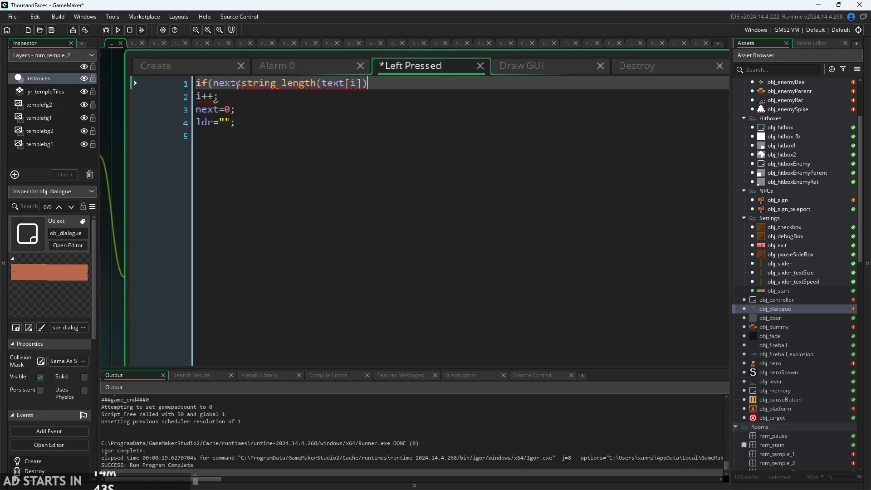
text())
Add the if block's braces and an else clause wrapping the existing i++ code.
key(Return)
key(Return)
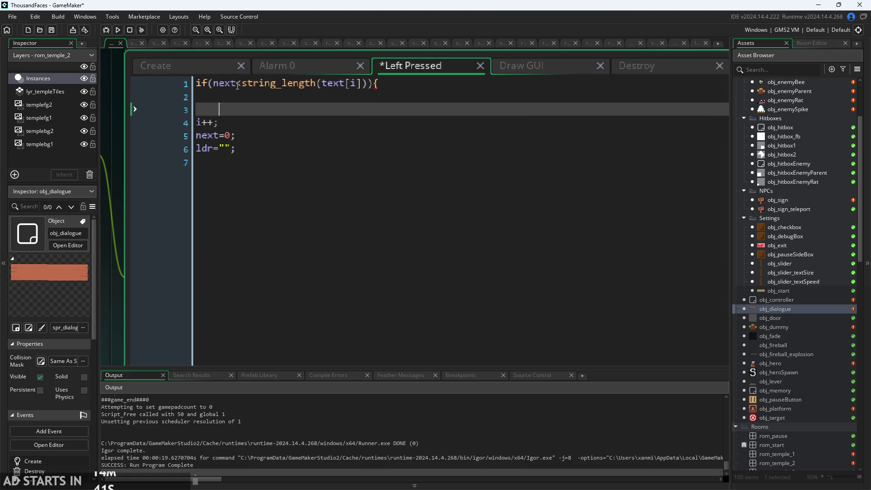
text(})
key(Return)
text(else{)
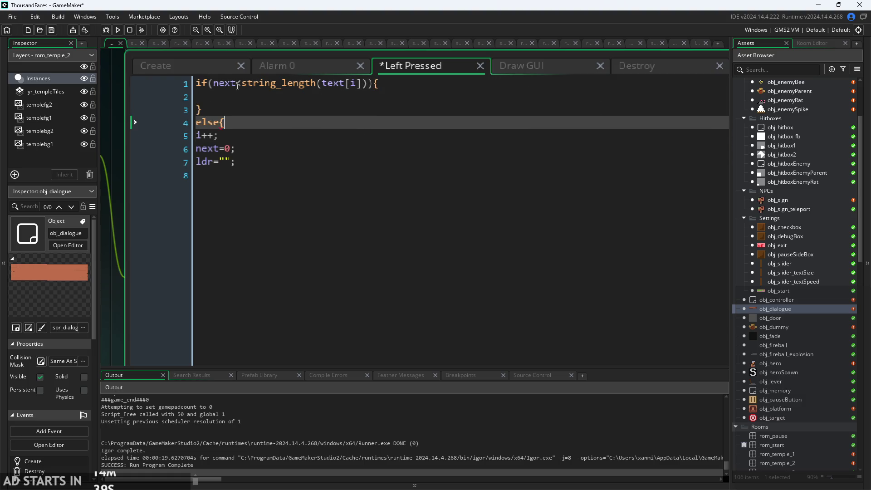
key(Down)
key(Down)
key(Down)
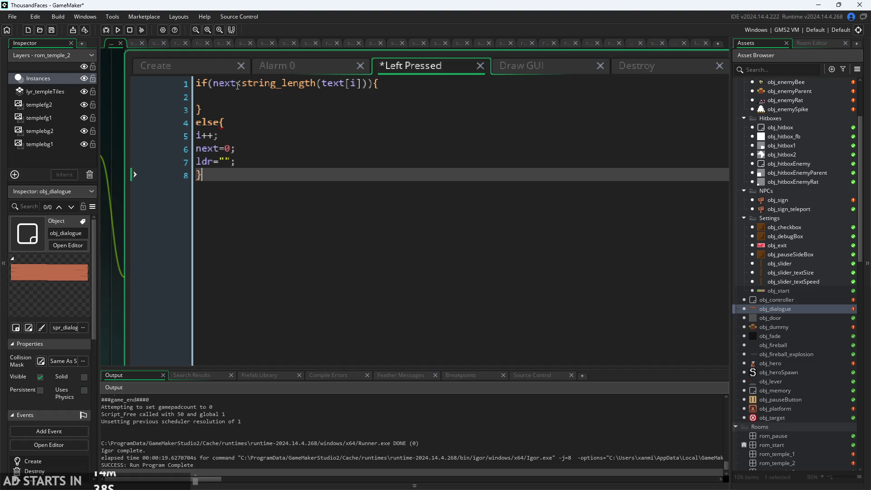
Set the if body to next=string_length(text[i]); and launch a new test build.
click(316, 100)
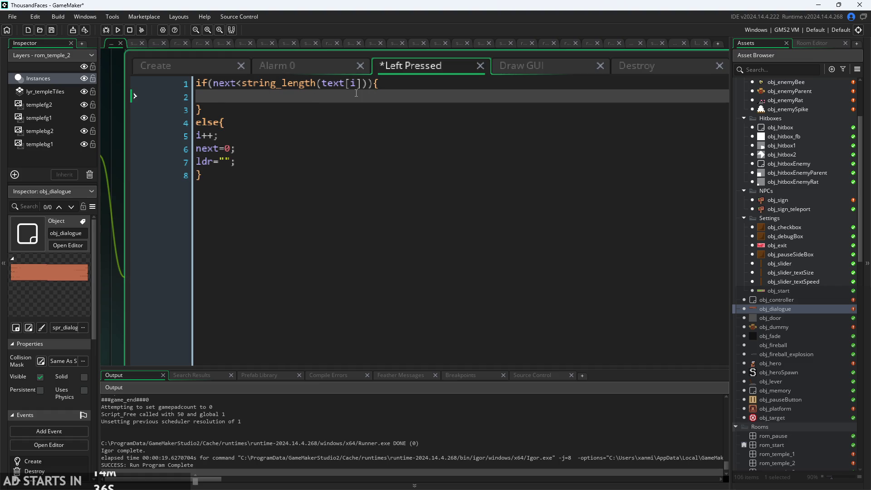
text(next=)
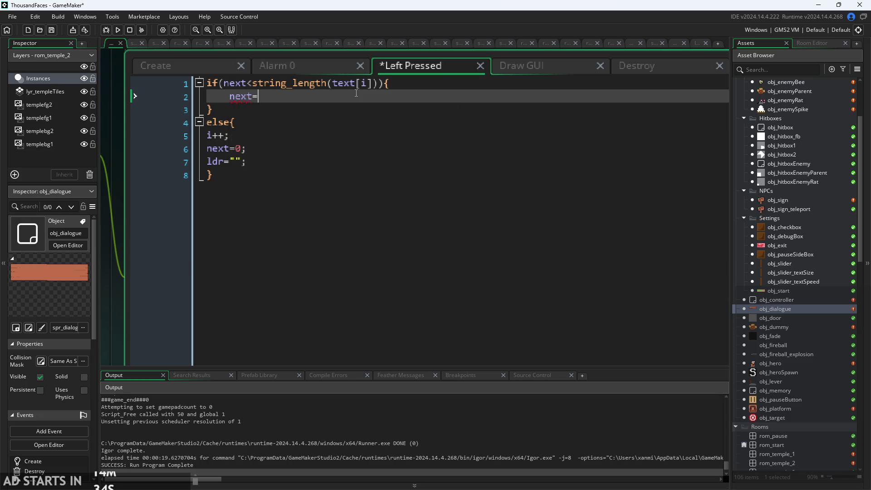
text(str)
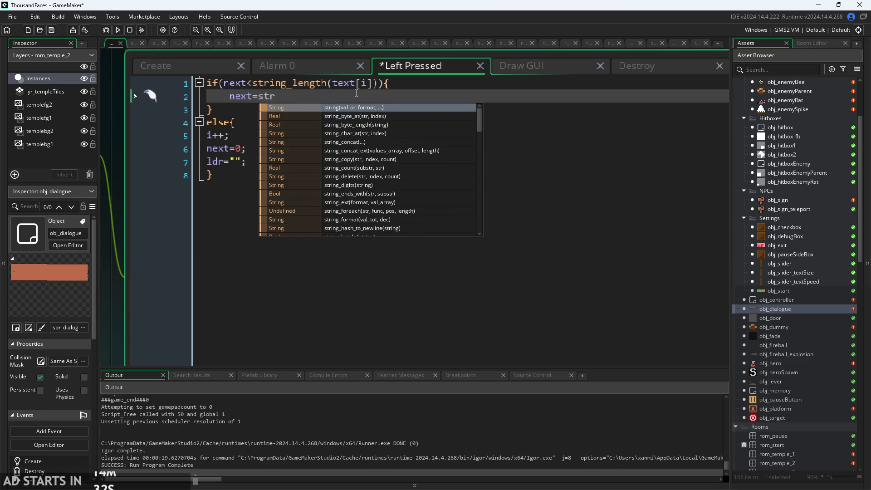
drag(376, 85, 255, 83)
key(ctrl+c)
double_click(265, 97)
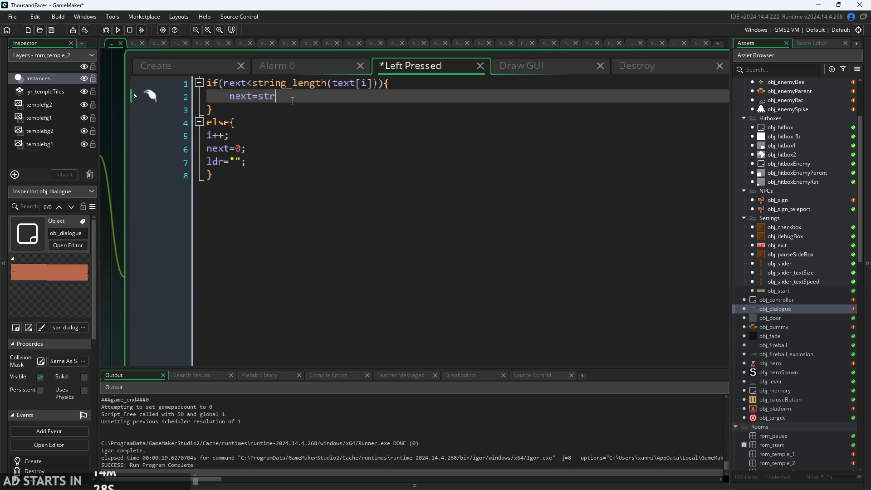
key(ctrl+v)
text(;)
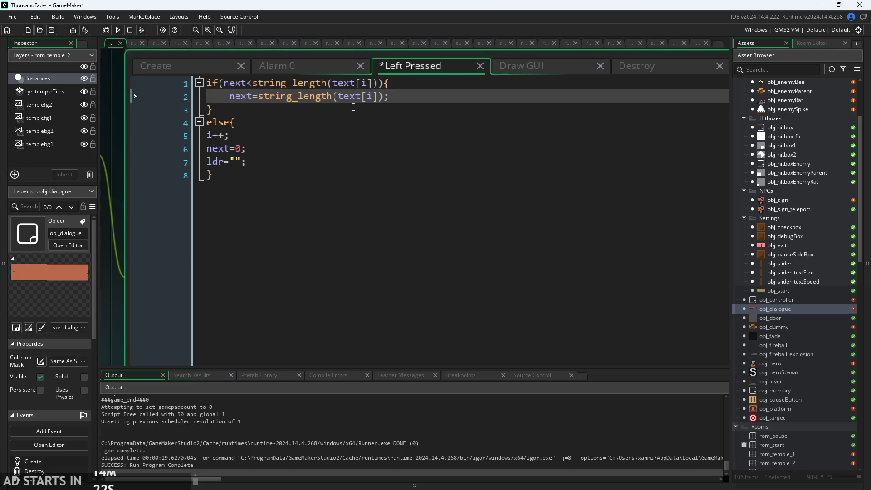
click(118, 30)
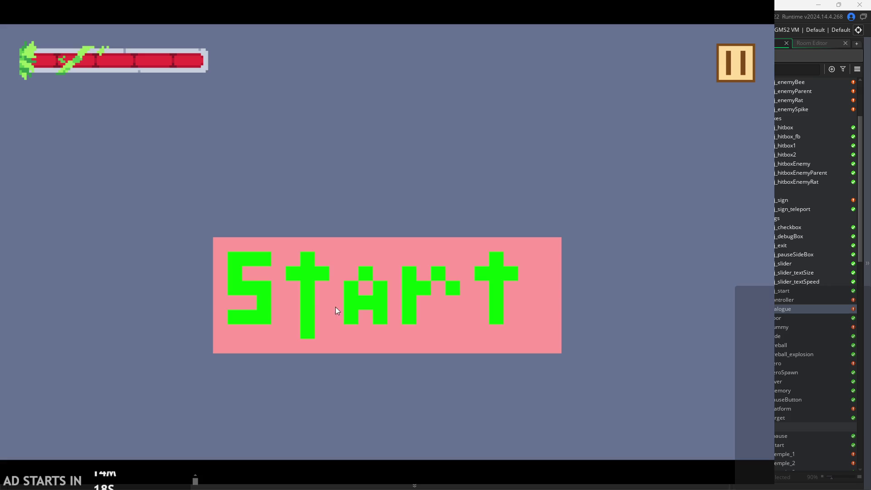
click(339, 329)
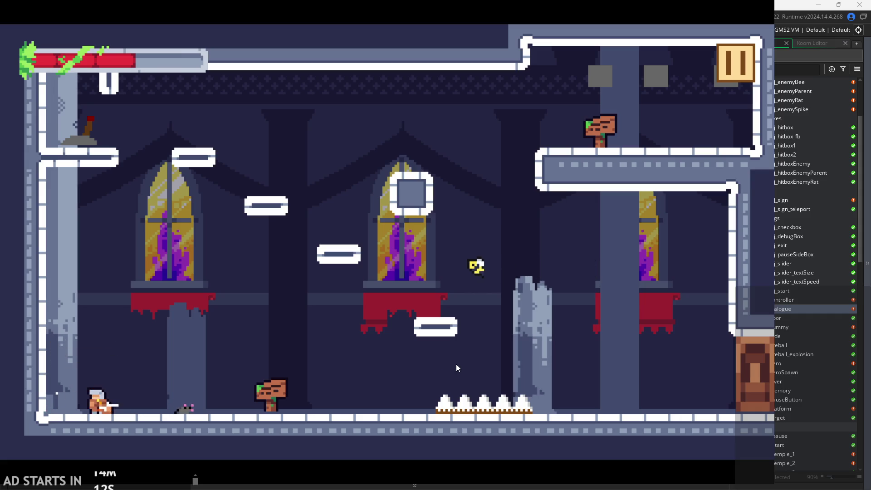
key(Right)
key(x)
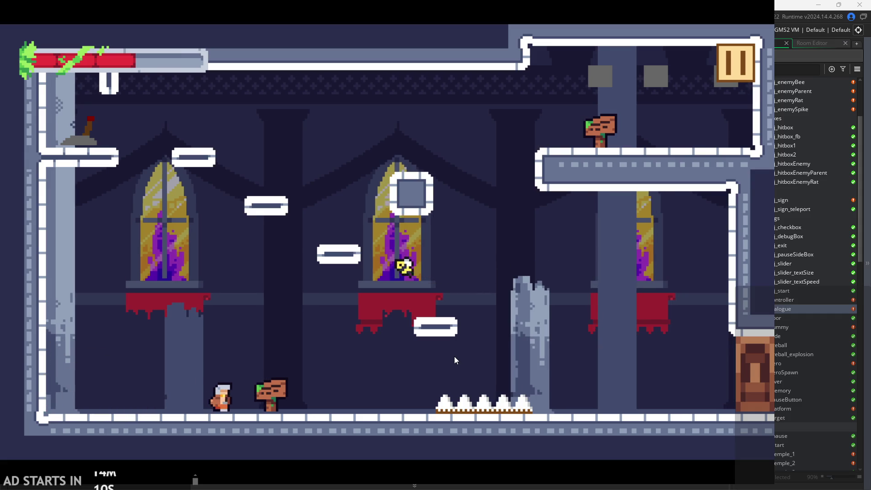
key(Right)
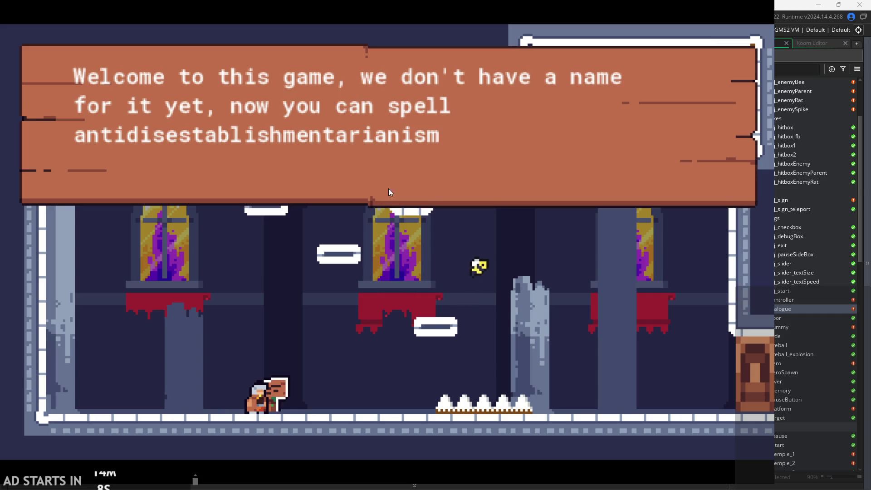
click(411, 165)
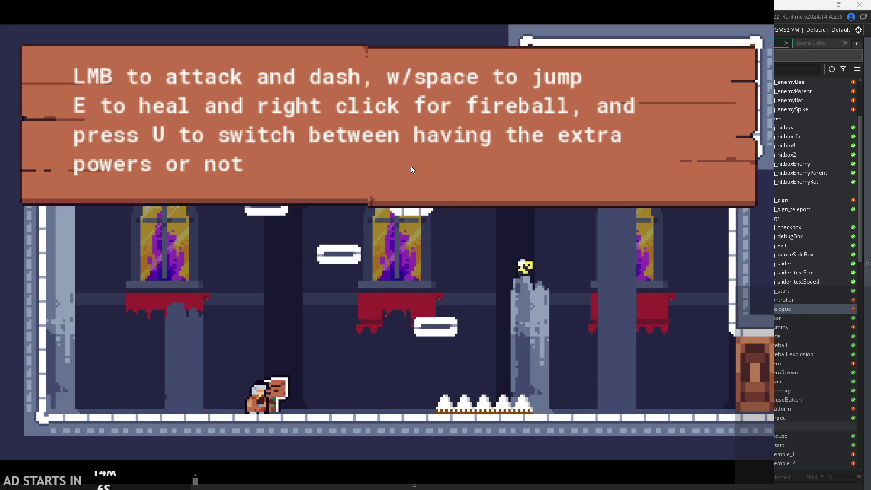
click(411, 165)
click(410, 165)
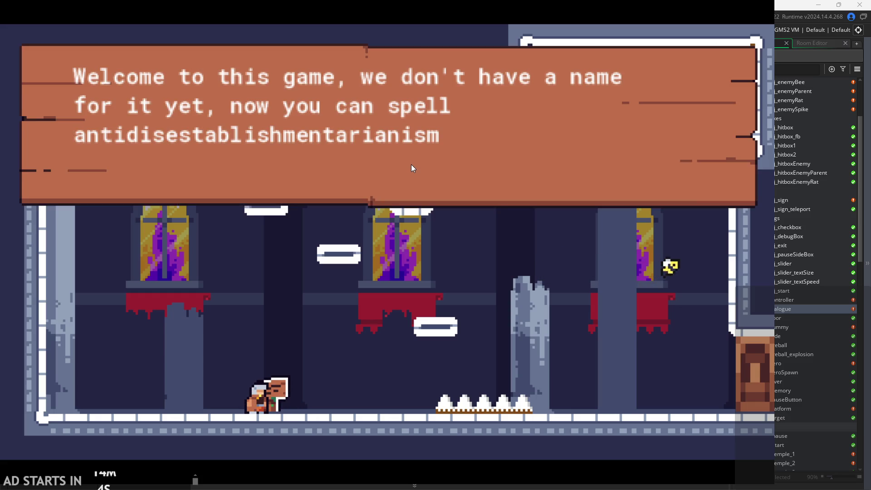
click(411, 164)
click(411, 165)
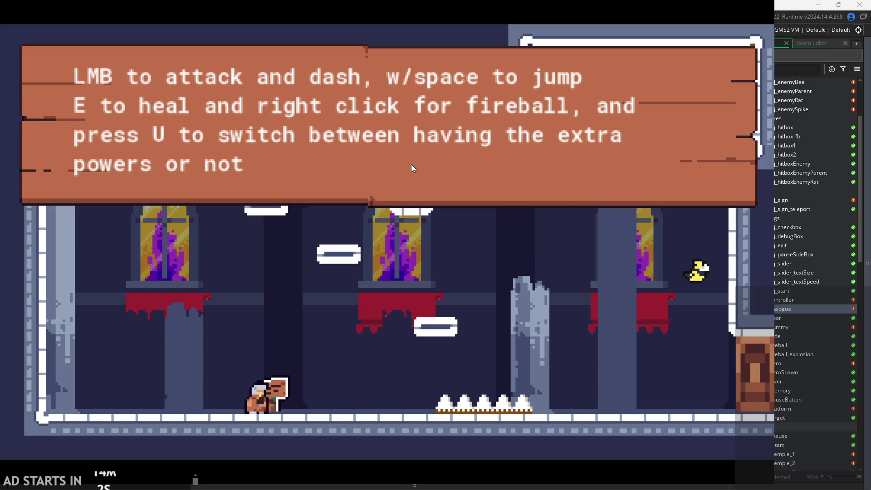
click(411, 165)
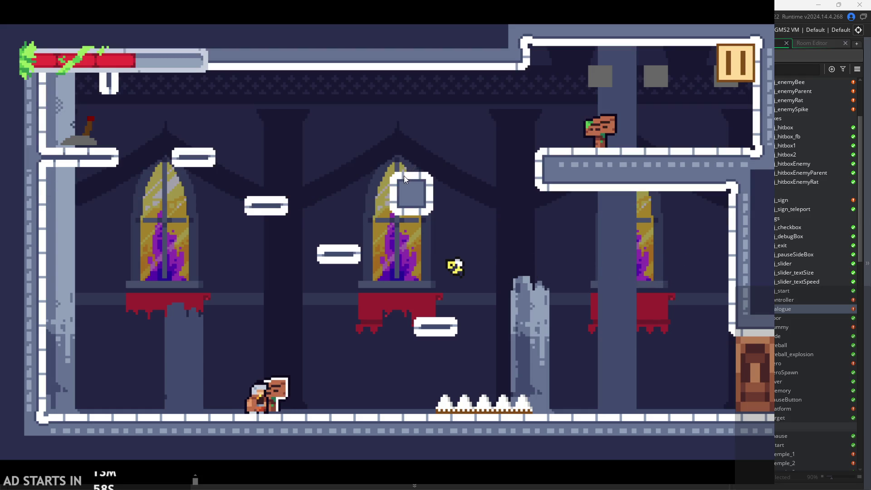
key(Up)
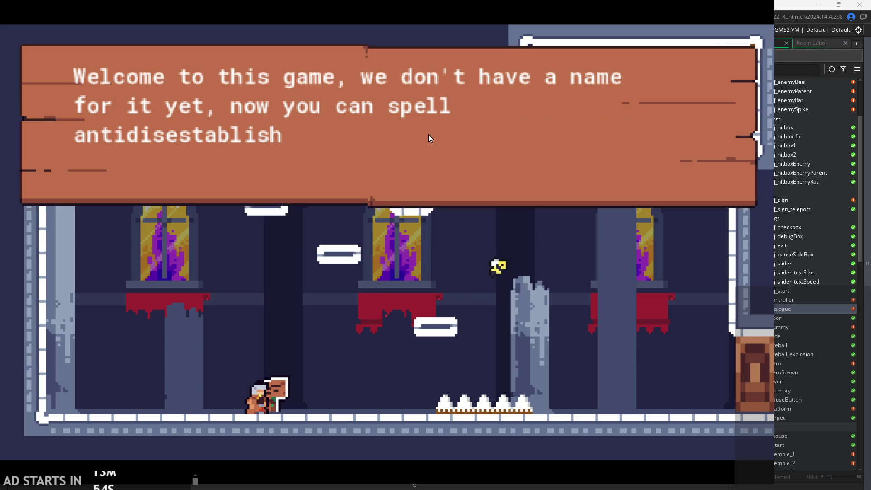
key(e)
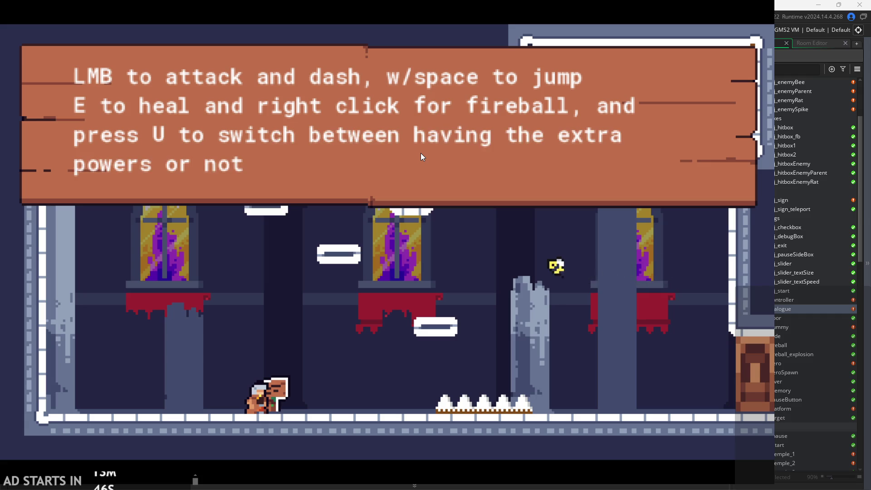
key(e)
click(736, 59)
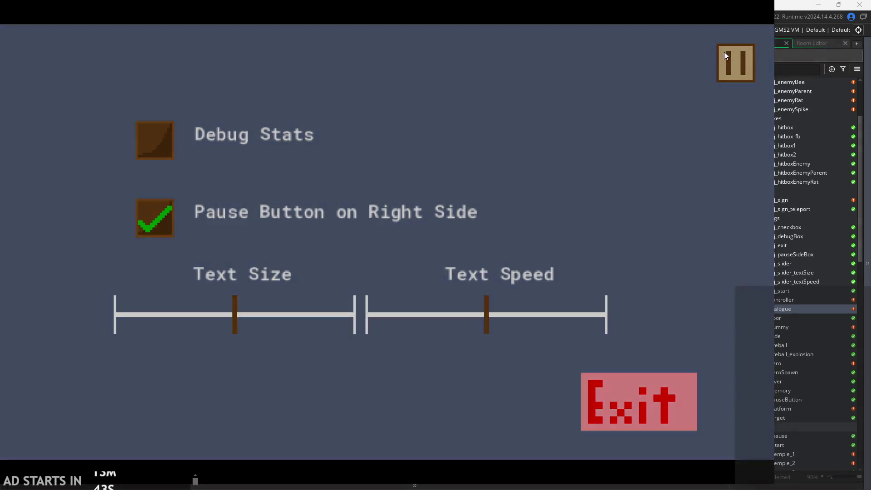
click(725, 55)
key(e)
key(e)
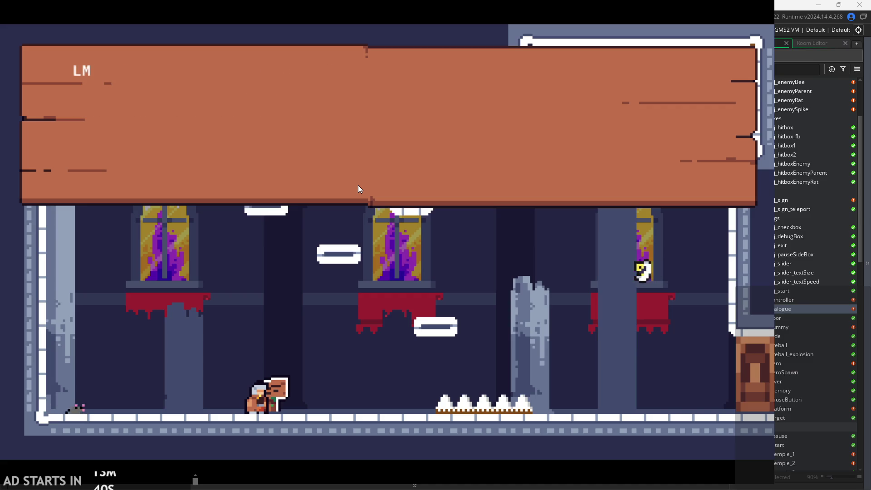
key(e)
key(space)
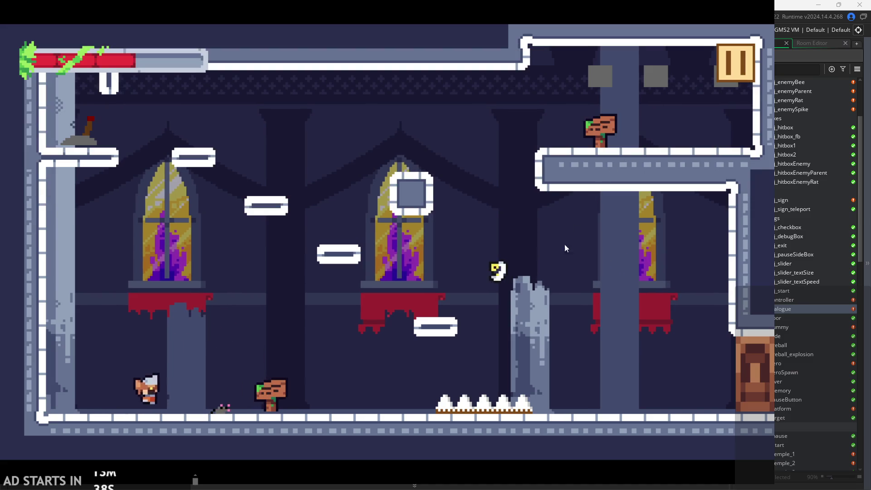
click(525, 285)
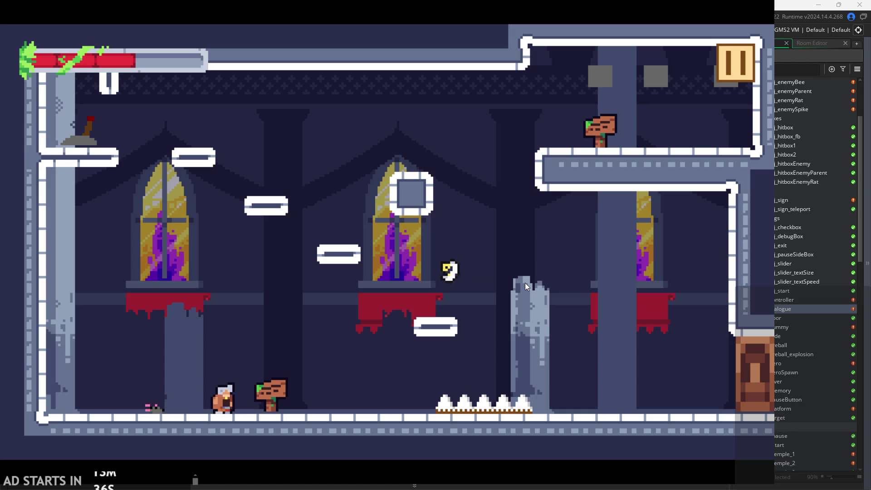
key(a)
key(a)
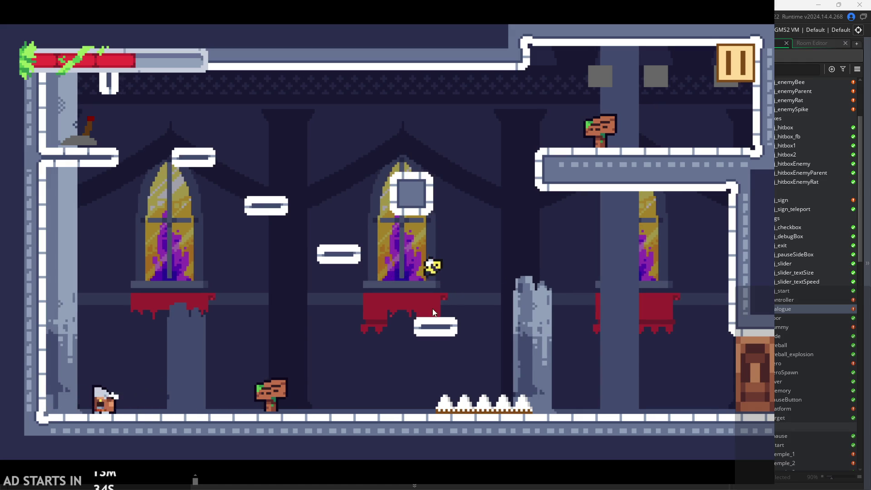
key(d)
key(d)
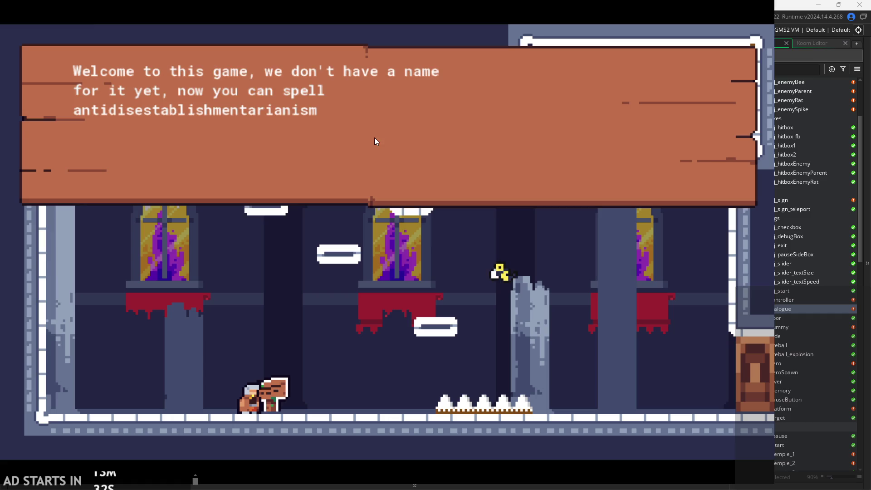
key(space)
click(464, 124)
click(735, 60)
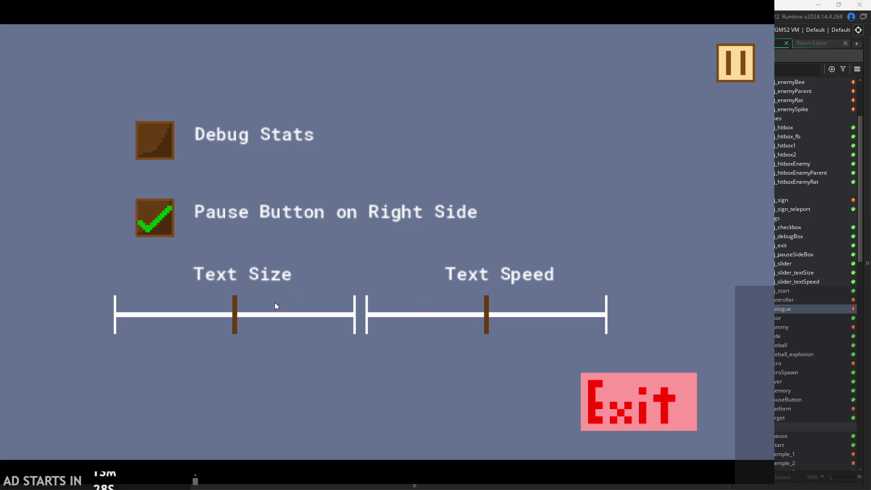
click(669, 399)
scroll(754, 252, up, 3)
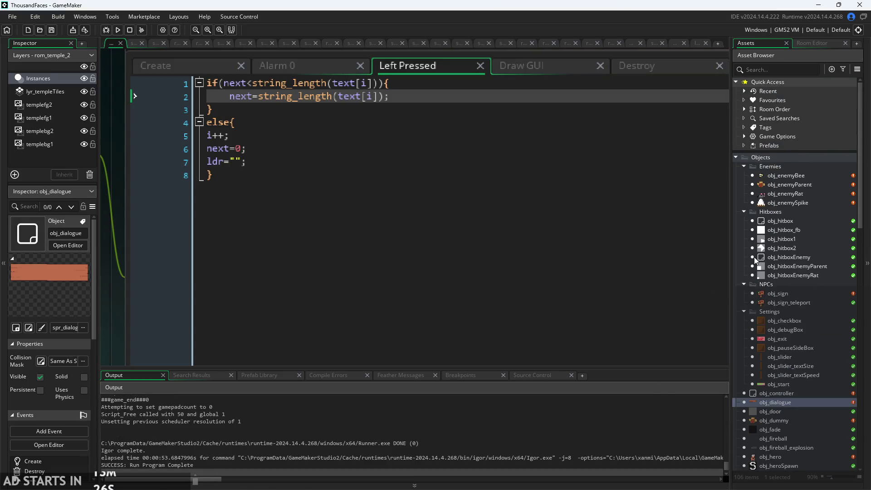
Open the obj_controller object editor and move its Create event code tab to the front.
click(770, 224)
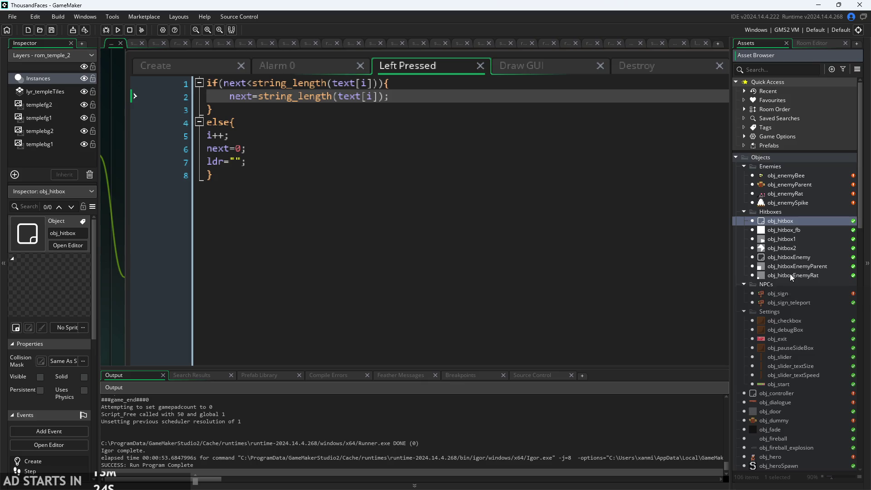
scroll(790, 273, down, 8)
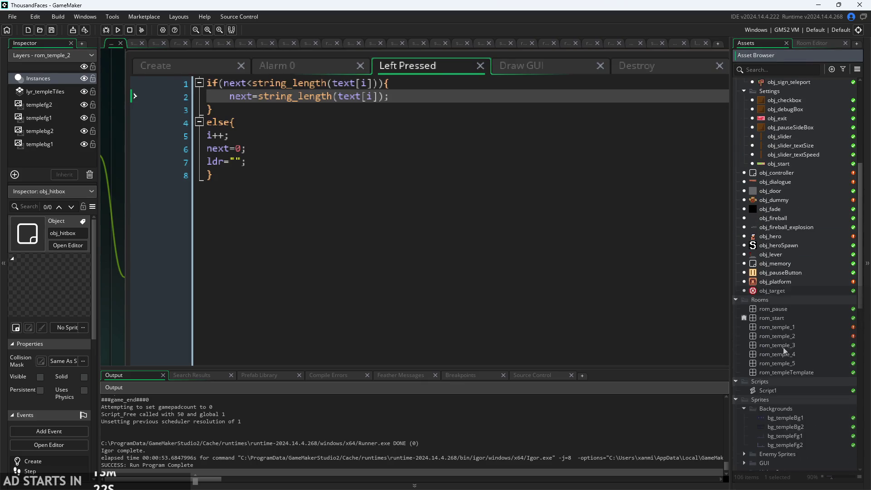
scroll(783, 317, up, 2)
double_click(782, 228)
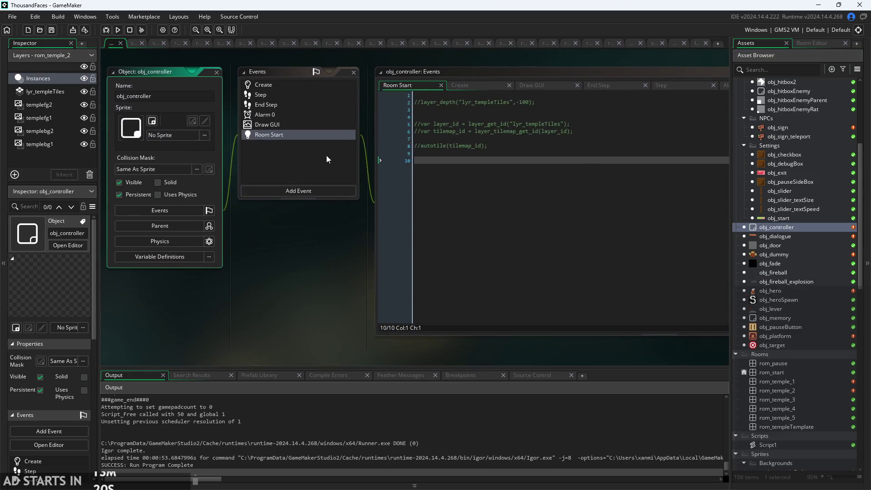
click(303, 86)
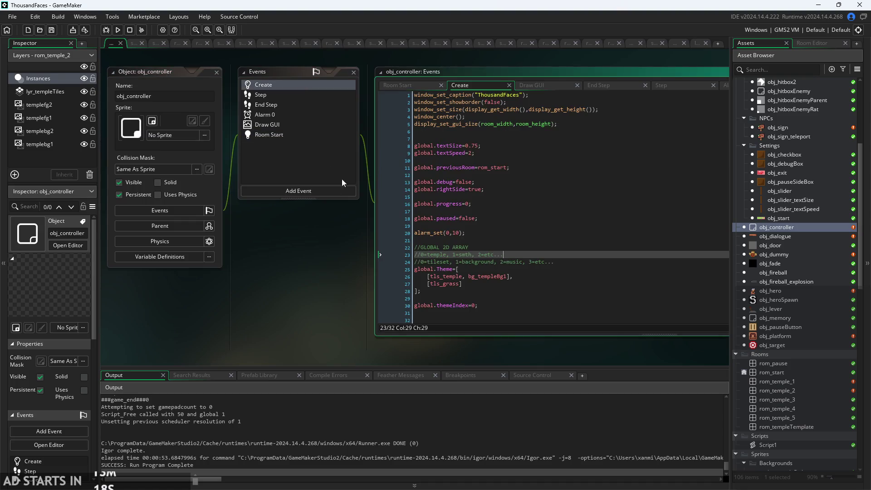
click(329, 120)
drag(405, 119, 326, 126)
Locate the global.textSize 0.75 and global.textSpeed 2 lines on lines 8–9.
scroll(427, 256, up, 3)
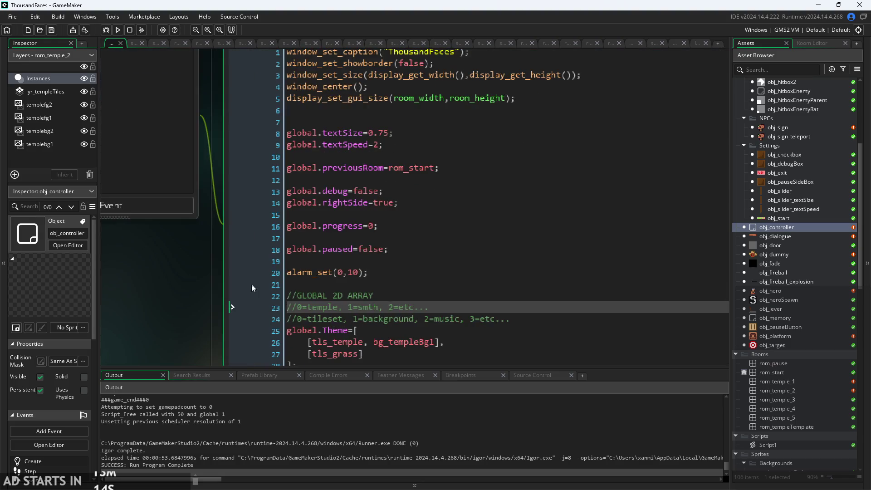
scroll(318, 227, down, 1)
click(387, 98)
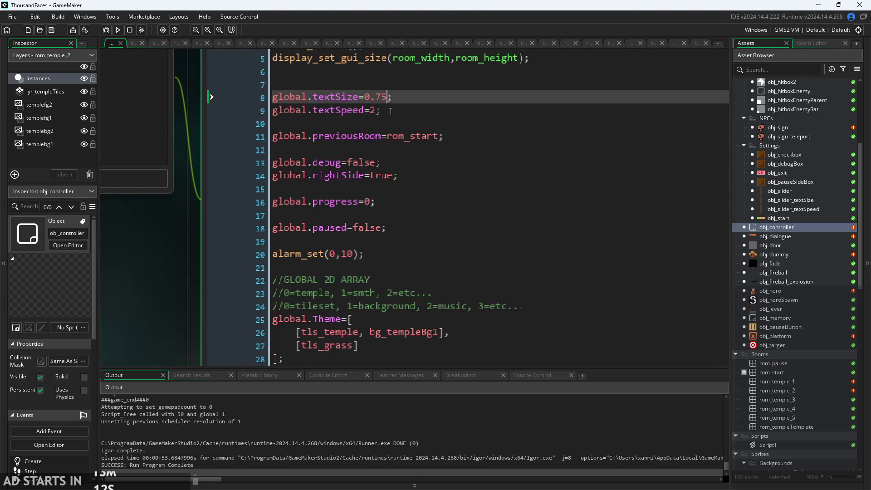
click(391, 111)
key(Up)
drag(172, 272, 224, 307)
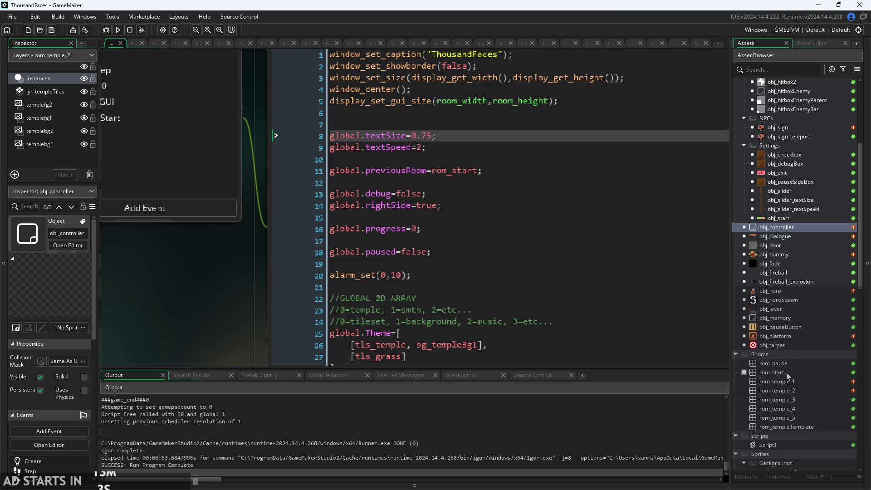
Review global.textSize and global.textSpeed in obj_controller's Create event, then open obj_slider.
click(461, 153)
scroll(461, 153, up, 3)
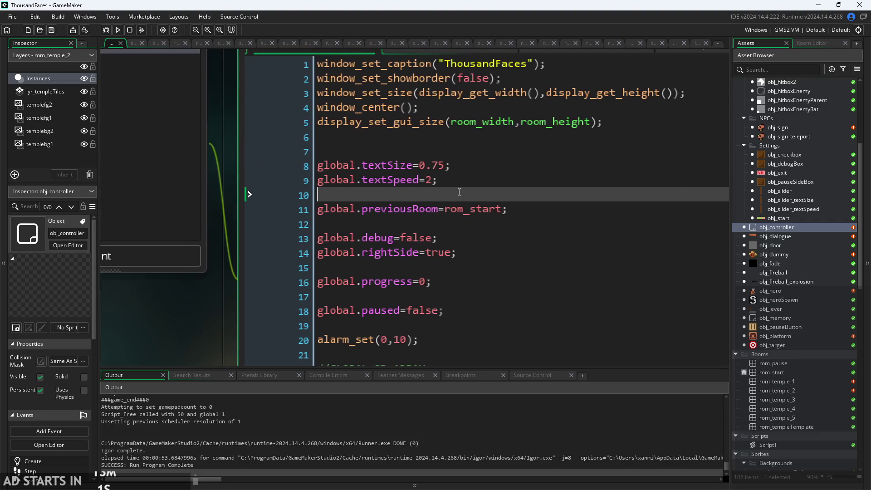
scroll(462, 175, down, 1)
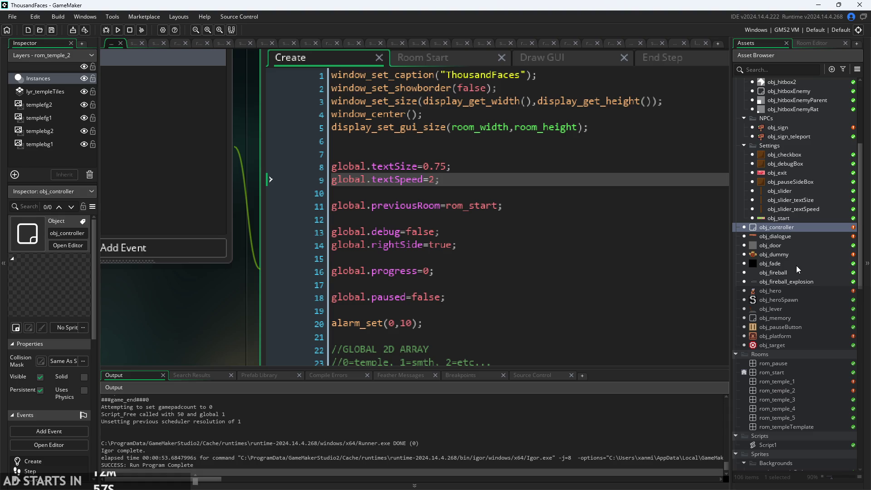
scroll(799, 234, up, 3)
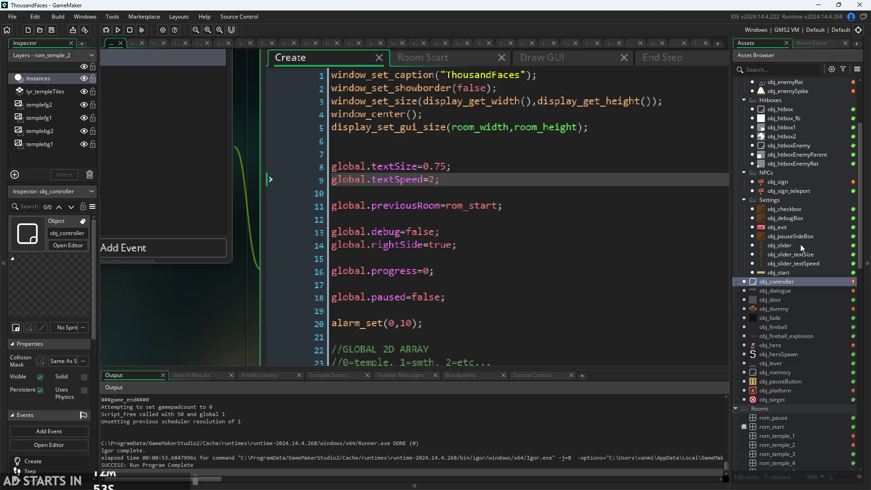
double_click(800, 244)
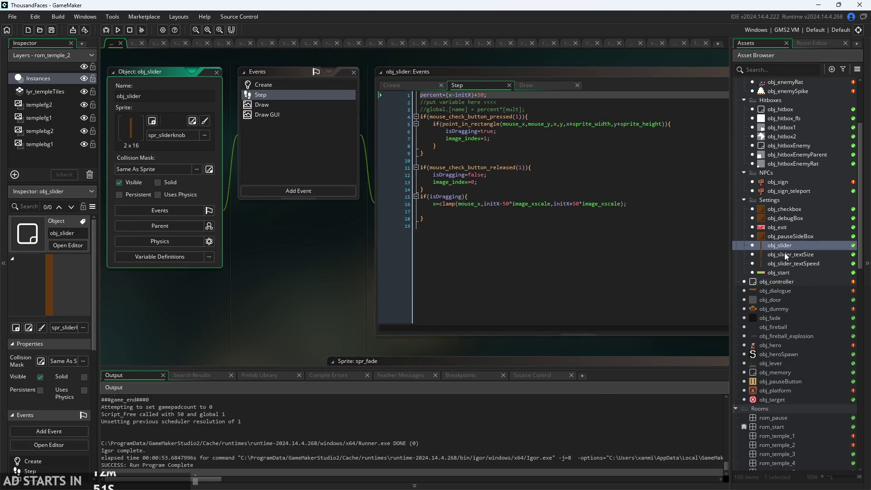
Open obj_slider_textSize and bring up its Step event code.
double_click(799, 253)
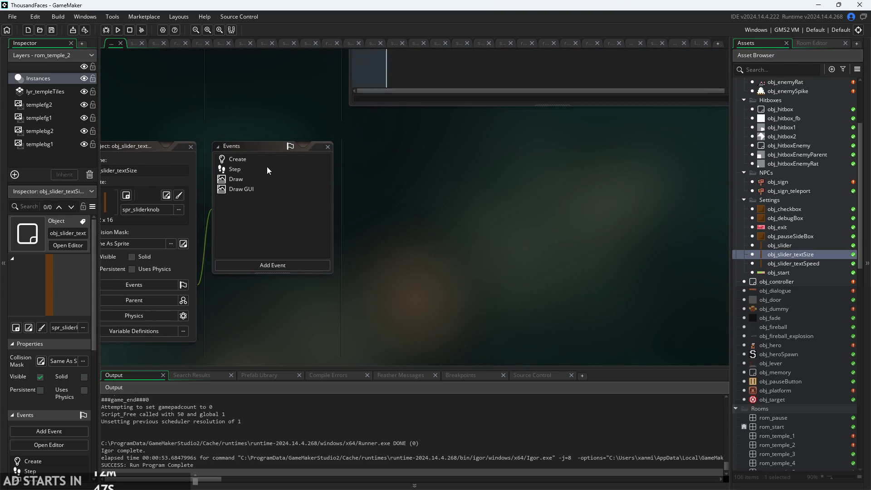
click(267, 169)
click(523, 184)
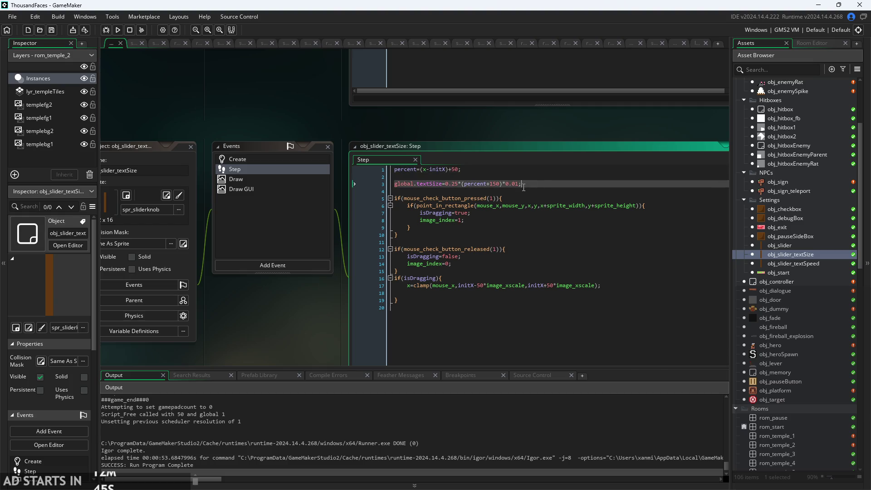
Look over the percent and global.textSize lines, leaving the caret on empty line 2.
scroll(524, 185, up, 3)
scroll(372, 184, up, 1)
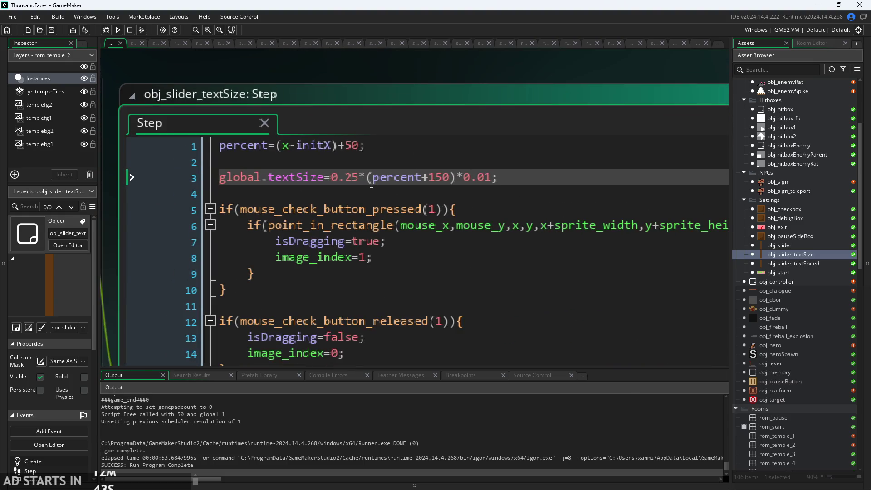
click(317, 144)
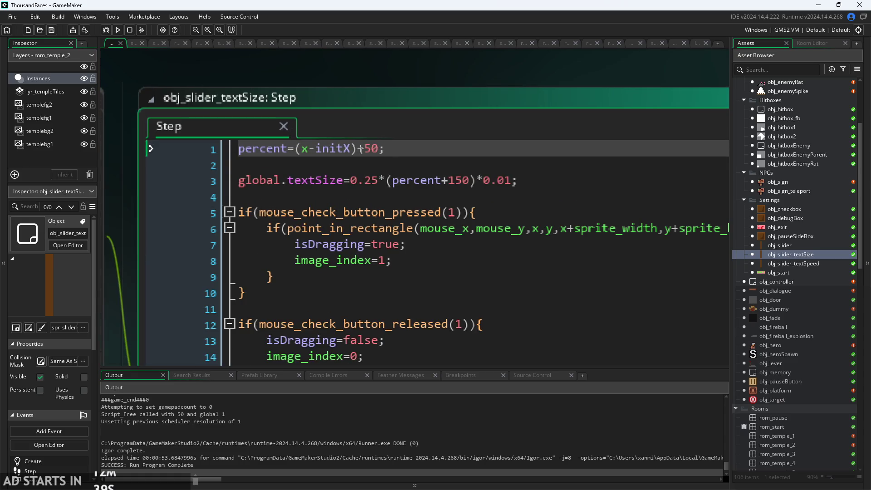
scroll(413, 149, down, 2)
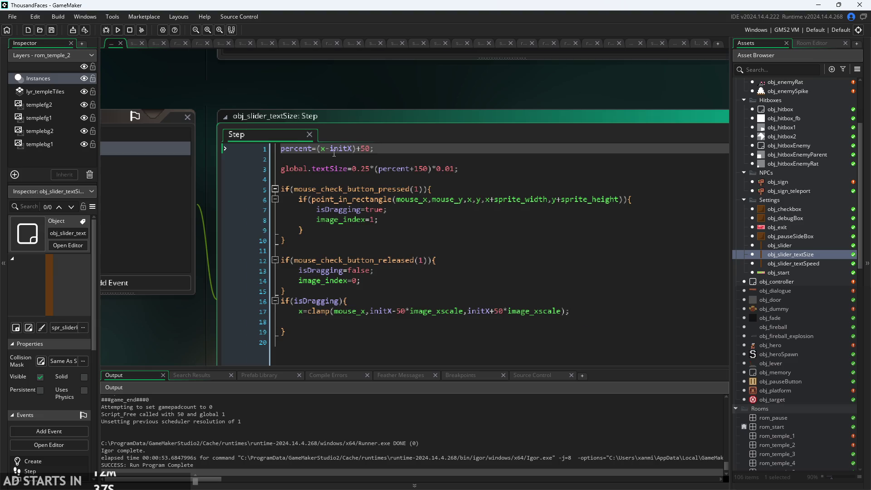
scroll(539, 145, up, 3)
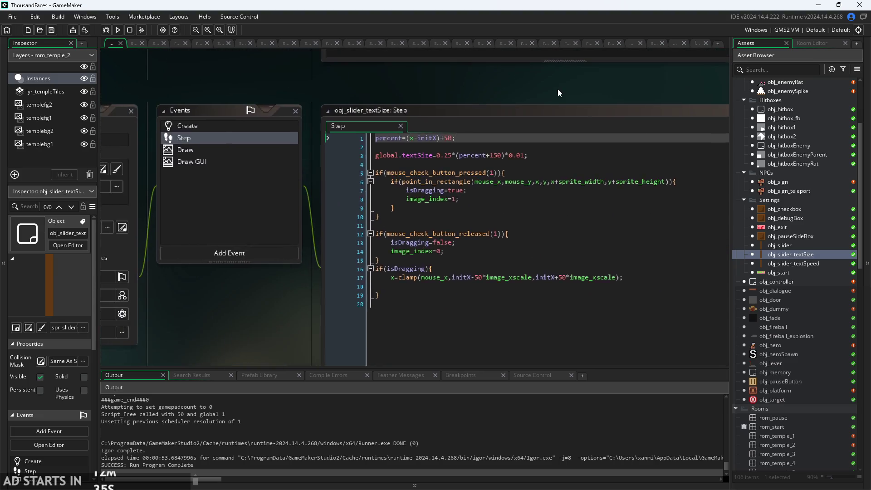
click(385, 162)
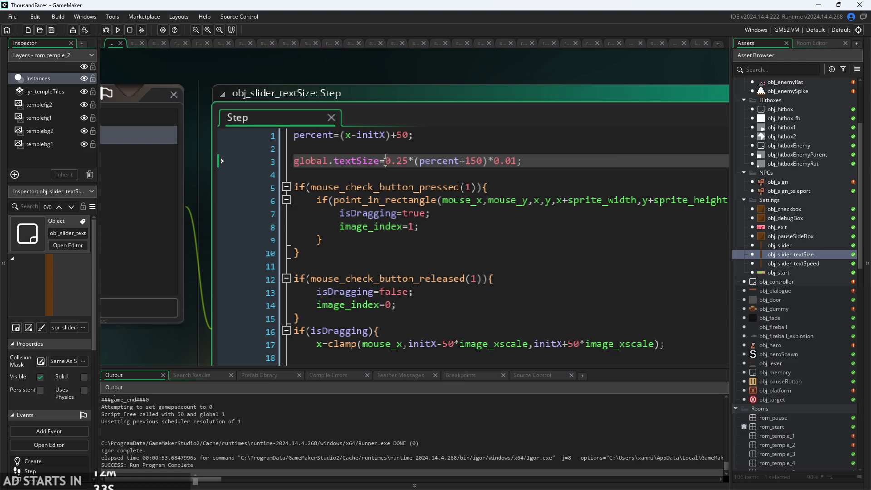
scroll(429, 170, up, 2)
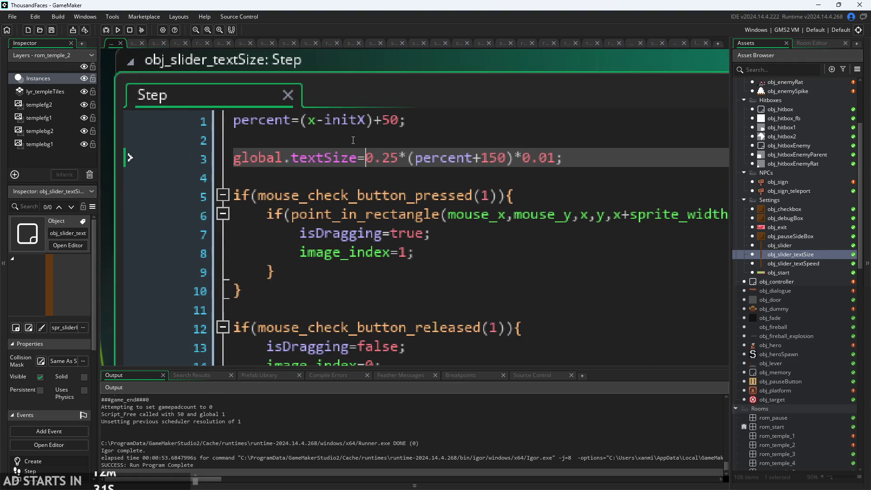
click(354, 140)
Add a new line above the old formula reading global.textSize=0.75(1+percent/50);.
key(Return)
text(glova)
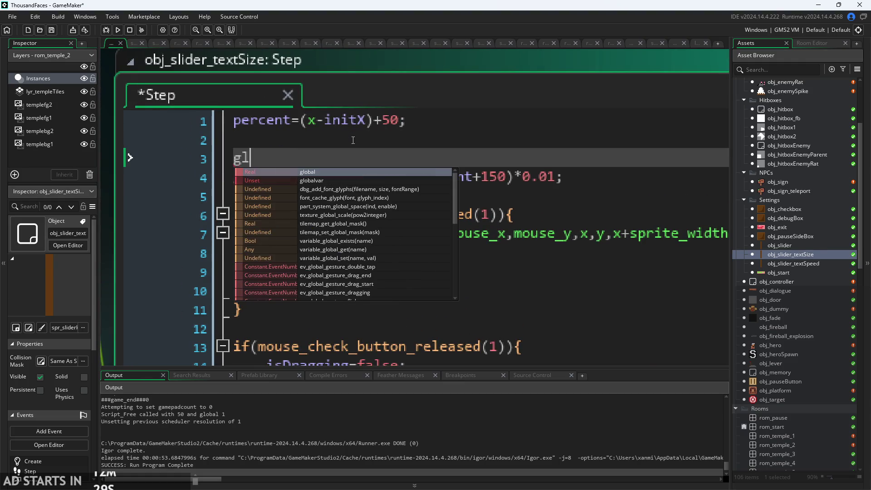
key(BackSpace)
key(BackSpace)
text(bal.)
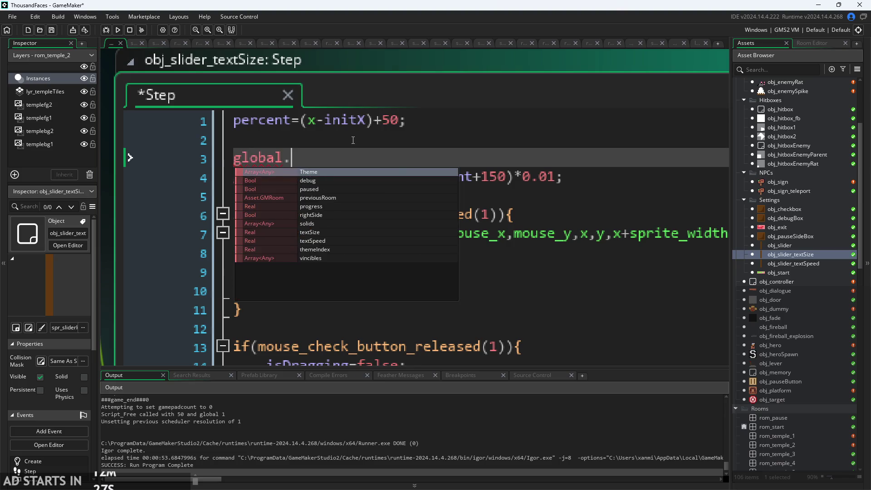
text(te)
key(Return)
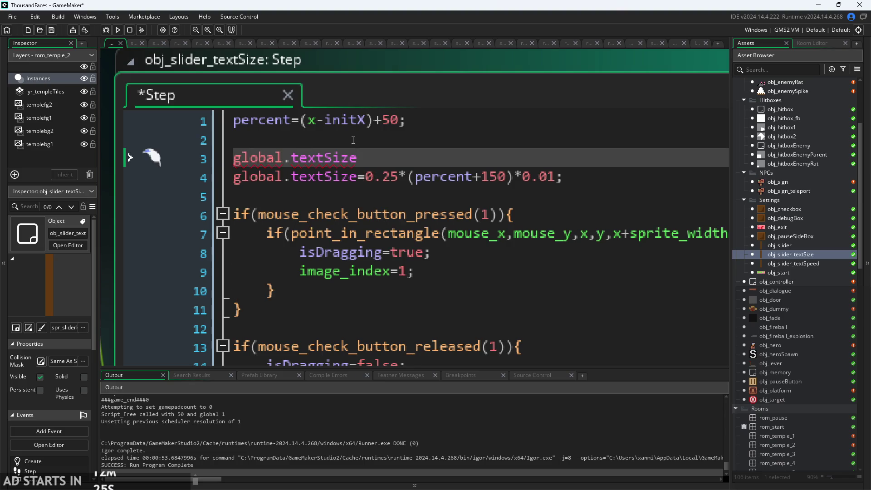
text(=)
text(0.75)
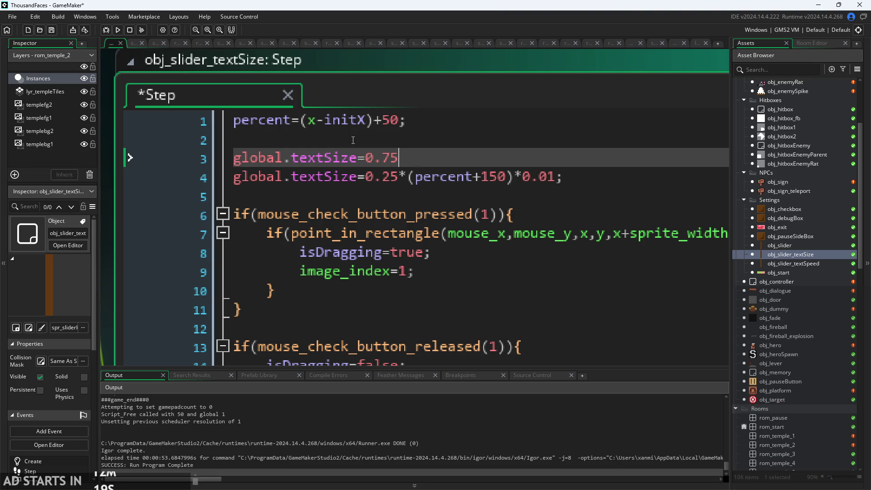
text(*()
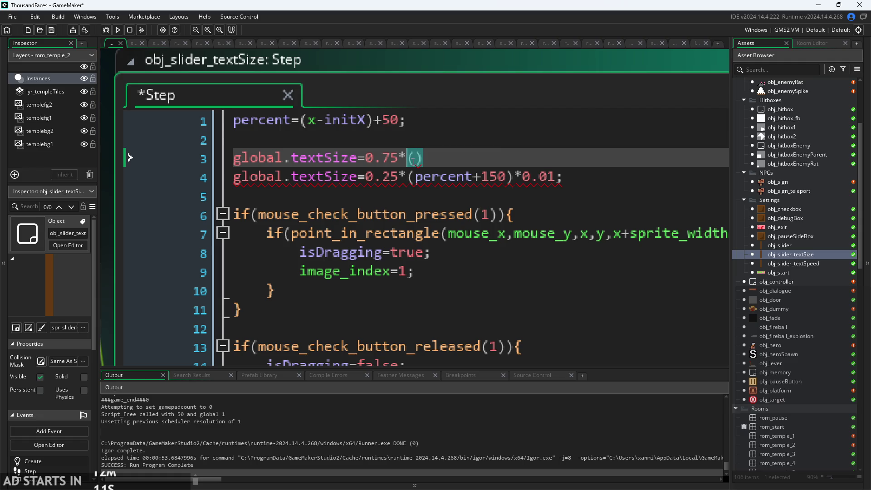
key(BackSpace)
key(BackSpace)
text(()
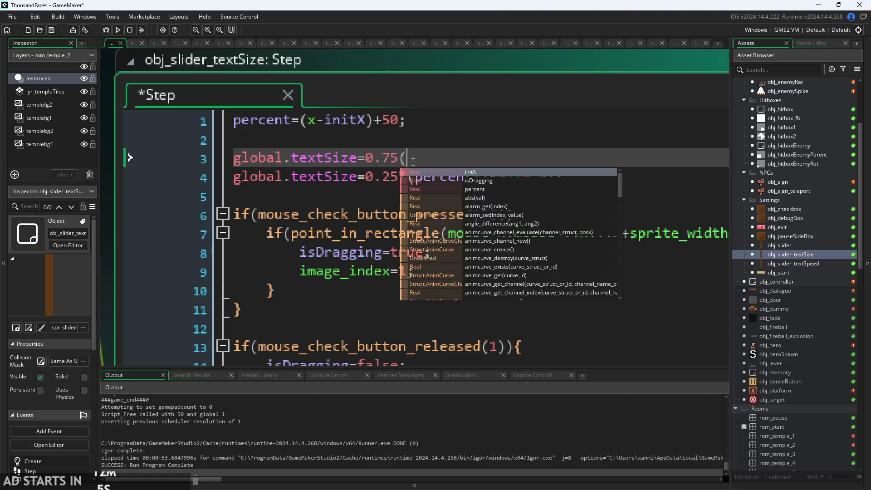
text(1+percent/)
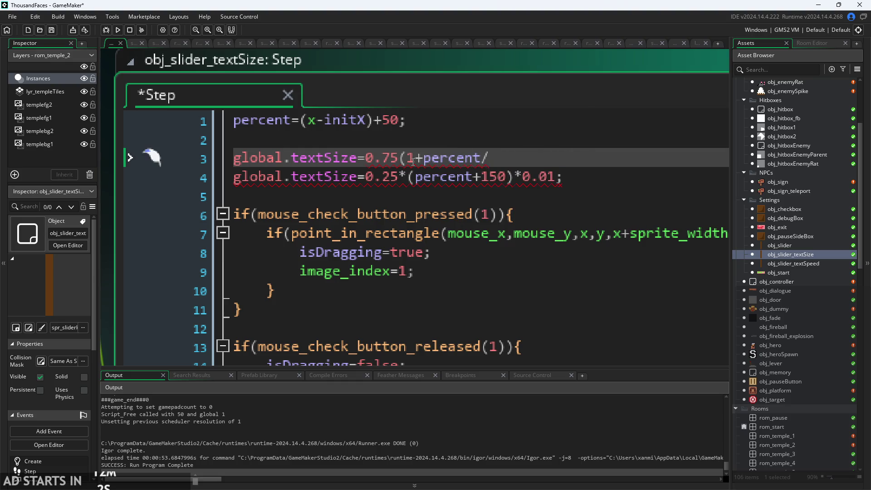
text(50))
text(;)
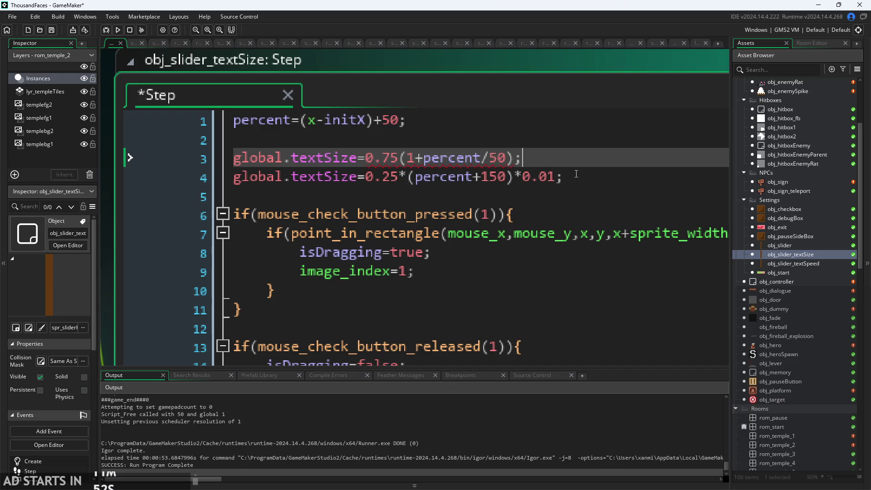
Comment out the old textSize formula, add the missing * after 0.75, and save.
drag(594, 178, 221, 187)
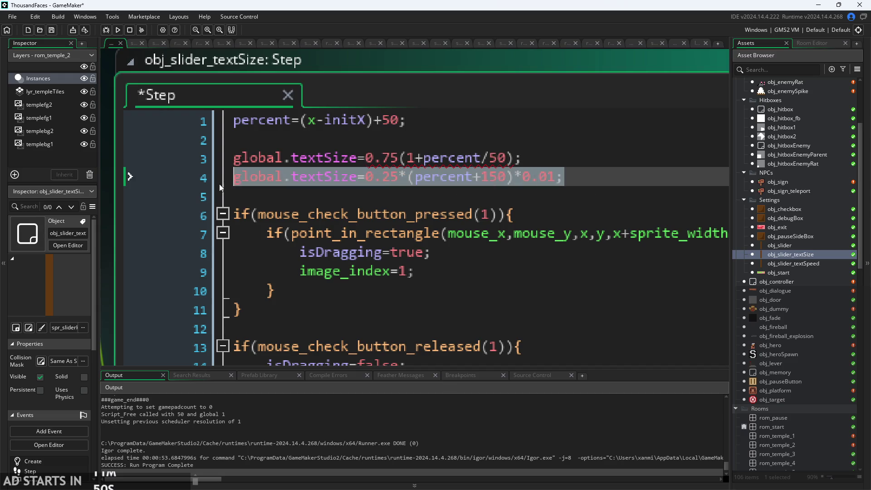
key(ctrl+k)
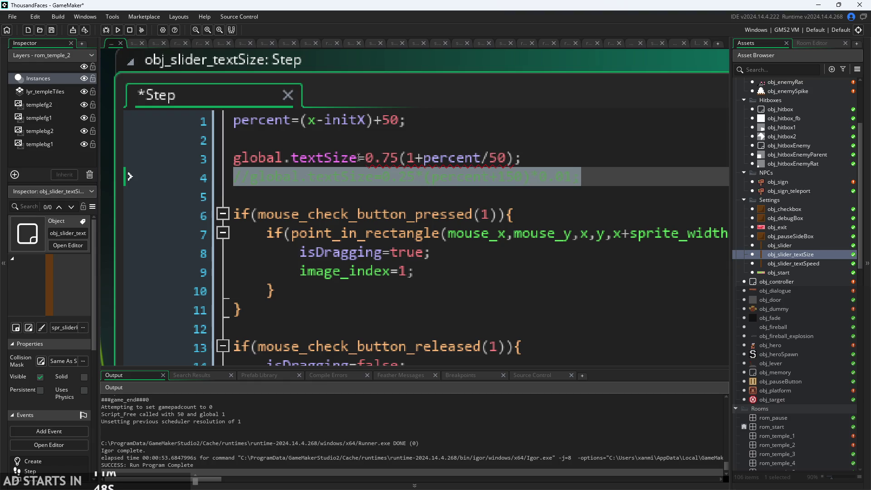
click(560, 161)
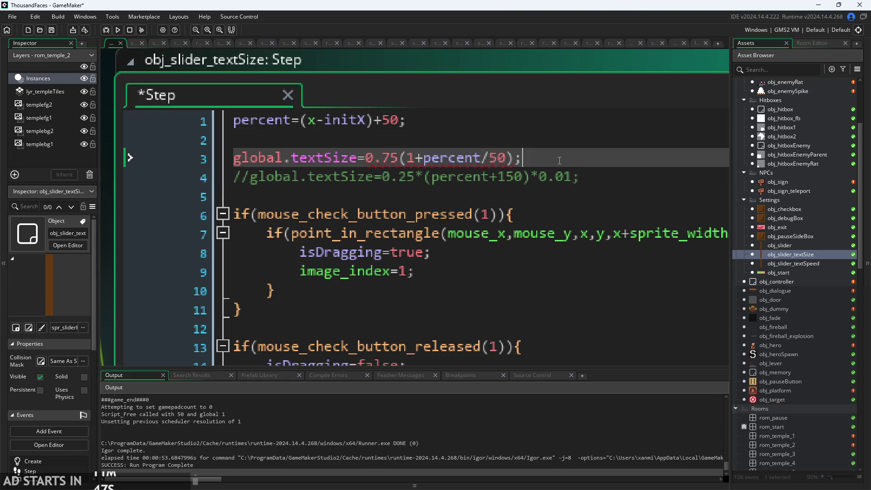
click(399, 163)
text(*)
key(ctrl+s)
Check the new line 3 formula, moving the caret to its end.
click(526, 182)
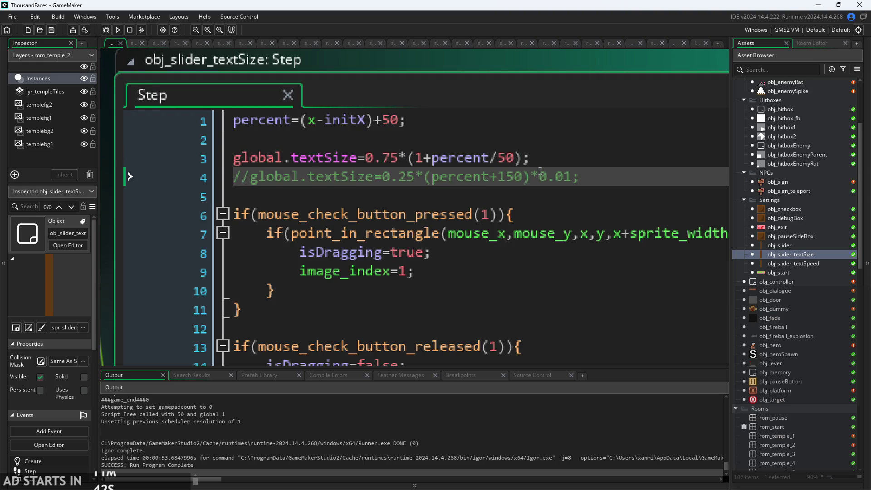
click(410, 159)
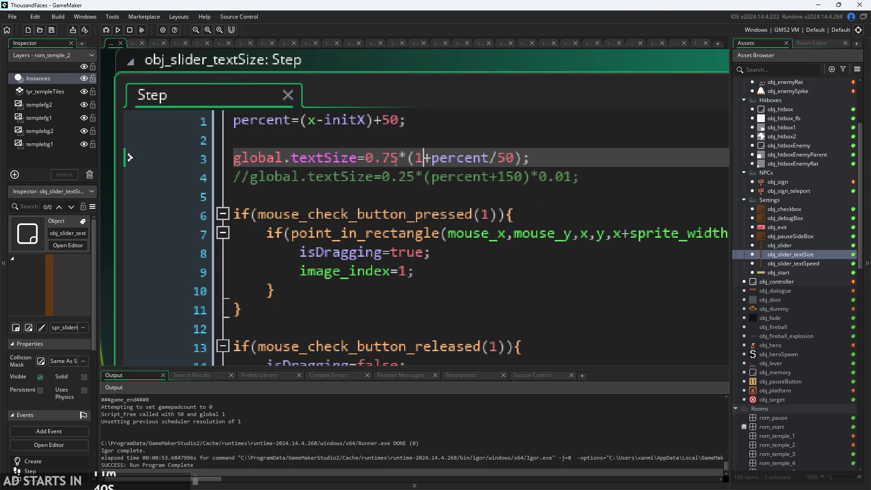
click(438, 163)
key(End)
ctrl+scroll(448, 144, down, 1)
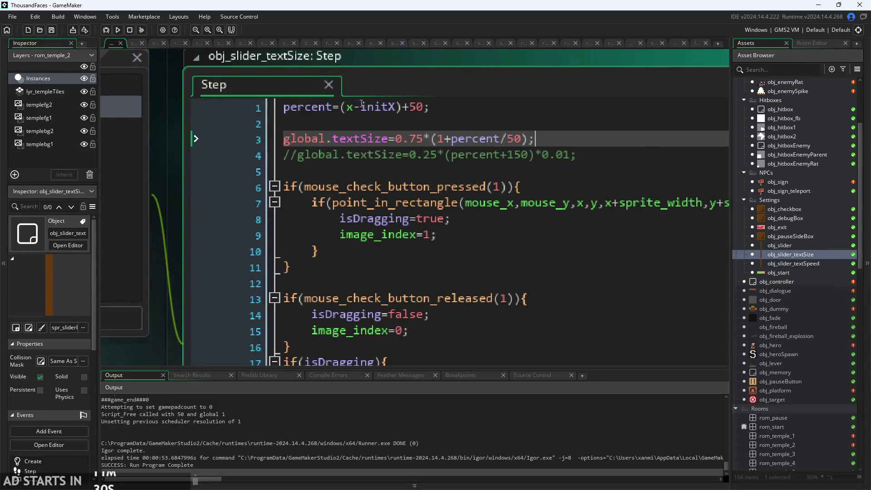
Pan around to review the rest of the Step code, then run the game.
mouse_move(176, 149)
mouse_down()
mouse_move(388, 185)
mouse_move(302, 102)
mouse_up()
ctrl+scroll(210, 322, down, 1)
drag(210, 323, 164, 279)
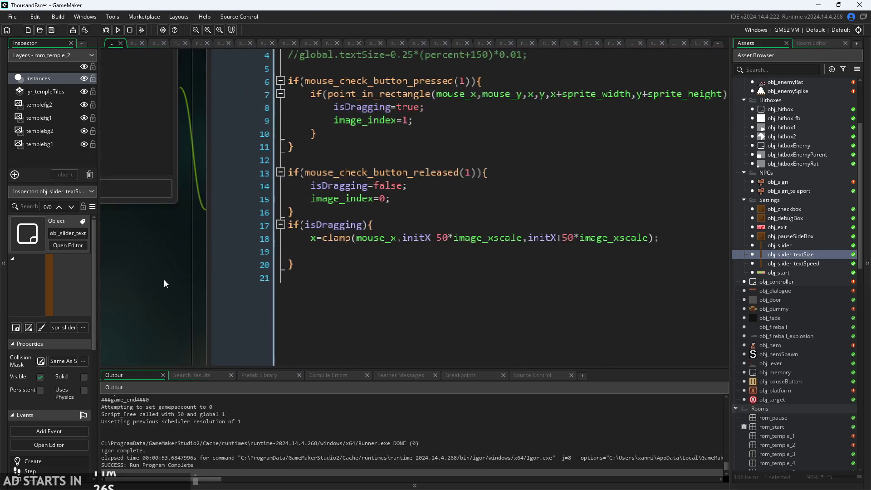
ctrl+scroll(152, 271, up, 1)
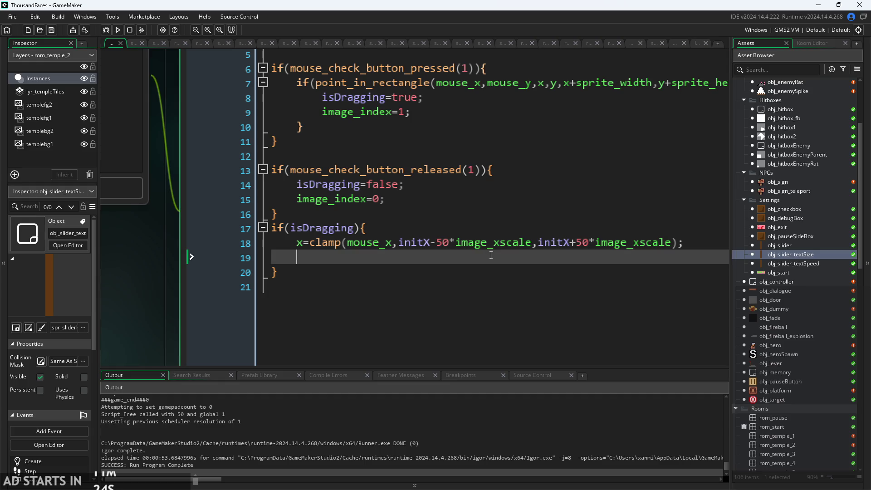
click(501, 245)
ctrl+scroll(501, 247, down, 2)
ctrl+scroll(235, 282, up, 2)
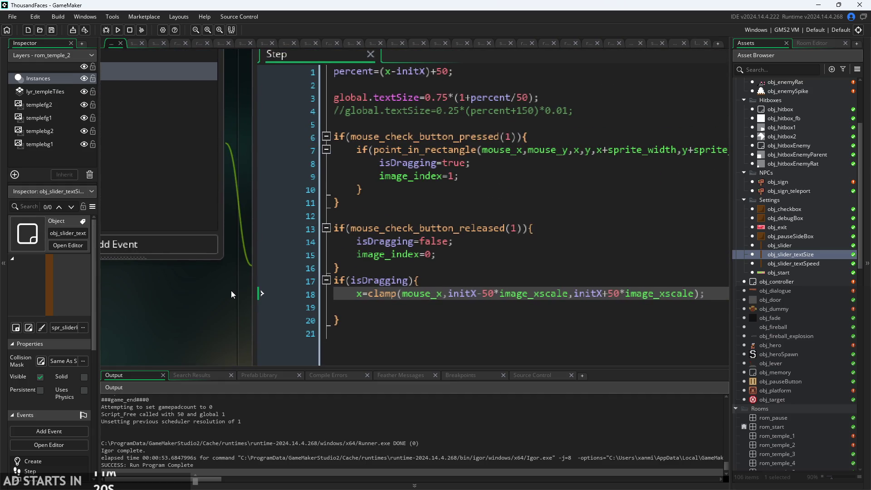
ctrl+scroll(230, 291, down, 1)
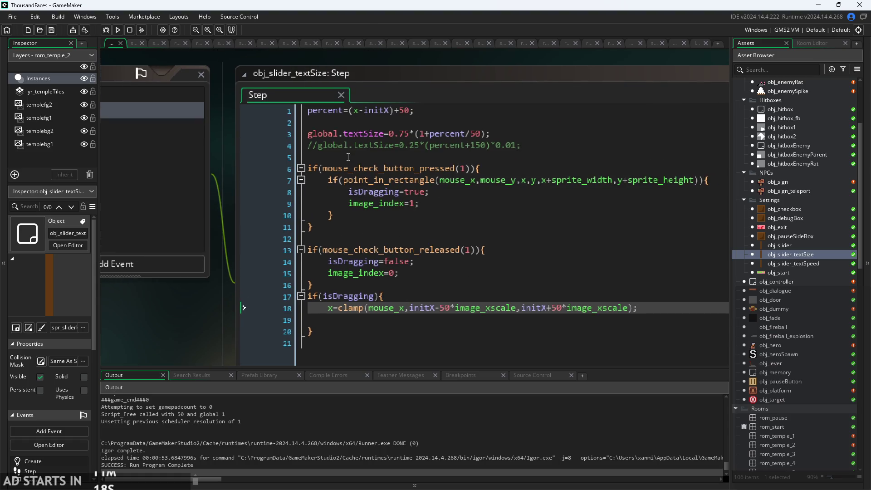
click(117, 30)
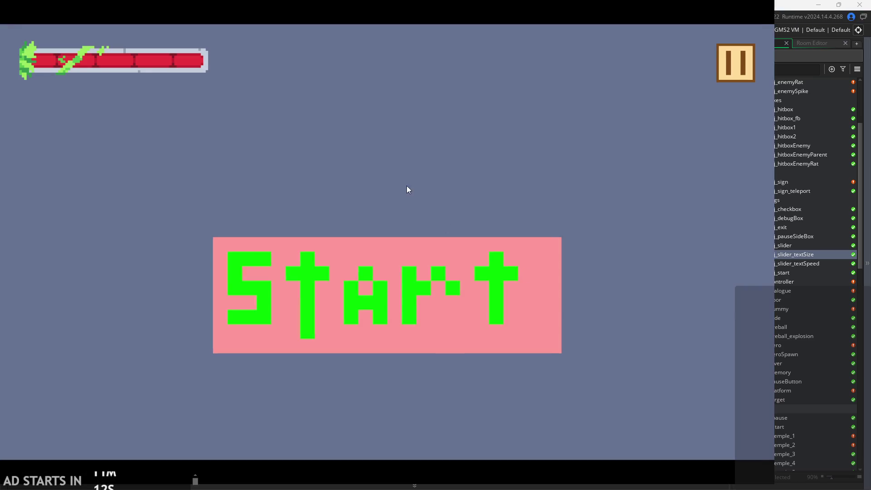
click(369, 298)
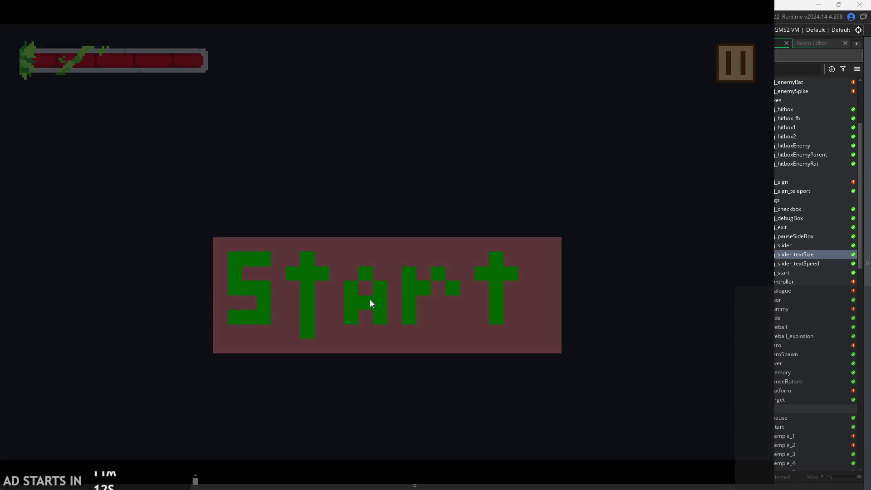
key(d)
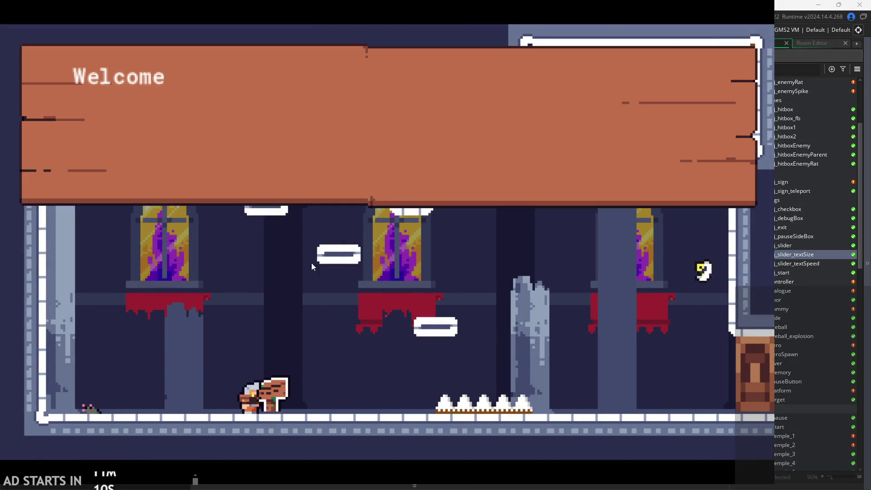
click(500, 118)
click(501, 120)
key(a)
key(space)
key(Escape)
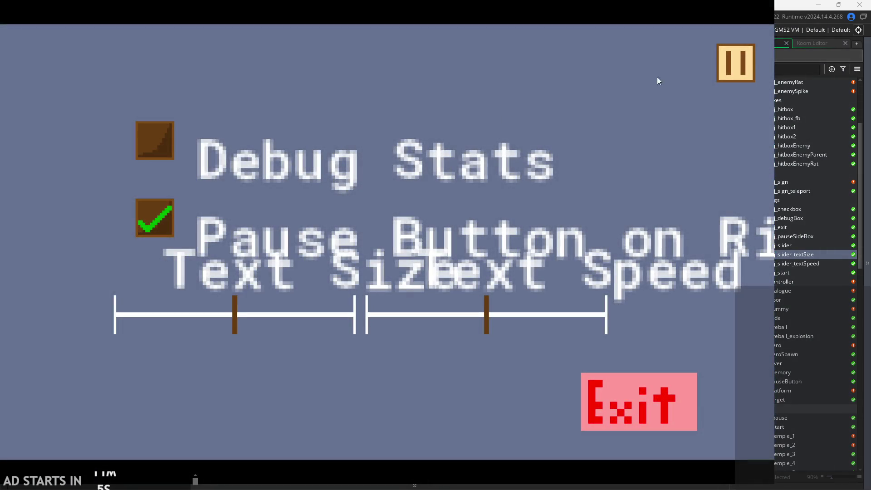
click(736, 58)
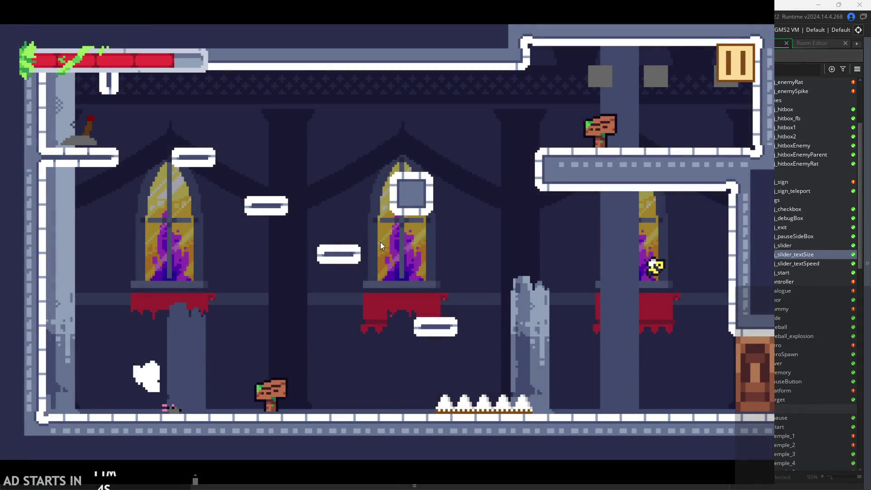
key(space)
key(d)
click(398, 121)
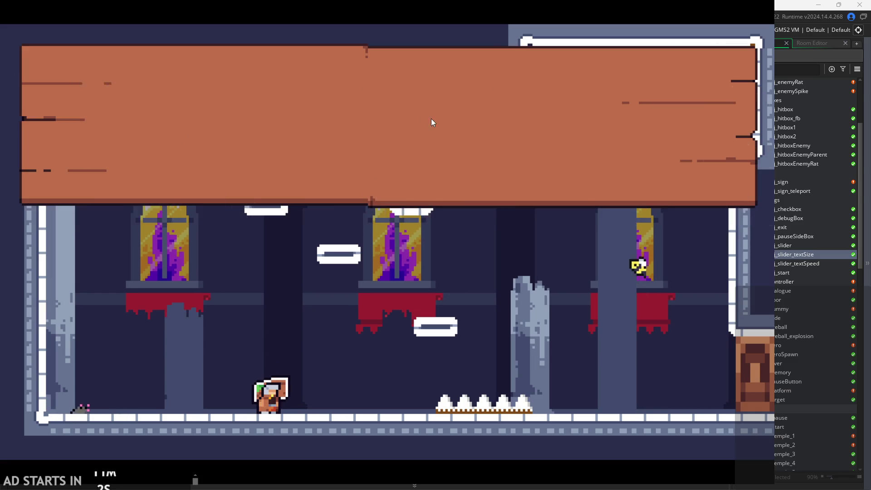
click(557, 110)
click(736, 63)
click(583, 383)
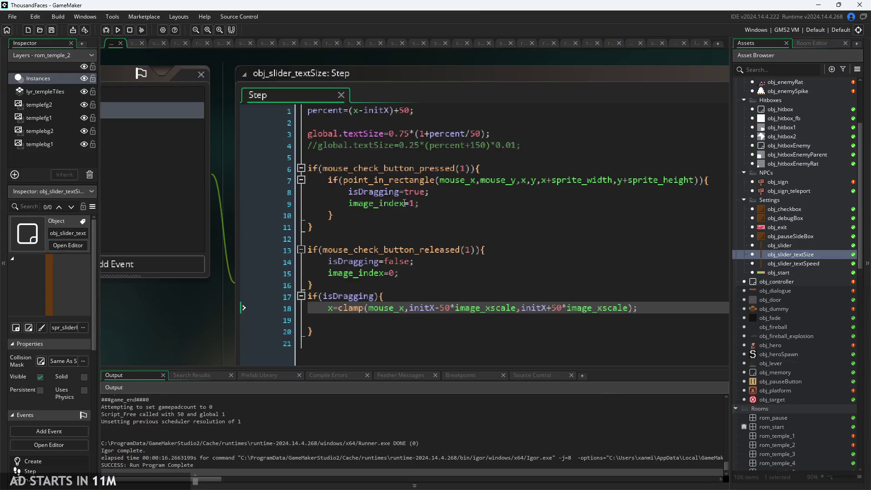
Rewrite line 3 to begin global.textSize=0.75+(0.75*), removing 1+ and *(percent/50).
scroll(458, 142, up, 3)
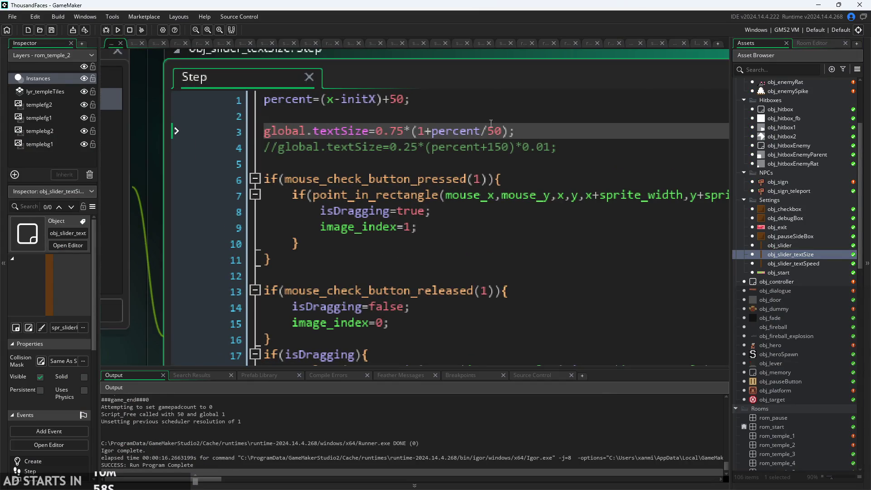
click(412, 131)
click(467, 131)
key(Right)
key(Right)
key(Right)
click(432, 131)
key(BackSpace)
key(BackSpace)
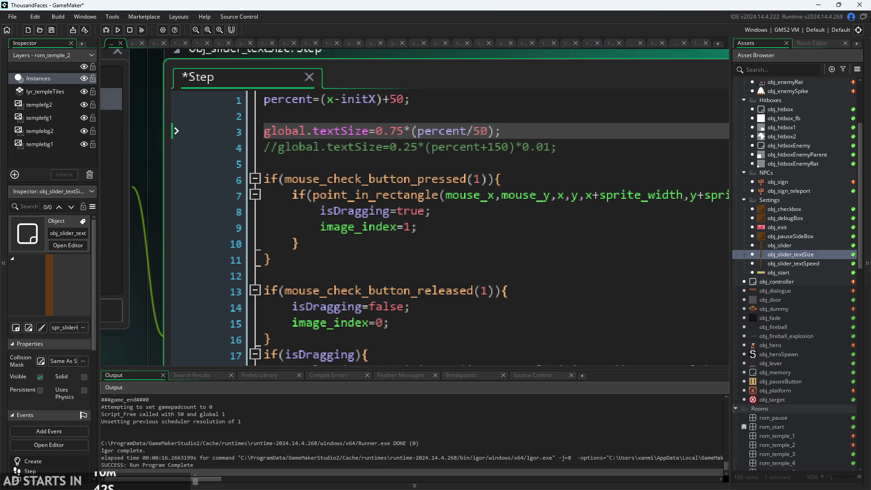
drag(498, 131, 408, 137)
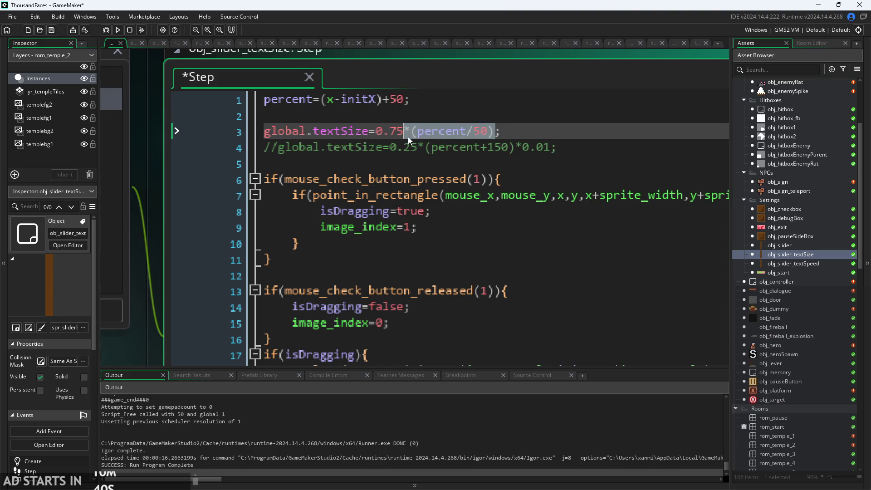
key(BackSpace)
text(+)
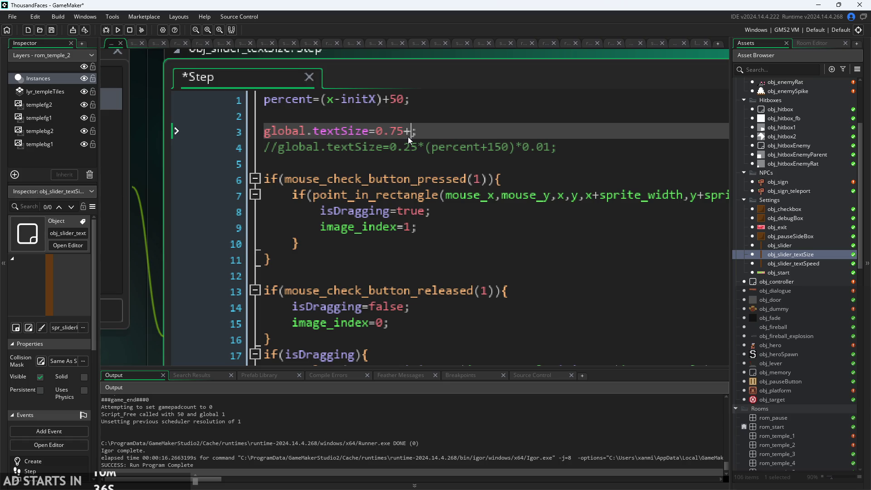
text((0.)
text(75*)
text())
Browse the slider's Draw GUI, Step, Create and Draw event code.
ctrl+scroll(432, 146, down, 2)
drag(258, 301, 188, 281)
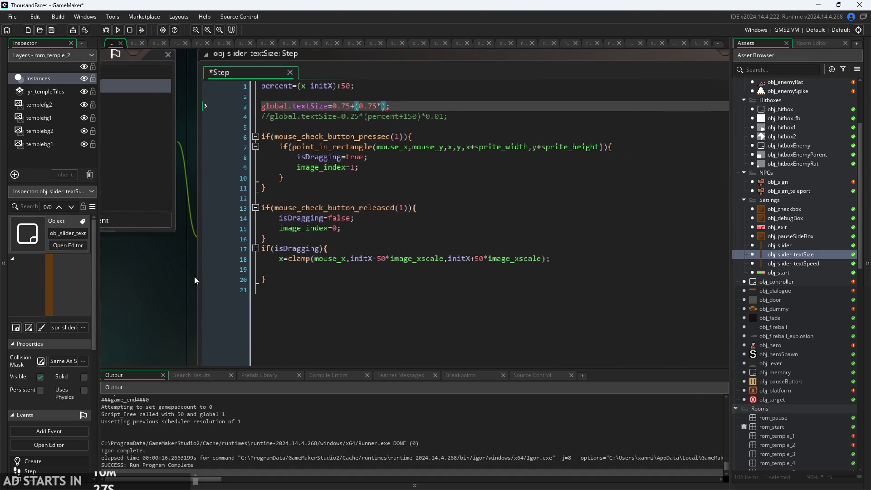
click(379, 261)
click(251, 120)
click(259, 96)
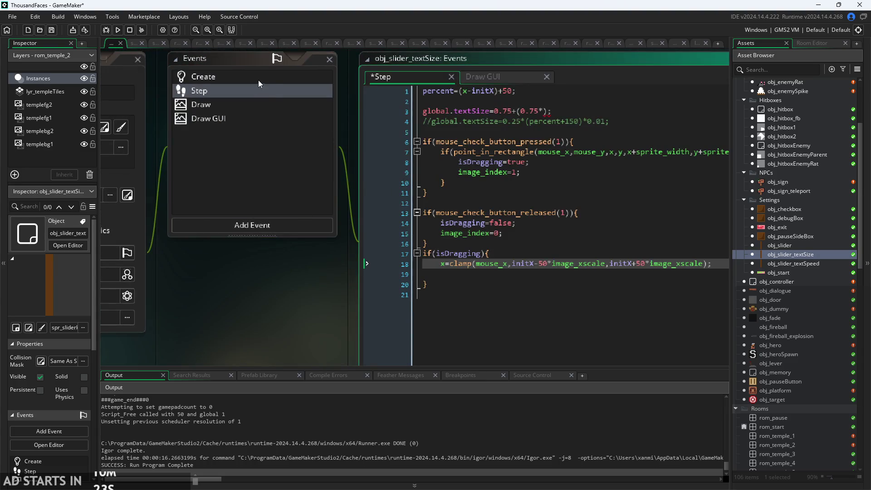
click(258, 80)
click(258, 109)
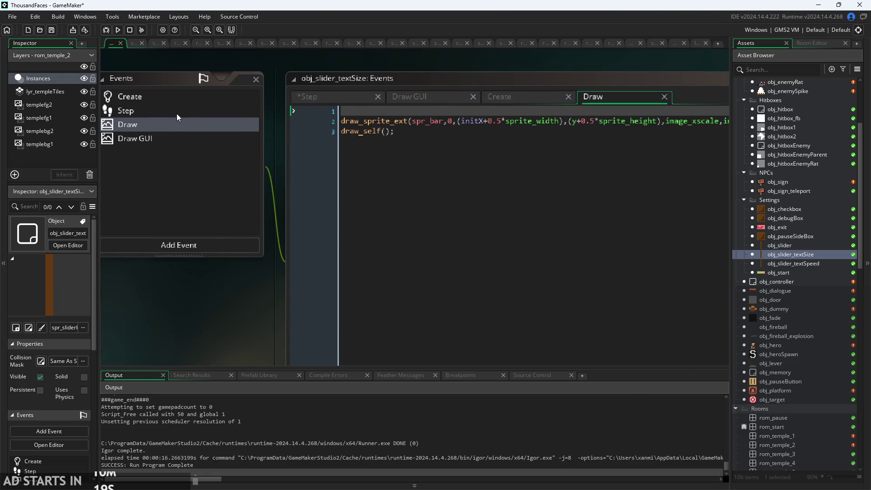
Cycle through Create, Draw GUI and Draw code, then select Draw GUI's Text Size label line.
click(179, 101)
click(417, 101)
click(517, 100)
click(613, 101)
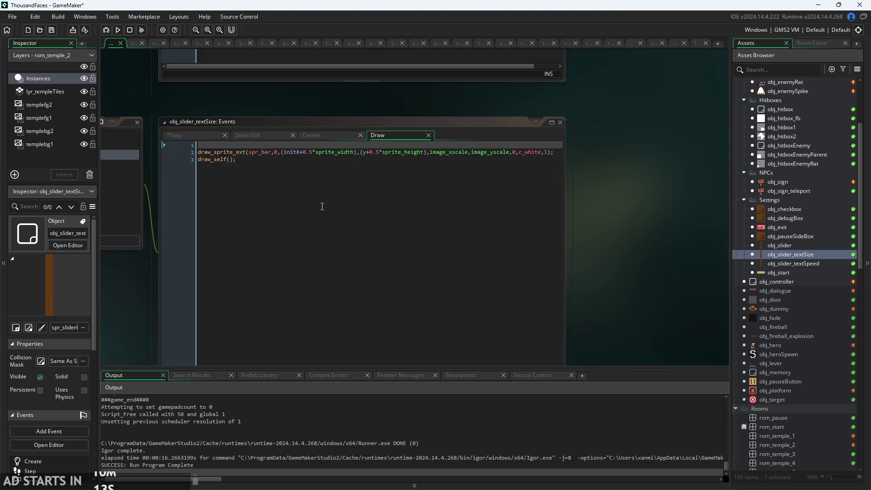
click(247, 144)
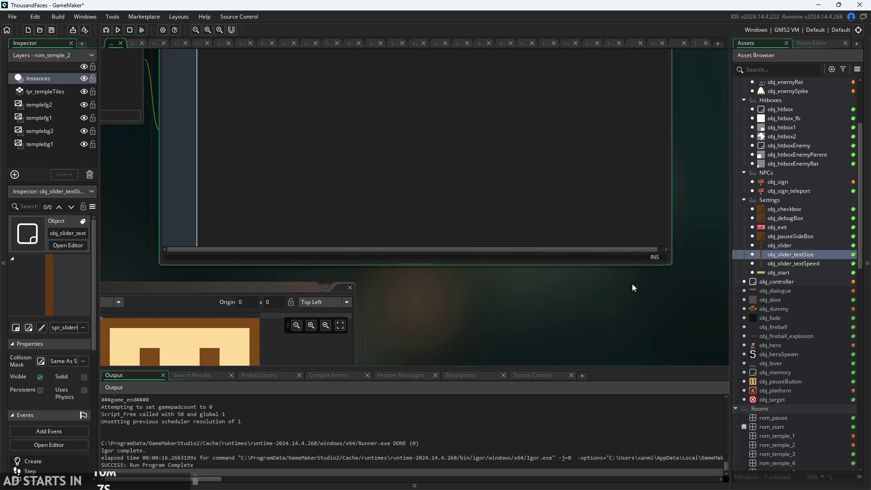
drag(672, 145, 124, 137)
key(ctrl+c)
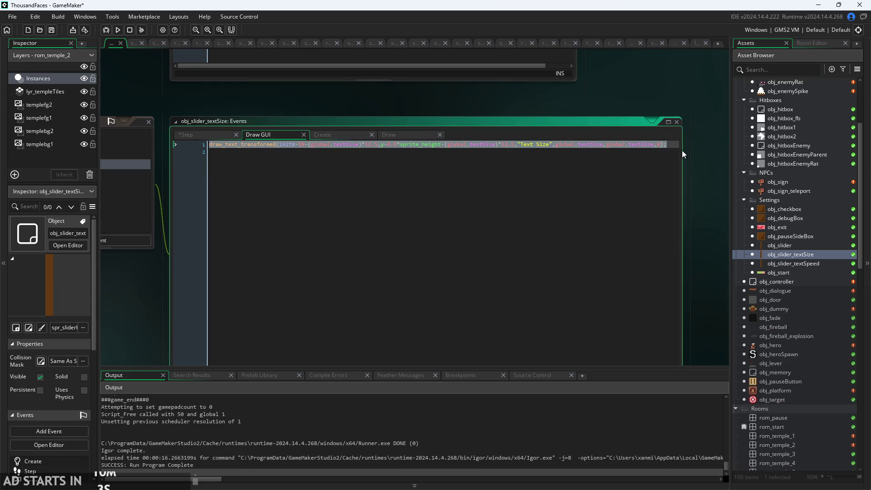
click(666, 145)
key(Return)
key(ctrl+v)
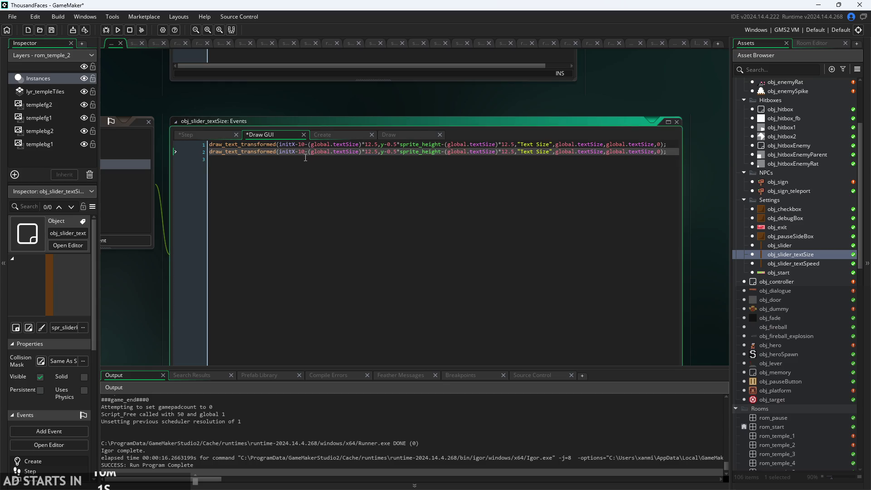
scroll(307, 157, up, 3)
scroll(475, 155, down, 1)
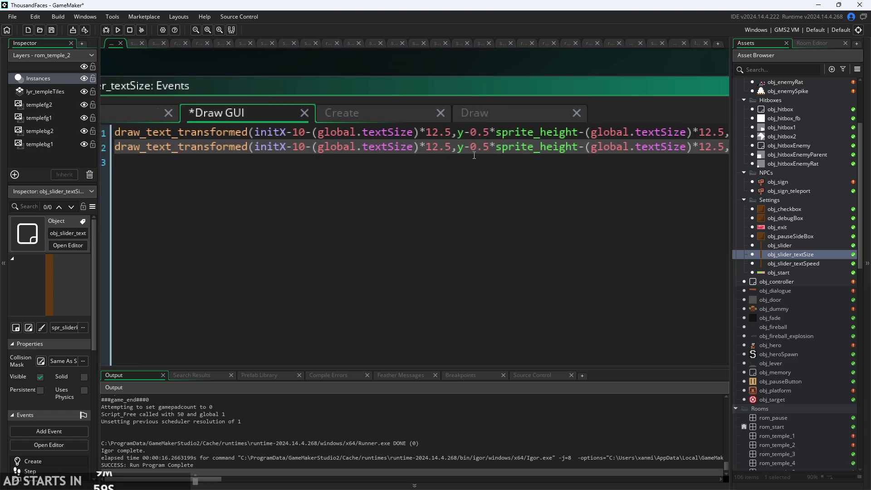
double_click(495, 150)
key(Left)
key(BackSpace)
key(BackSpace)
key(BackSpace)
key(Delete)
scroll(493, 155, down, 3)
drag(536, 81, 394, 83)
scroll(470, 144, up, 3)
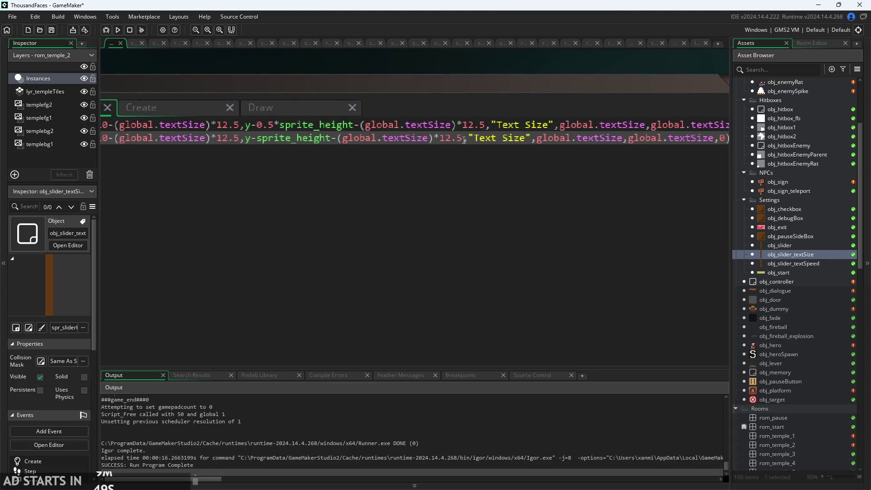
double_click(462, 138)
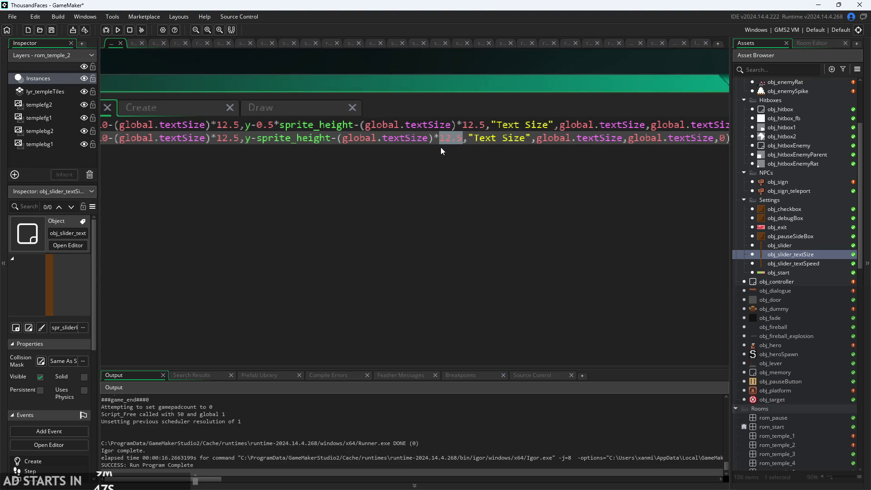
click(257, 138)
text(0*)
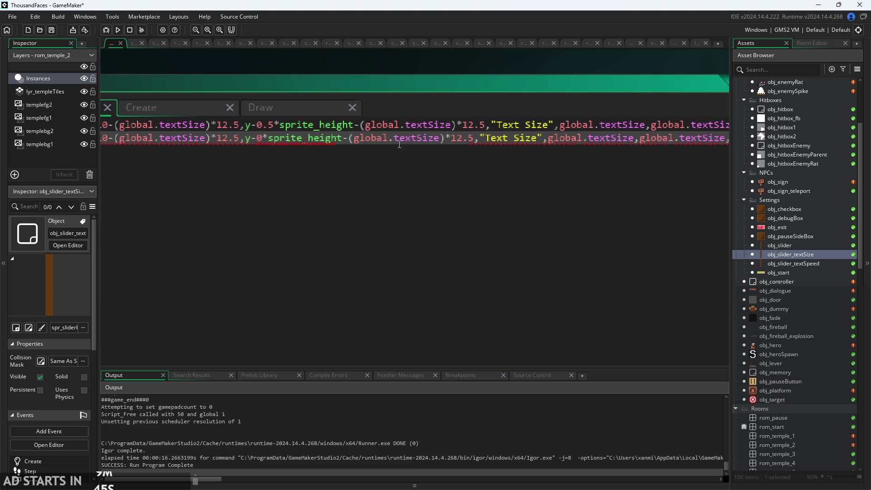
click(261, 142)
text(.5)
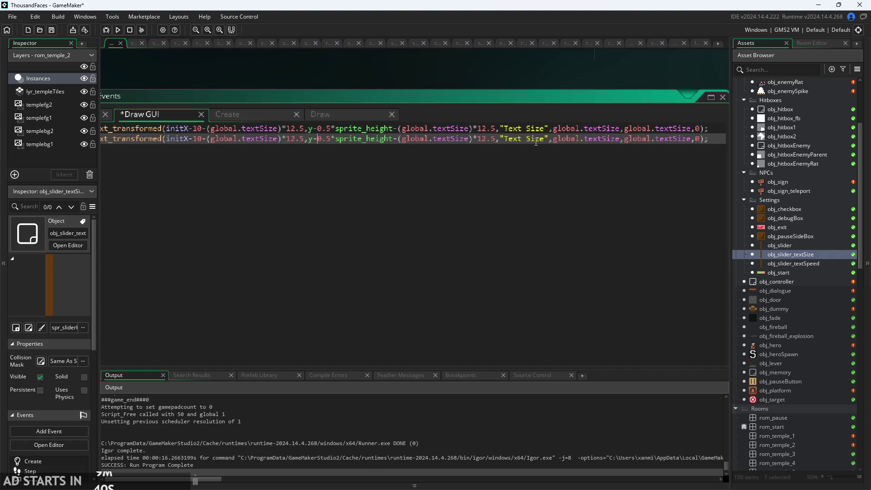
mouse_move(545, 138)
mouse_down()
mouse_move(502, 139)
mouse_move(508, 143)
mouse_up()
key(ctrl+z)
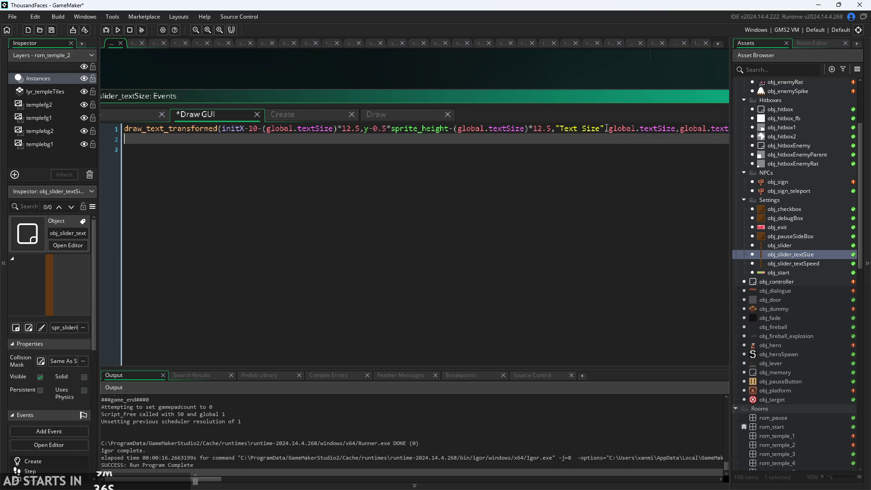
ctrl+scroll(573, 95, up, 2)
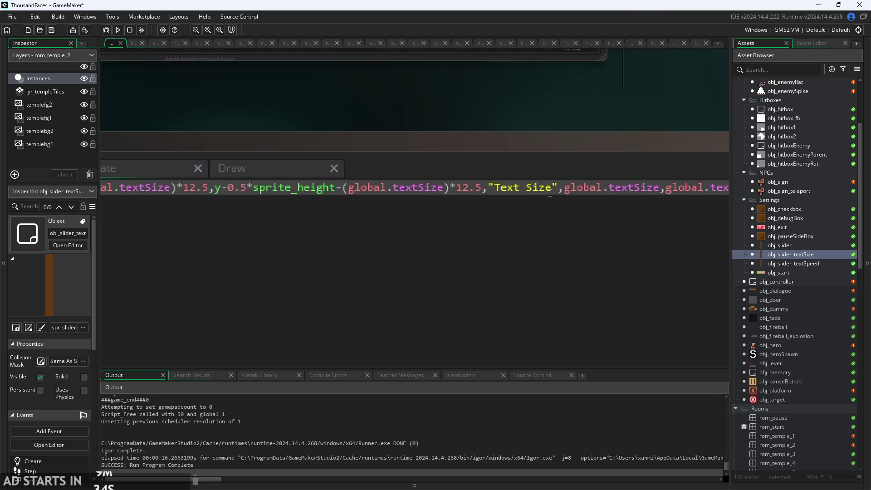
click(552, 189)
text(: ")
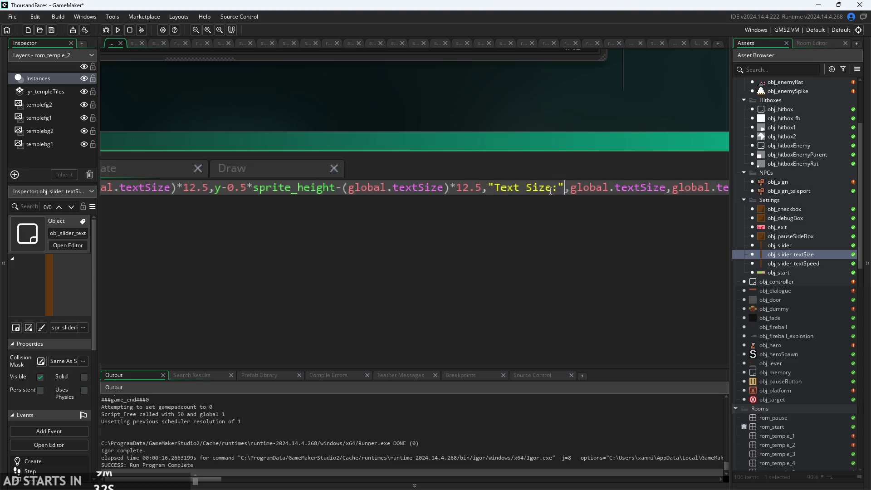
text(+)
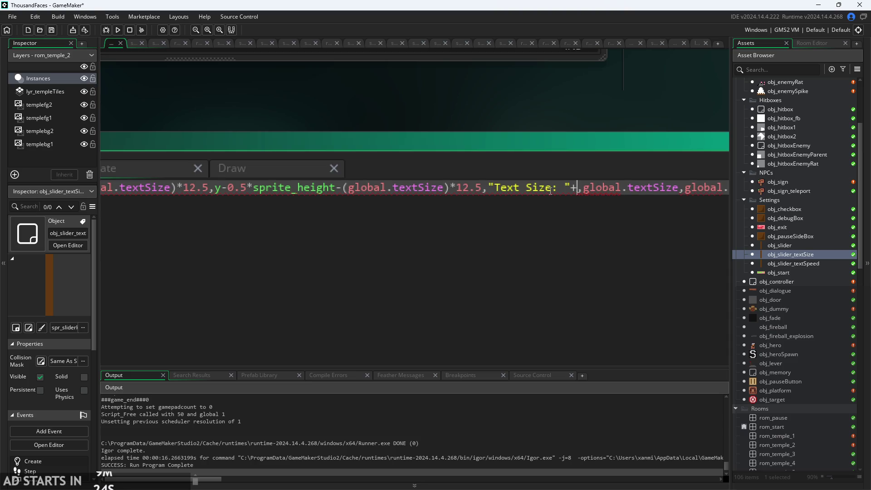
text(string()
key(Left)
text(perc)
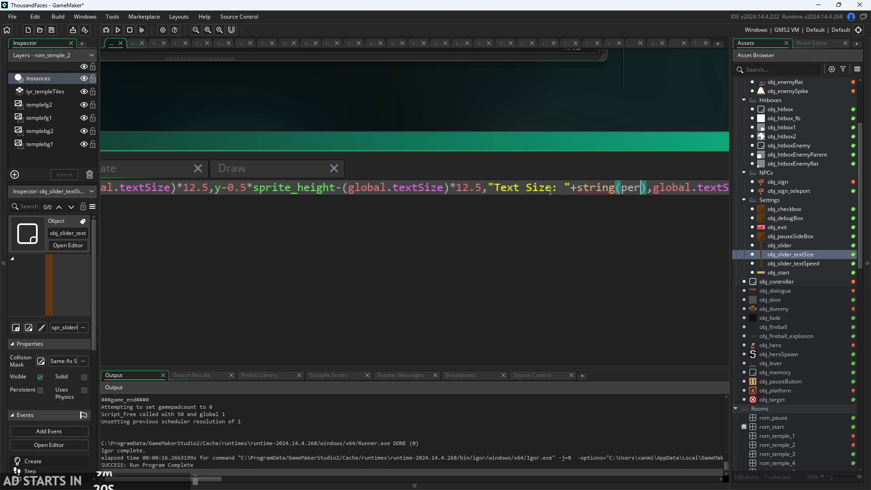
text(ent)
scroll(535, 115, down, 3)
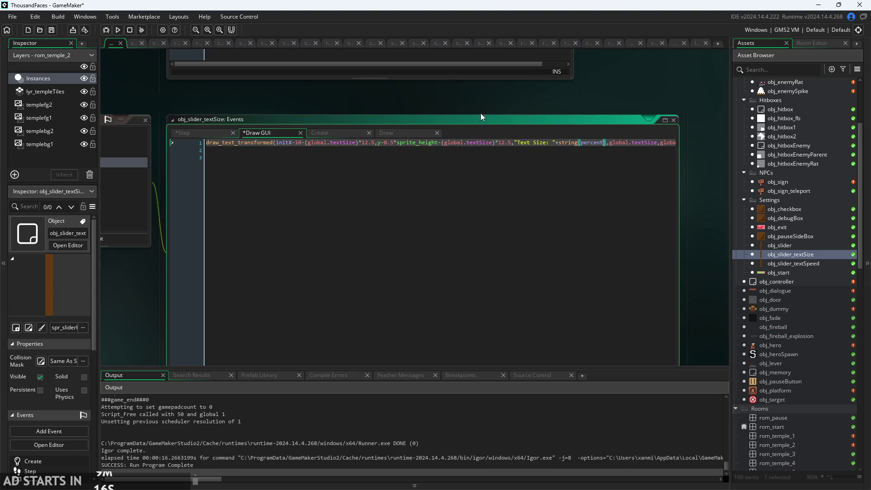
click(180, 133)
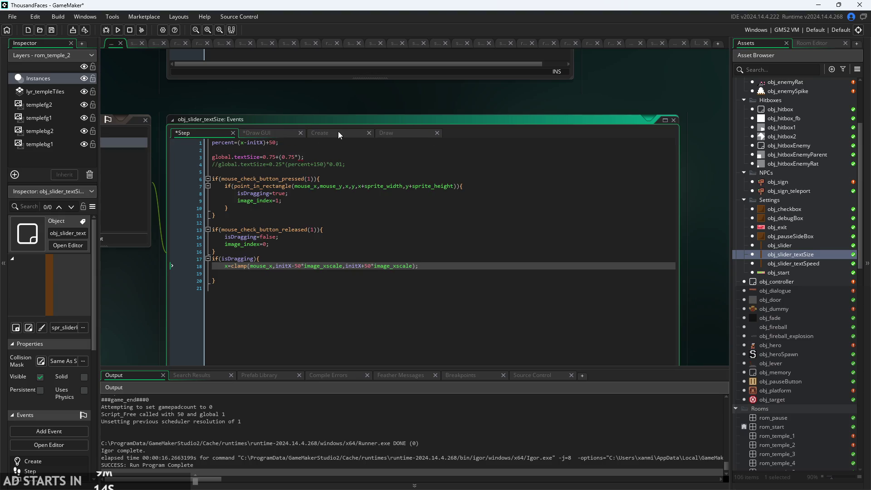
click(338, 133)
click(200, 132)
click(325, 133)
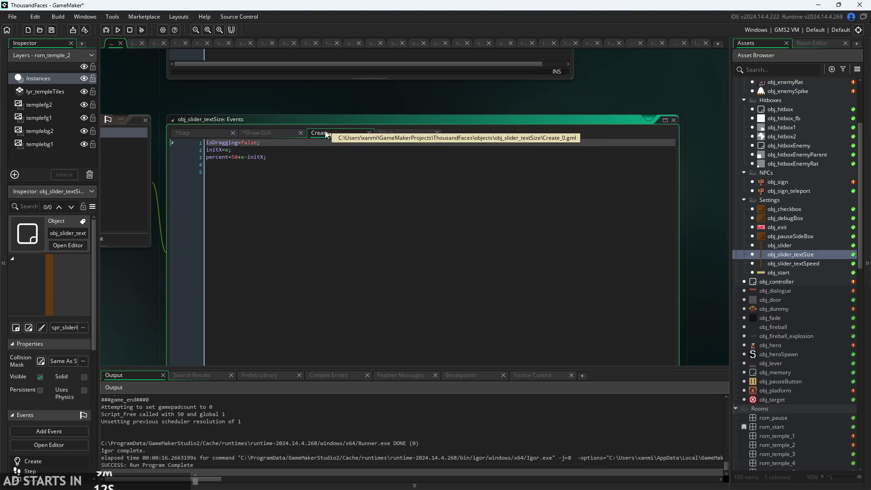
click(406, 134)
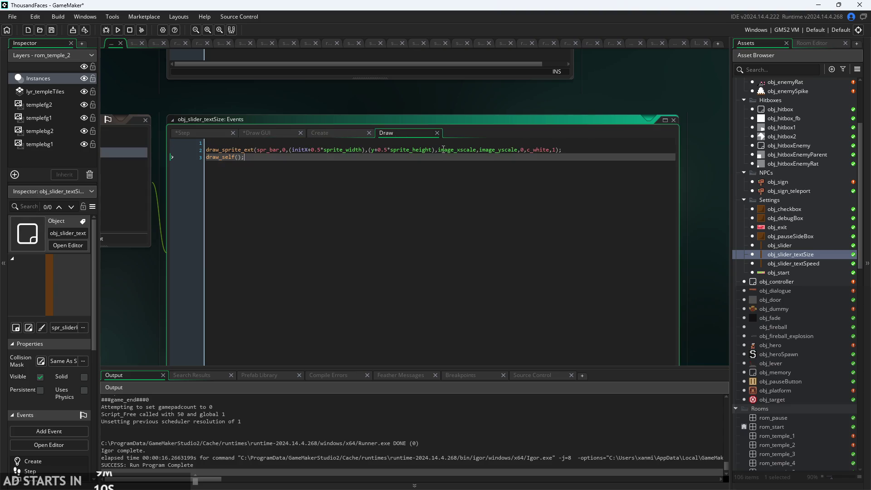
click(267, 133)
ctrl+scroll(590, 140, up, 4)
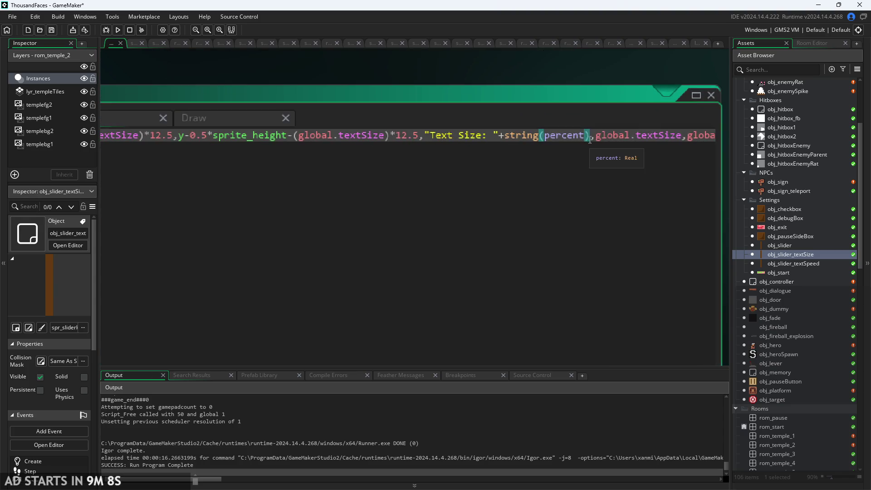
ctrl+scroll(582, 85, down, 2)
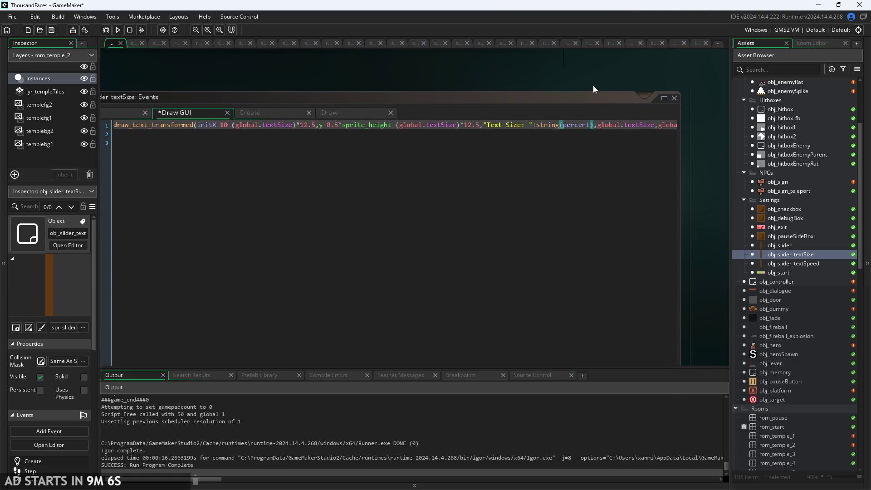
click(119, 29)
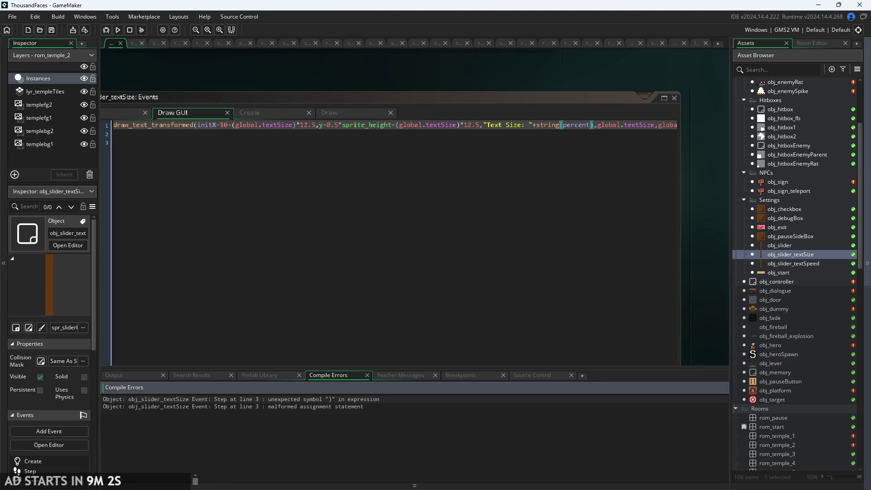
Open the Step event and inspect the broken (0.75*) brackets on line 3.
click(597, 127)
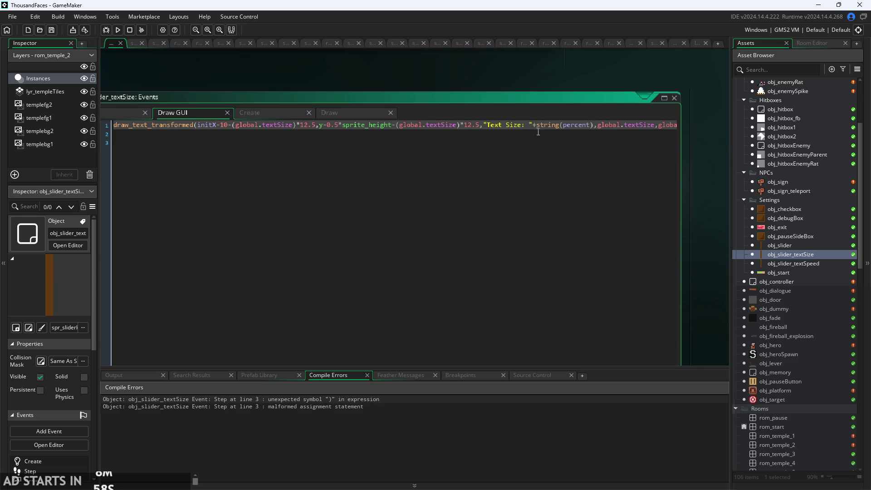
click(248, 112)
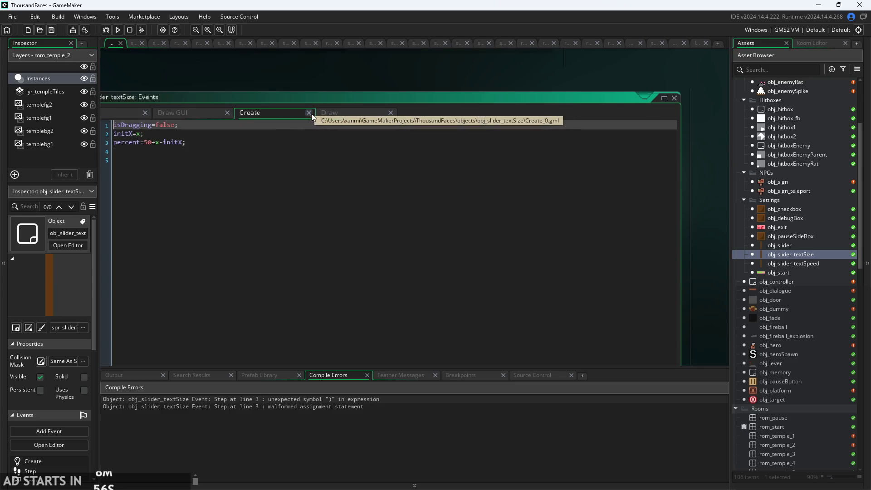
click(115, 118)
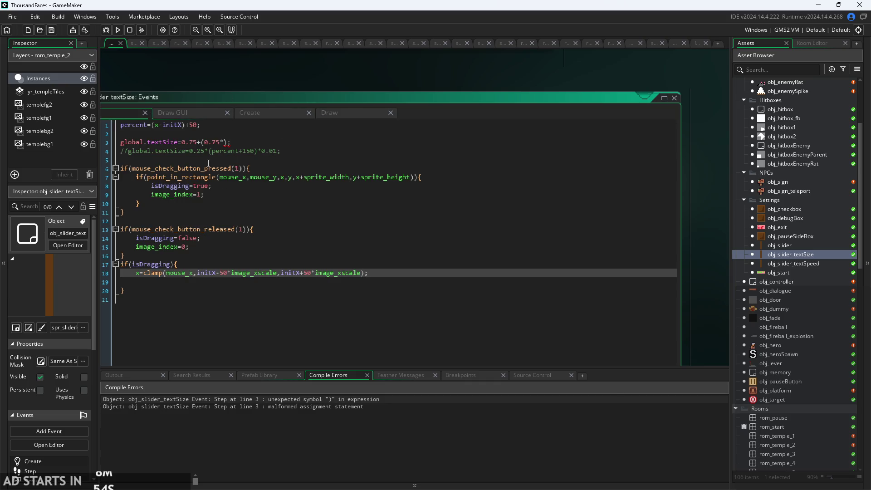
scroll(209, 163, up, 2)
click(295, 151)
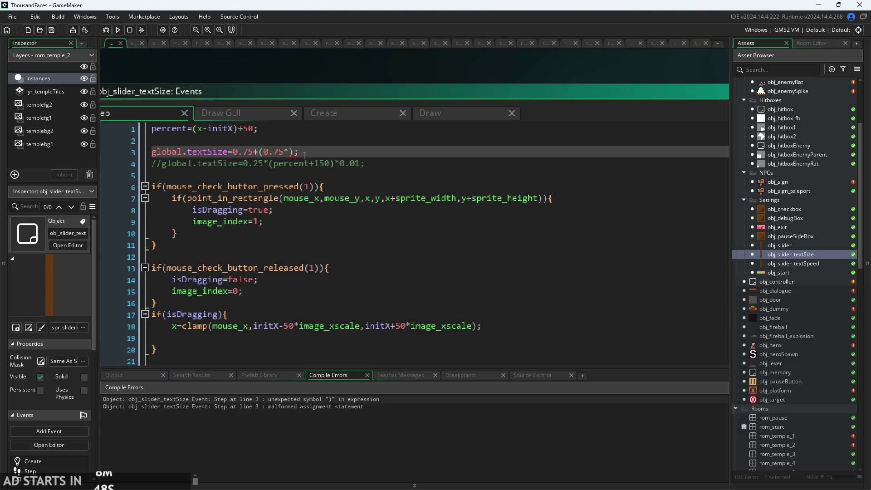
click(260, 152)
scroll(316, 192, down, 3)
scroll(323, 204, up, 4)
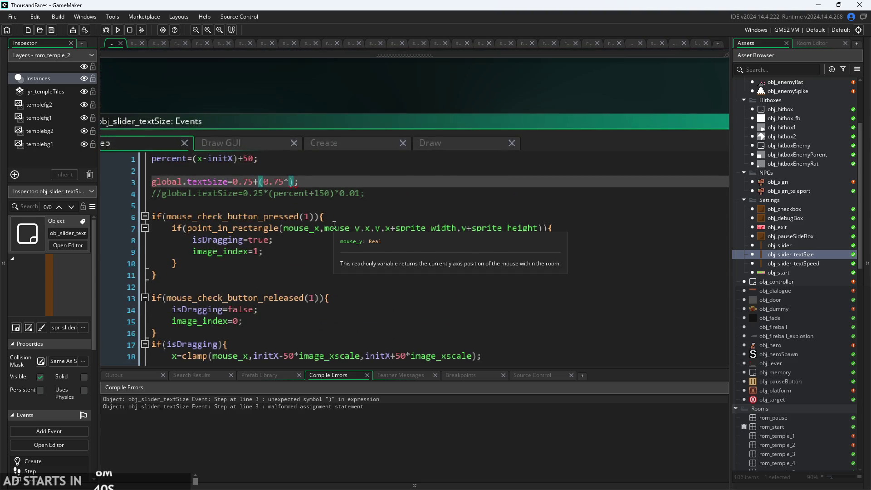
Replace the broken part with *percent so line 3 reads 0.75*percent/50, then run the game.
click(298, 181)
click(296, 186)
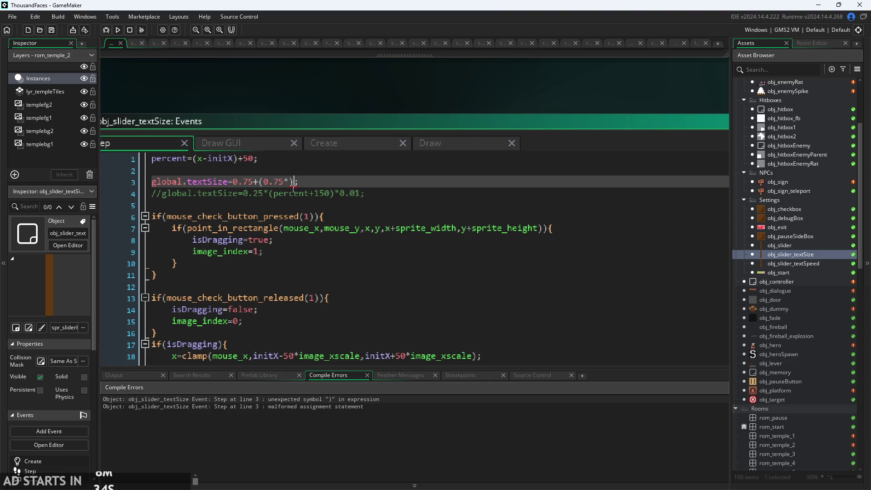
key(BackSpace)
key(BackSpace)
key(BackSpace)
key(BackSpace)
text(*percent)
click(119, 30)
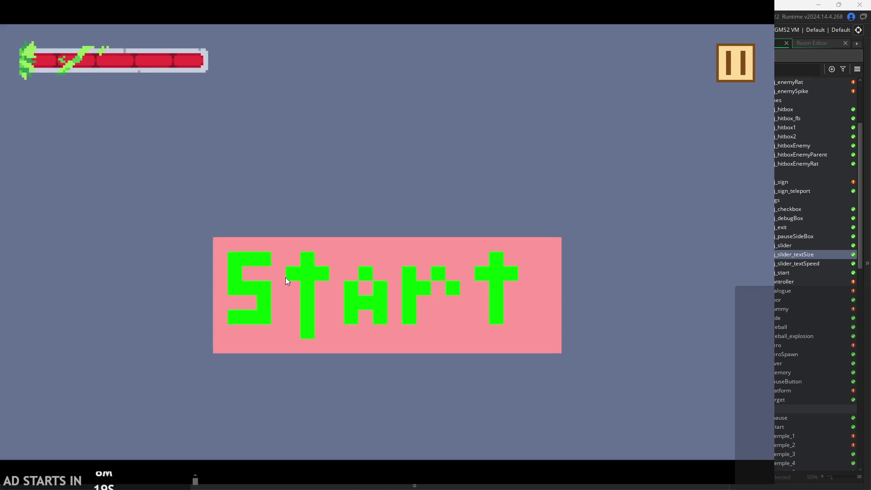
Start the game and play through the opening level past the sign and enemies.
click(290, 275)
key(d)
key(space)
click(601, 165)
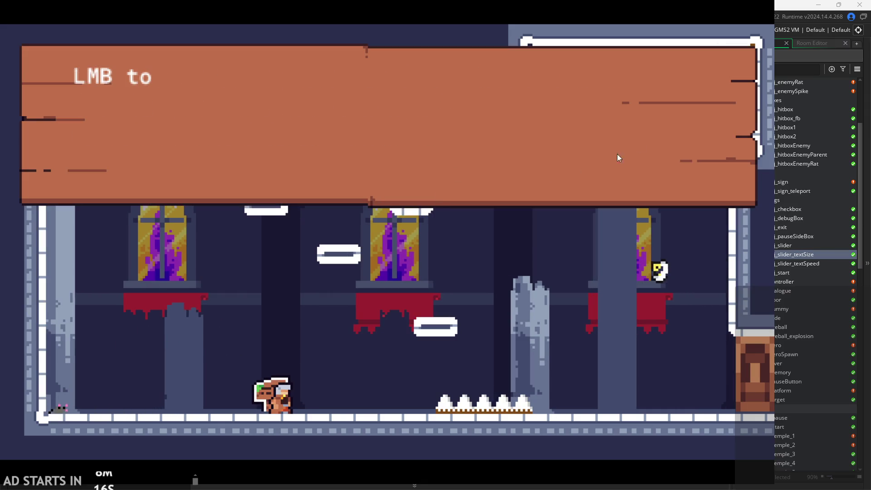
click(617, 137)
key(d)
key(space)
click(610, 143)
click(609, 142)
click(609, 144)
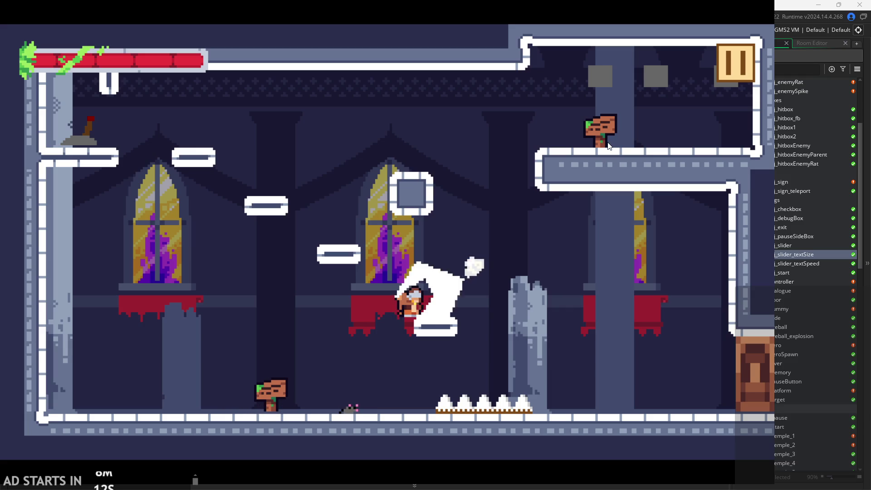
key(d)
key(space)
click(609, 145)
key(a)
key(d)
key(space)
click(612, 134)
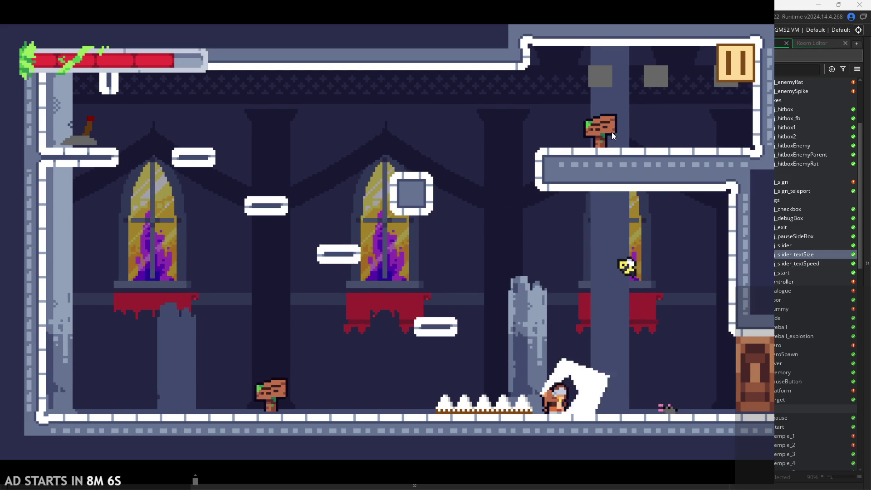
key(a)
key(space)
key(a)
key(space)
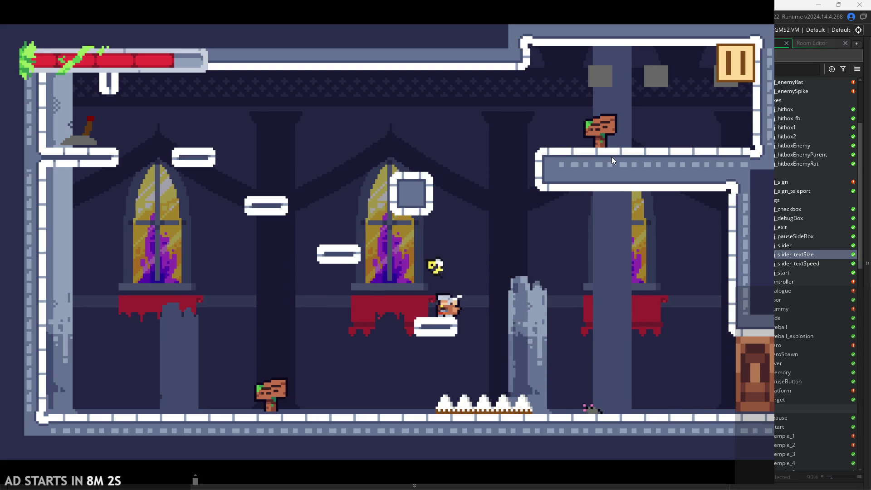
key(a)
Pause, drag Text Size from 50 up to 100 and back down, then exit the game.
click(736, 59)
drag(228, 323, 413, 297)
mouse_move(168, 314)
mouse_down()
mouse_move(58, 315)
mouse_move(304, 315)
mouse_move(403, 300)
mouse_up()
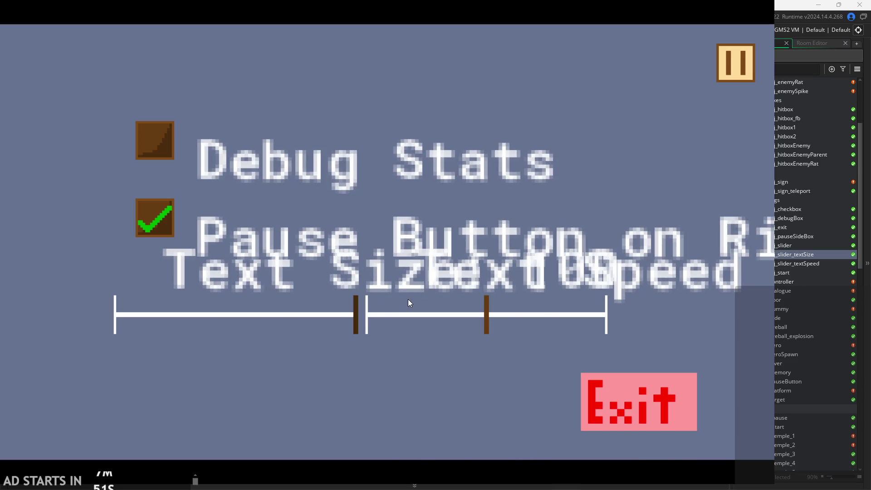
click(738, 60)
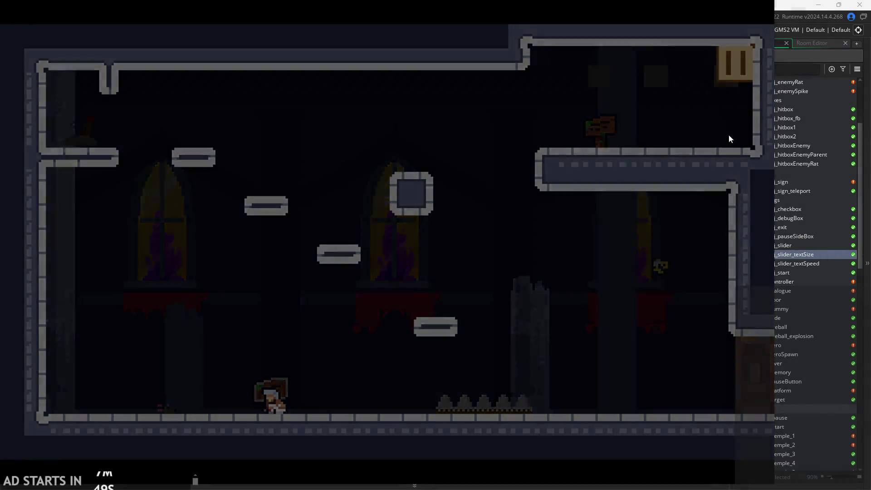
click(665, 402)
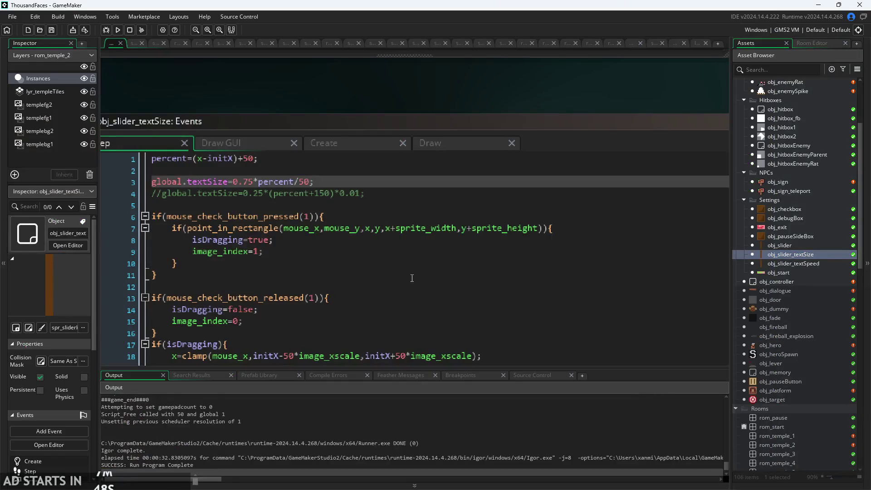
Change line 3 to global.textSize=(0.75+0.75*percent/50)*0.5; and run the game.
click(315, 182)
ctrl+scroll(300, 180, up, 2)
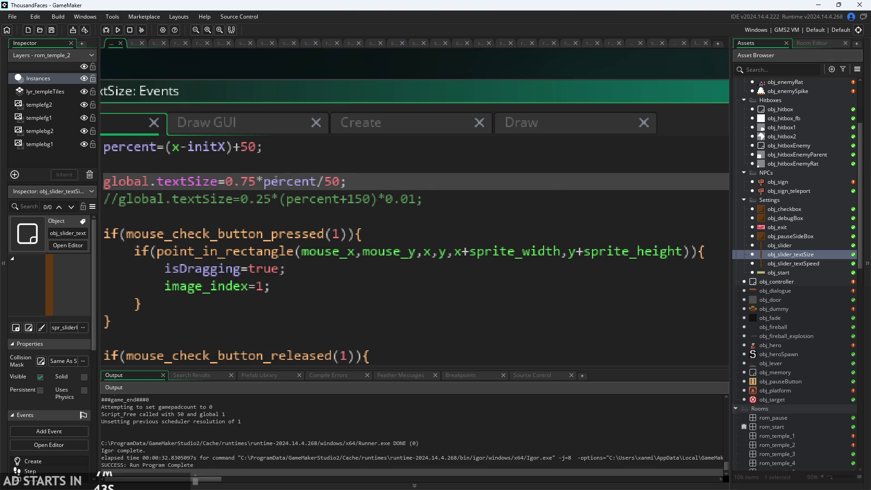
click(324, 181)
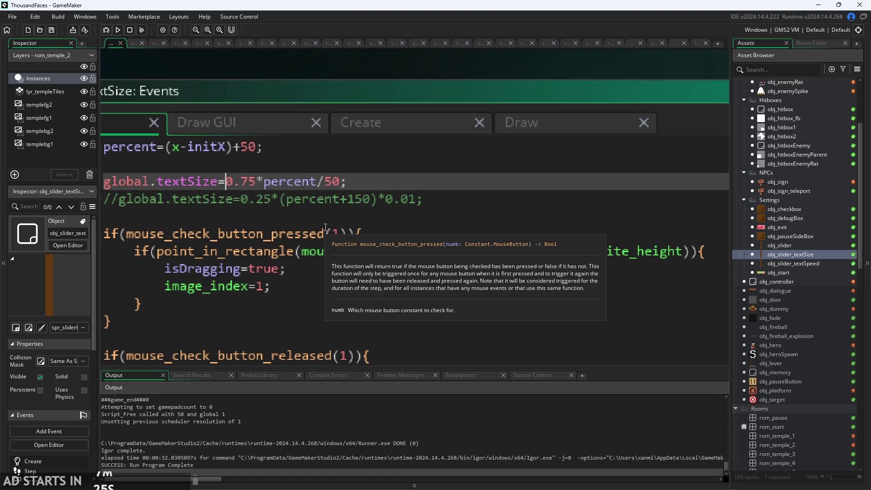
text(0.)
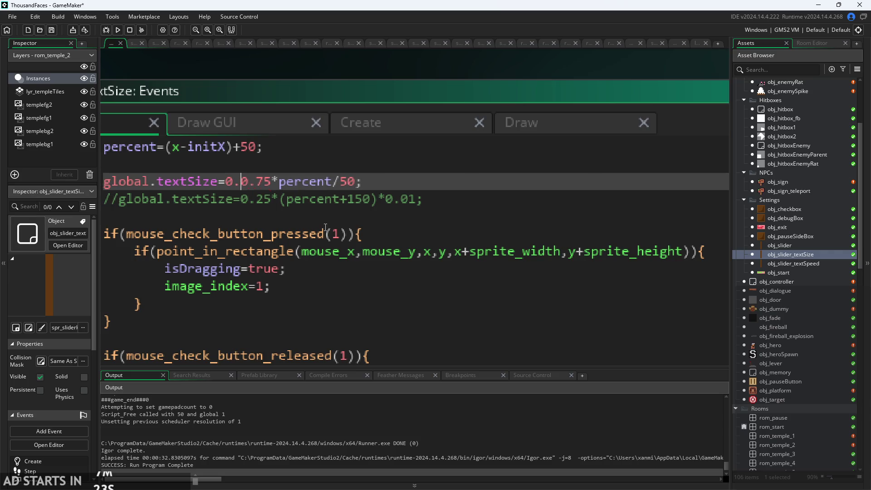
text(75+)
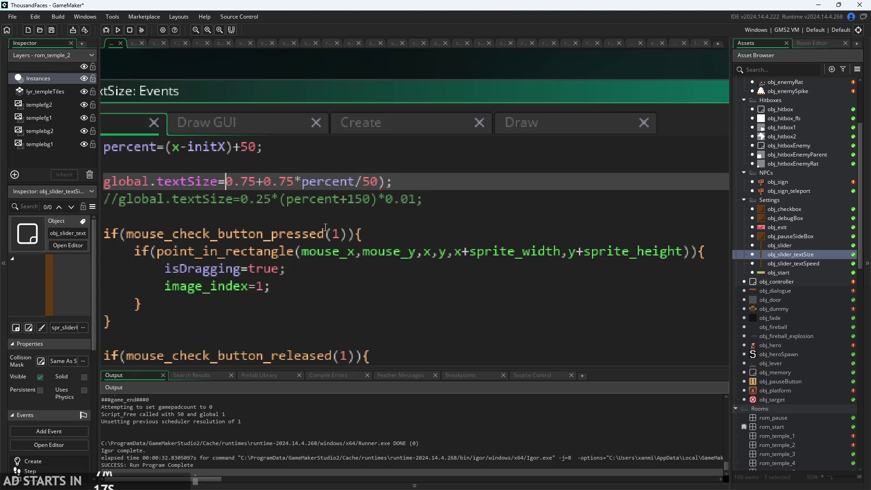
text(()
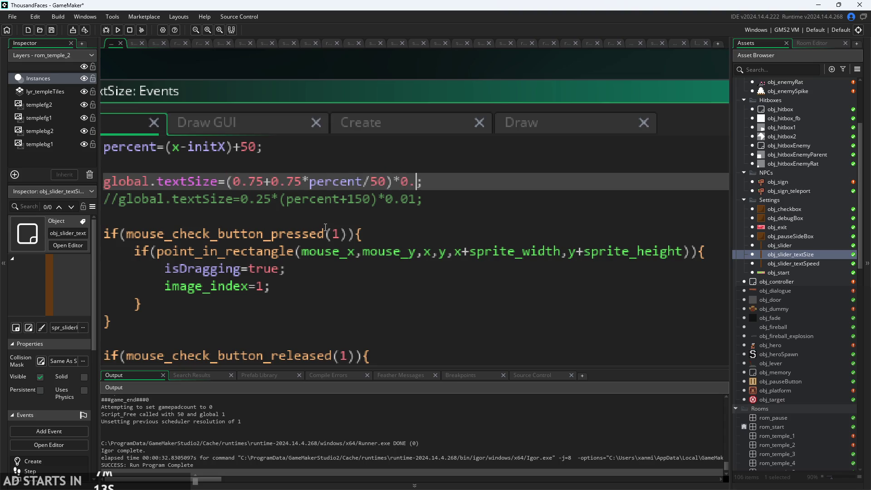
click(118, 29)
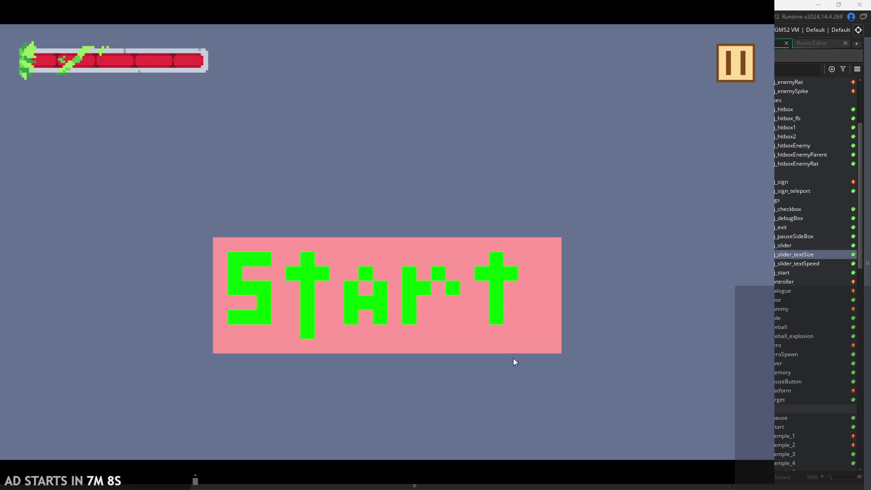
Start the game, read the welcome sign, and raise Text Size from 50 to 100 in the pause menu.
click(473, 241)
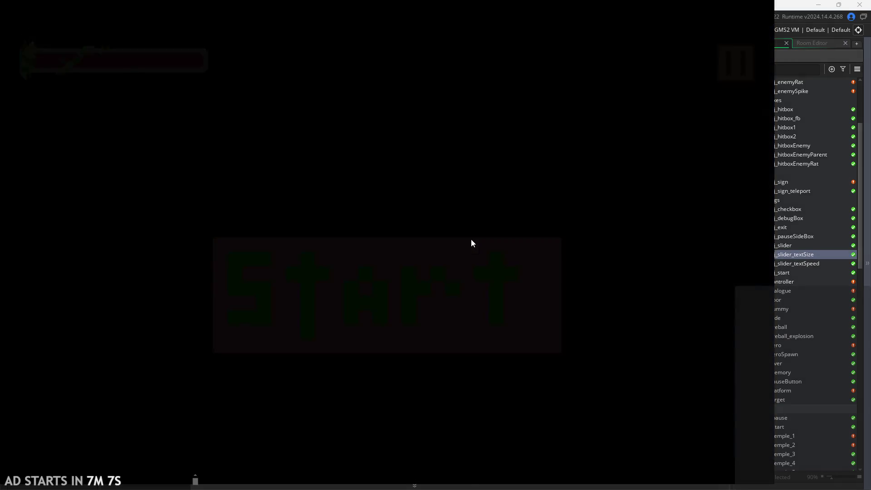
click(350, 168)
click(657, 102)
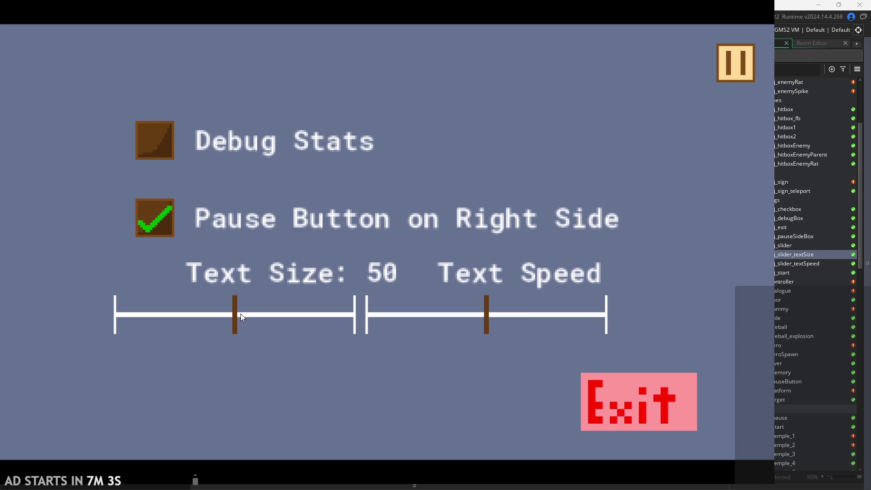
mouse_move(240, 314)
mouse_down()
mouse_move(353, 315)
mouse_move(629, 171)
mouse_up()
click(740, 71)
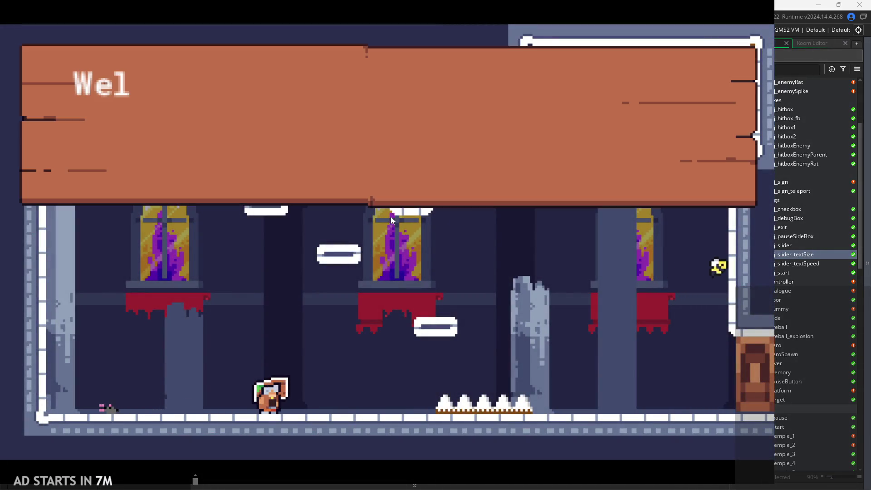
Page through the sign text, then adjust the Text Size and Text Speed sliders.
click(402, 176)
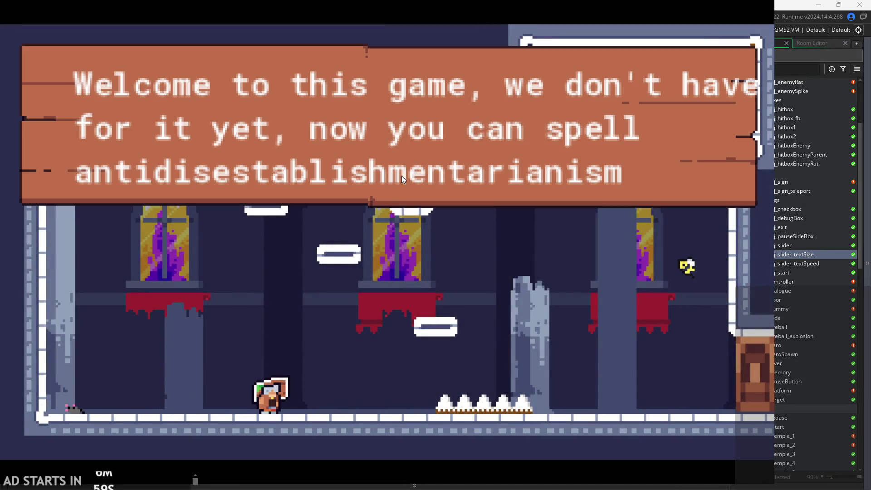
click(548, 156)
click(548, 157)
key(a)
click(735, 63)
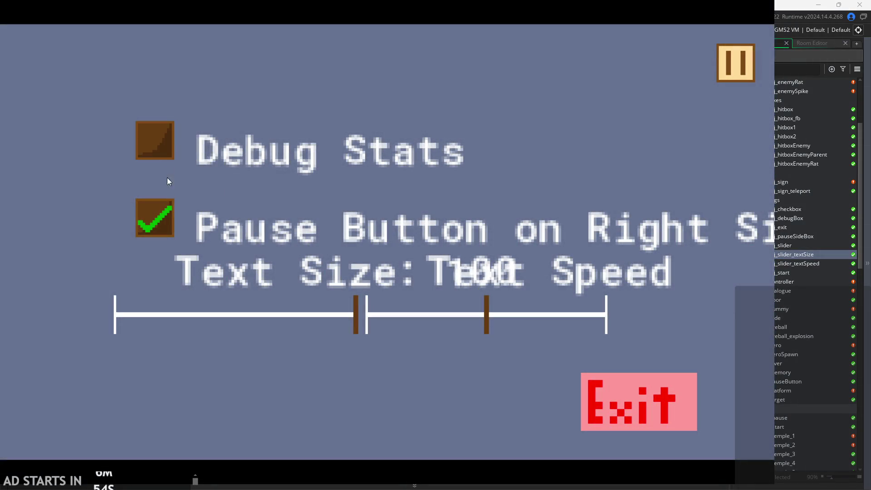
mouse_move(356, 314)
mouse_down()
mouse_move(61, 320)
mouse_move(151, 320)
mouse_move(140, 310)
mouse_move(316, 322)
mouse_move(381, 312)
mouse_move(292, 312)
mouse_move(224, 329)
mouse_move(218, 339)
mouse_move(235, 338)
mouse_up()
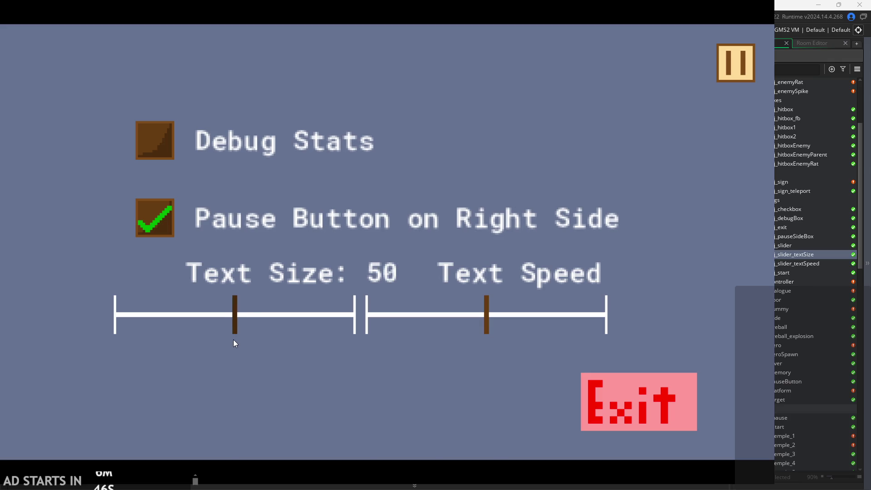
mouse_move(453, 331)
mouse_down()
mouse_move(380, 332)
mouse_move(488, 332)
mouse_move(487, 323)
mouse_up()
click(737, 68)
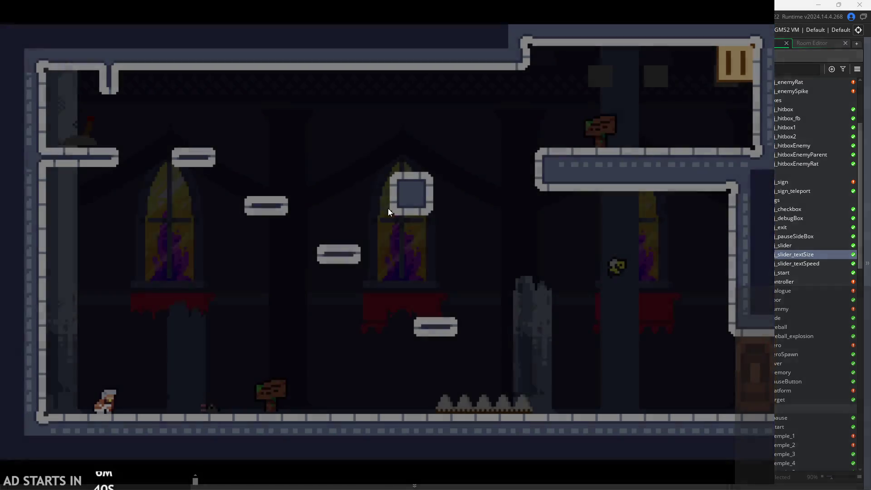
Reread the sign at the new settings, play briefly, then pause and exit the game.
key(Right)
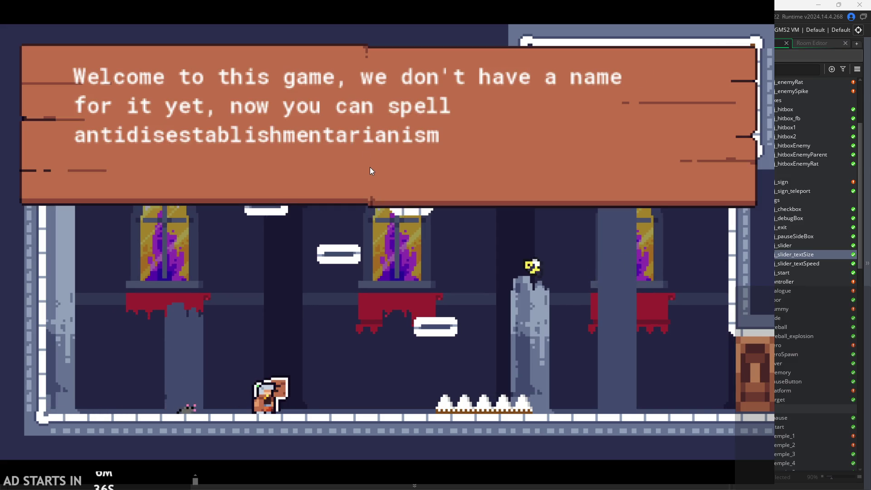
key(Return)
key(Return)
key(space)
key(Right)
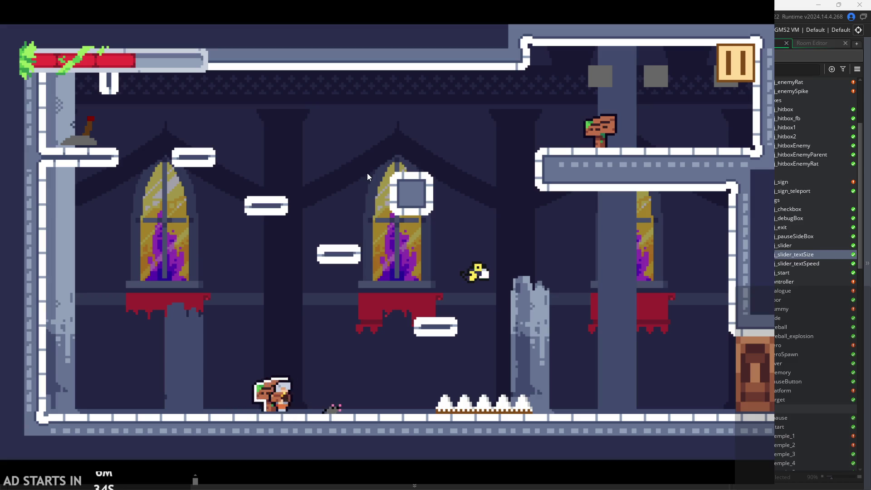
click(369, 176)
click(369, 176)
key(Left)
click(734, 59)
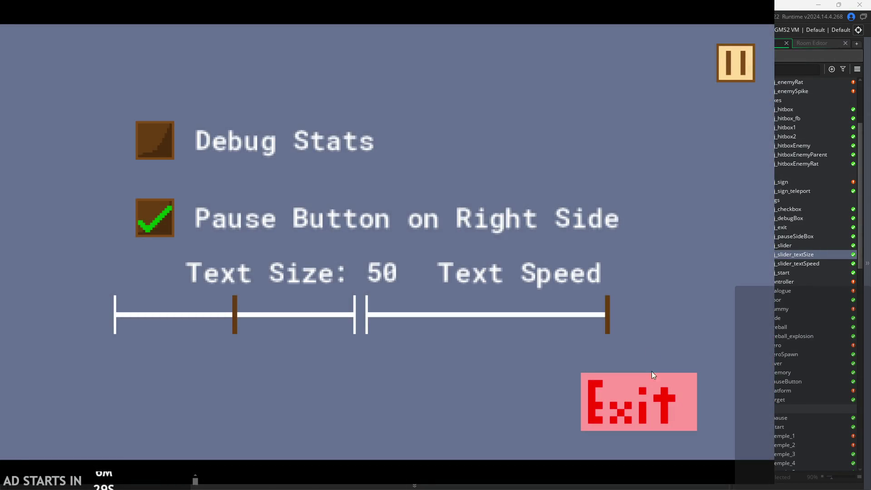
click(652, 375)
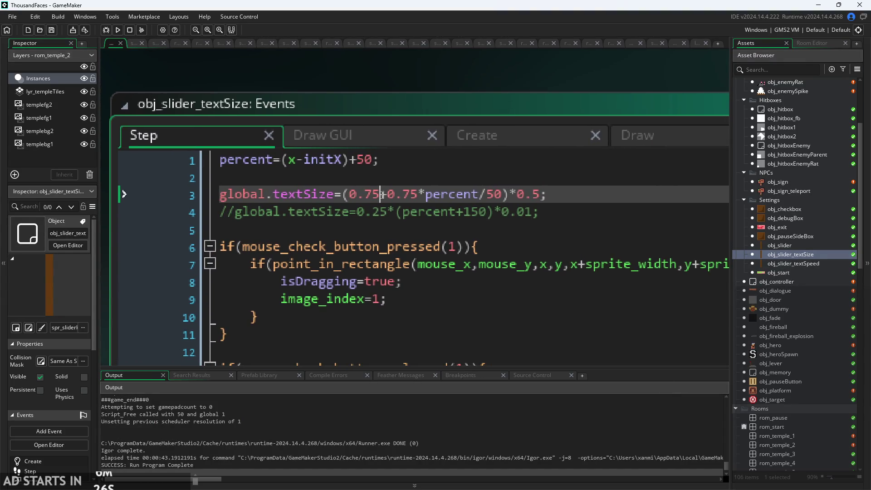
Rework the textSize formula on line 3 to 1+percent/50, with 0.75* moved before the parenthesis.
scroll(382, 195, up, 3)
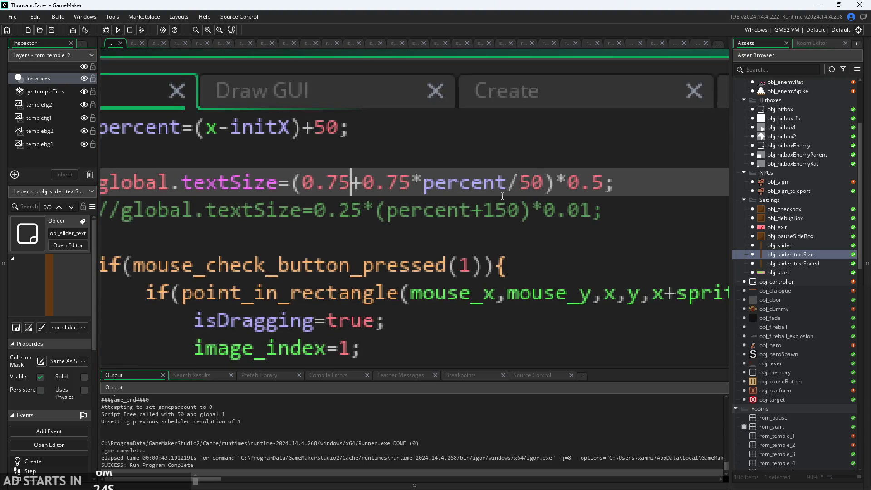
key(BackSpace)
key(BackSpace)
key(BackSpace)
text(1)
key(Delete)
key(BackSpace)
key(BackSpace)
key(BackSpace)
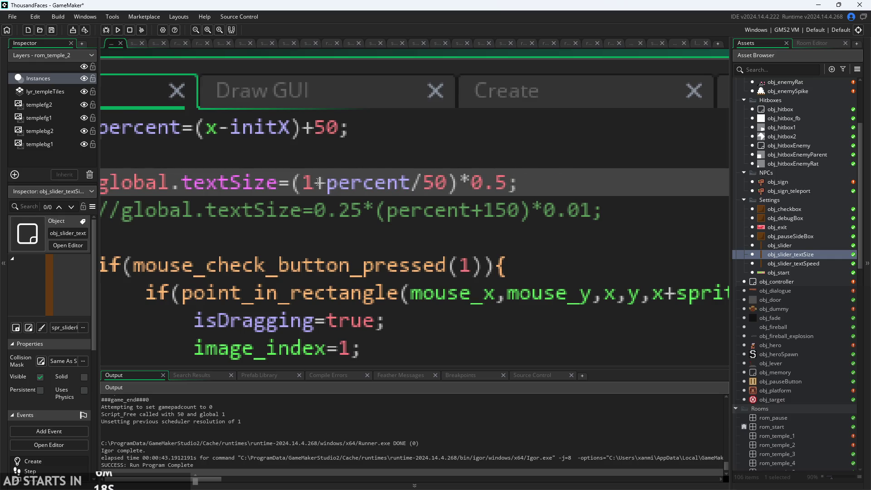
click(289, 182)
text(0.75*)
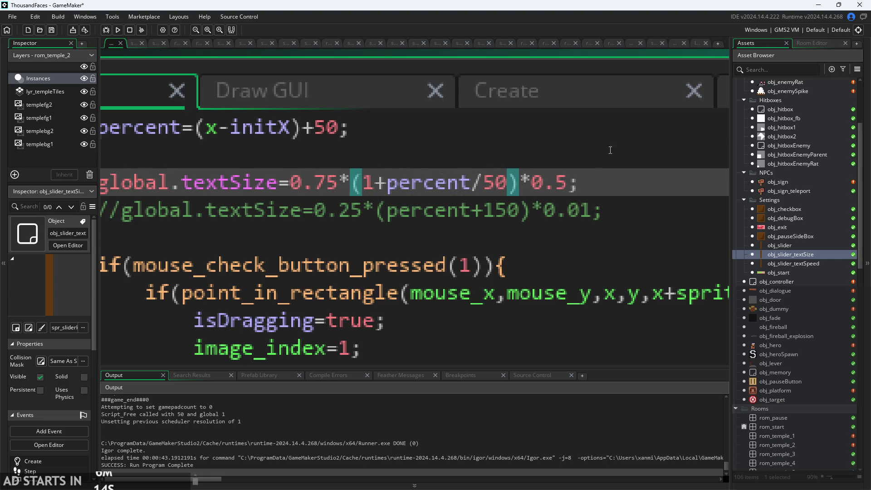
Review line 3, which now reads global.textSize=0.75*(1+percent/50)*0.5;.
scroll(599, 146, down, 5)
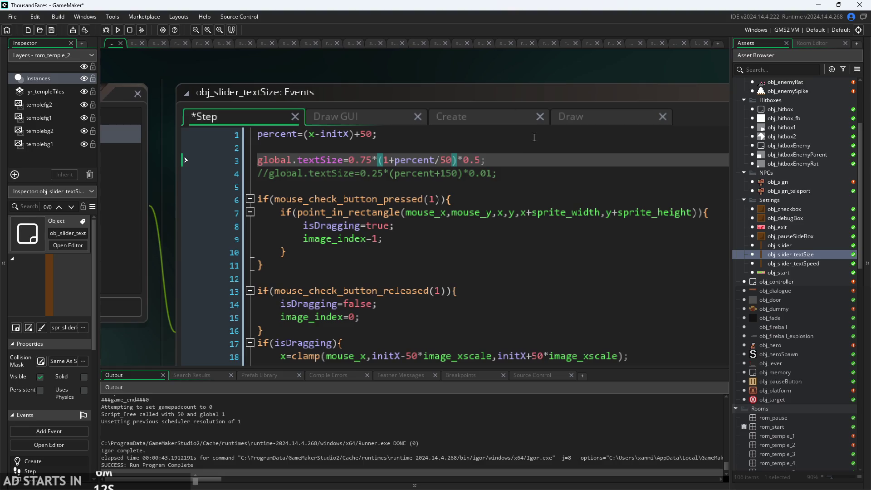
click(520, 157)
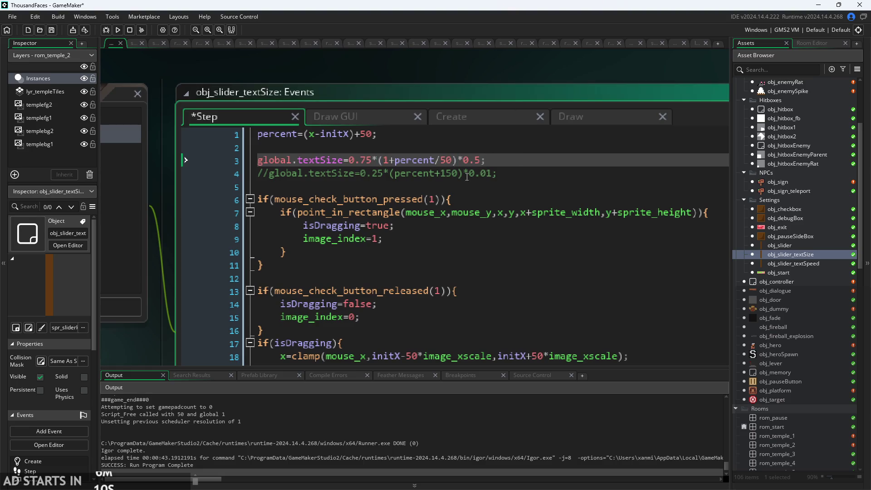
scroll(455, 166, up, 1)
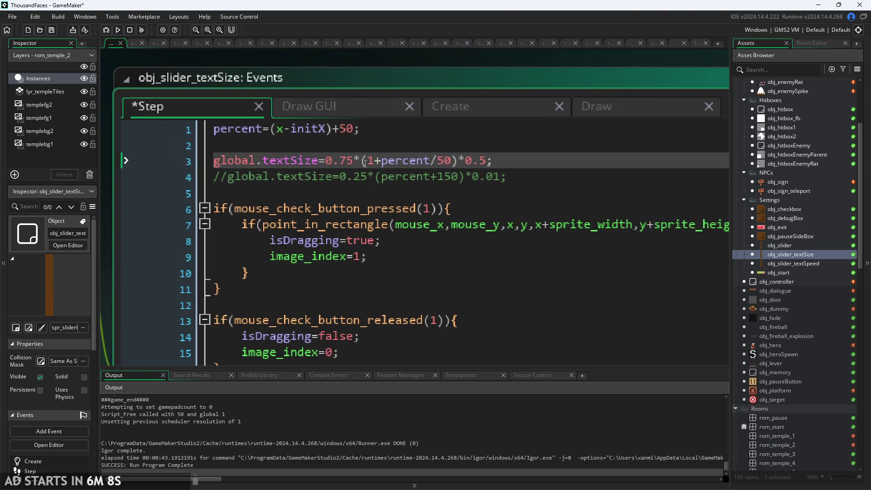
drag(361, 161, 487, 160)
drag(353, 161, 501, 158)
key(Right)
In obj_slider_textSpeed's Step, replace -(percent-50)/10 with *(1+percent/50)*0.5, then run the game.
double_click(795, 262)
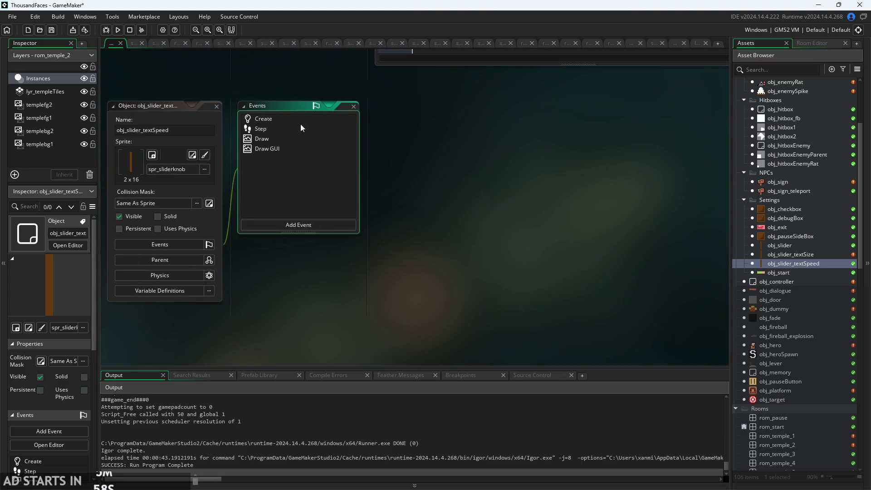
double_click(301, 130)
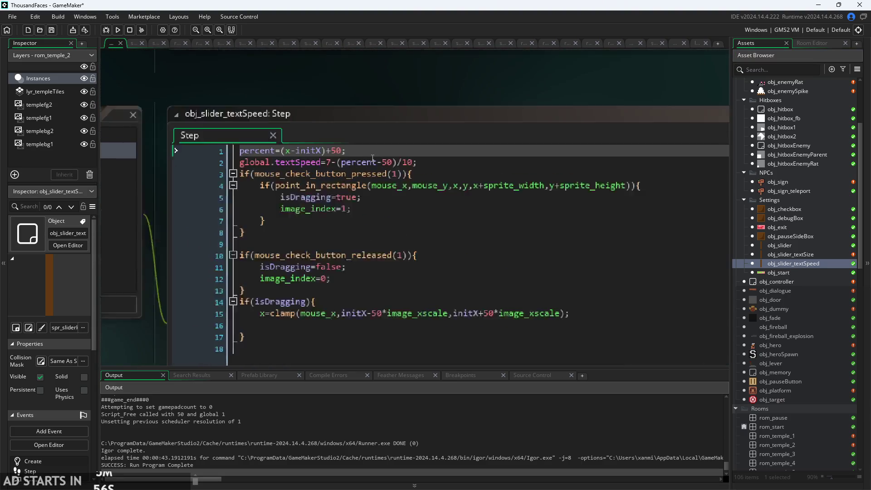
scroll(373, 159, up, 2)
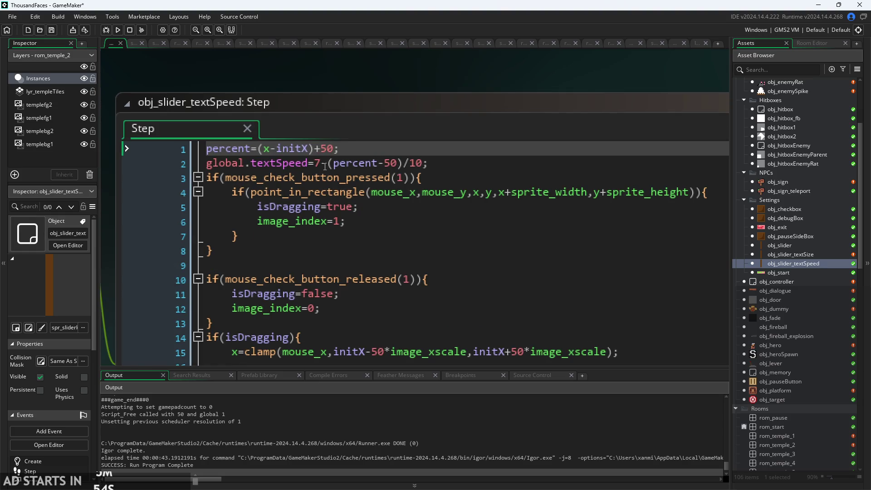
drag(325, 164, 421, 168)
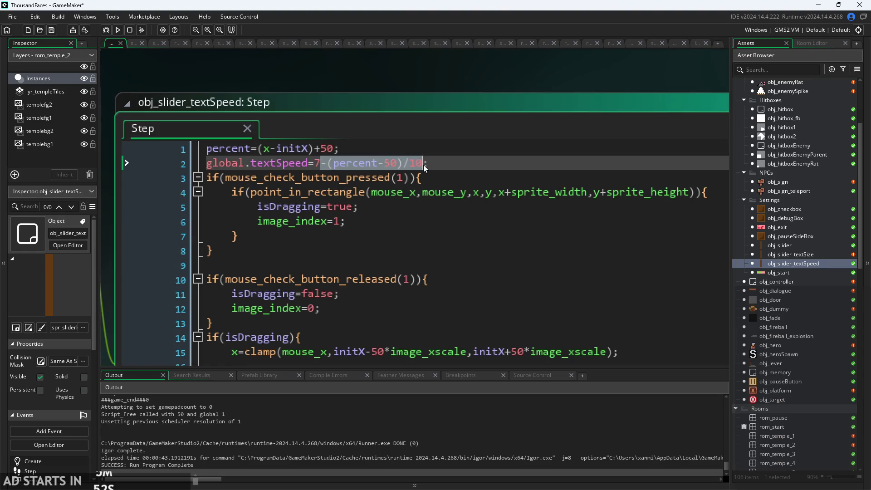
text(*(1+percent/50)*0.5)
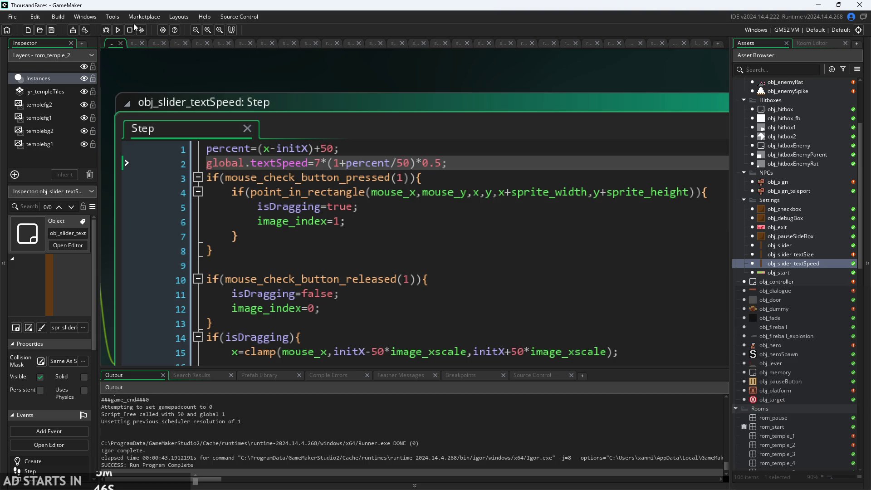
click(120, 34)
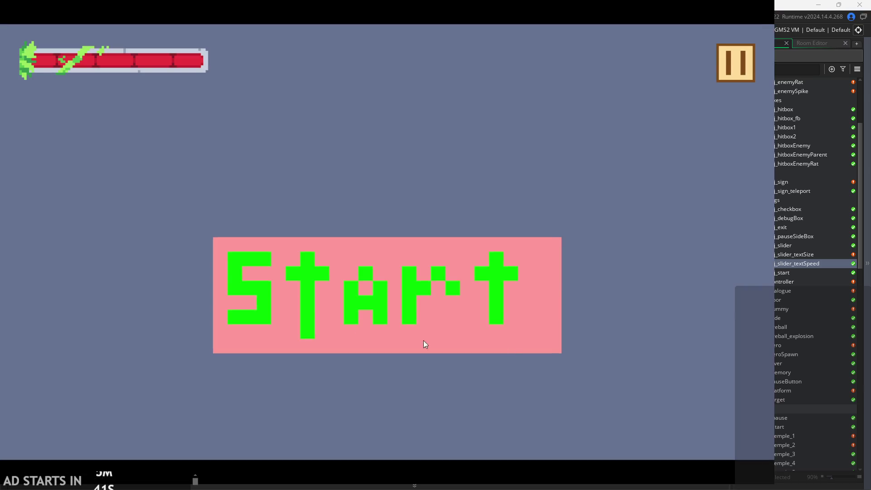
Start the game and read the sign dialogue, pausing and resuming several times.
click(423, 342)
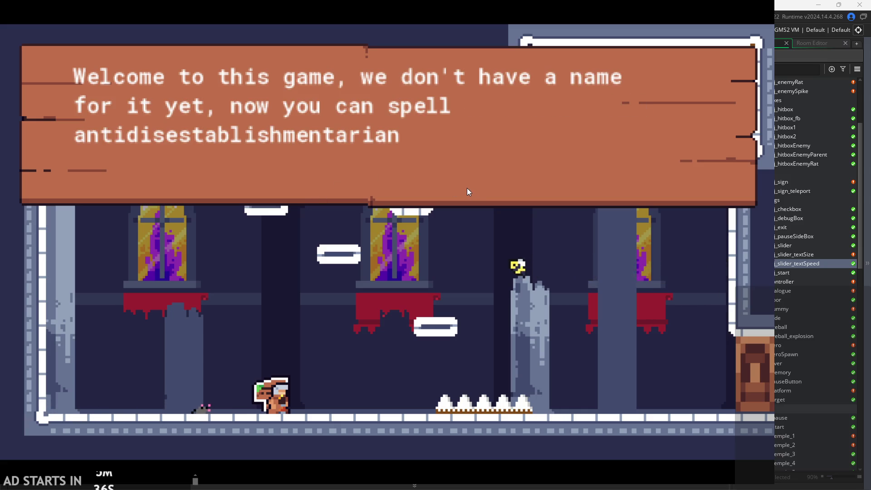
key(space)
key(space)
click(724, 66)
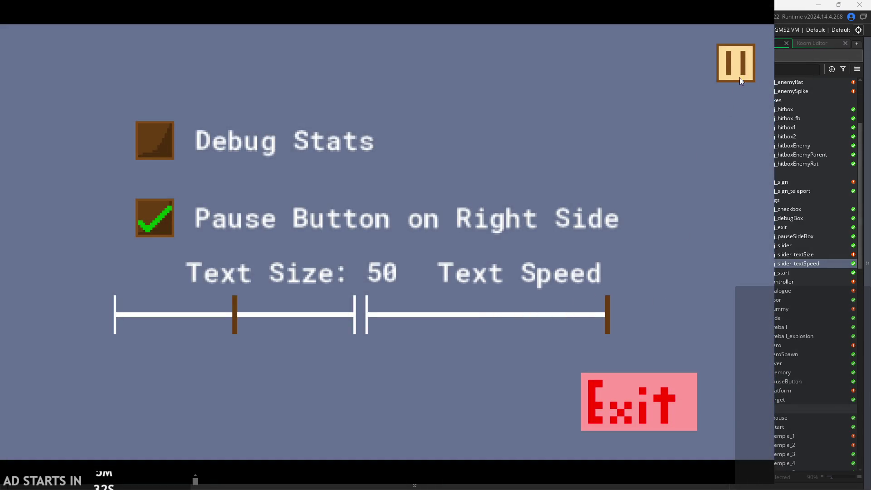
click(740, 78)
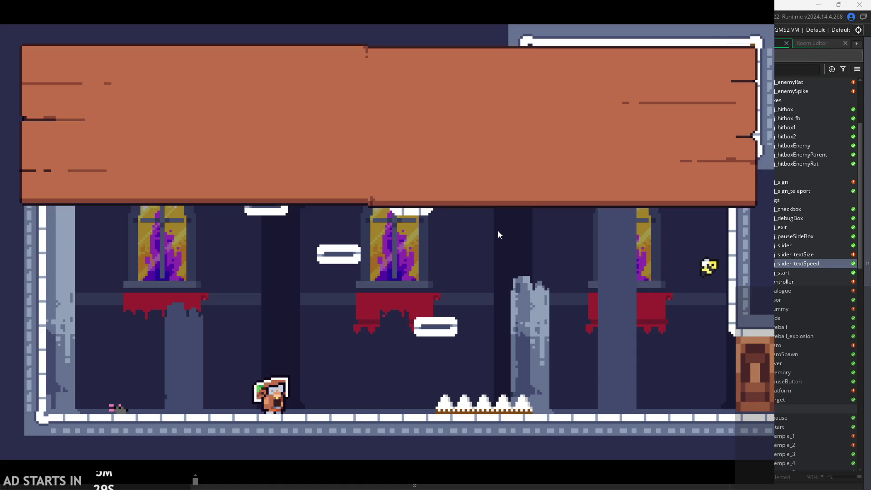
key(space)
key(space)
key(space)
key(space)
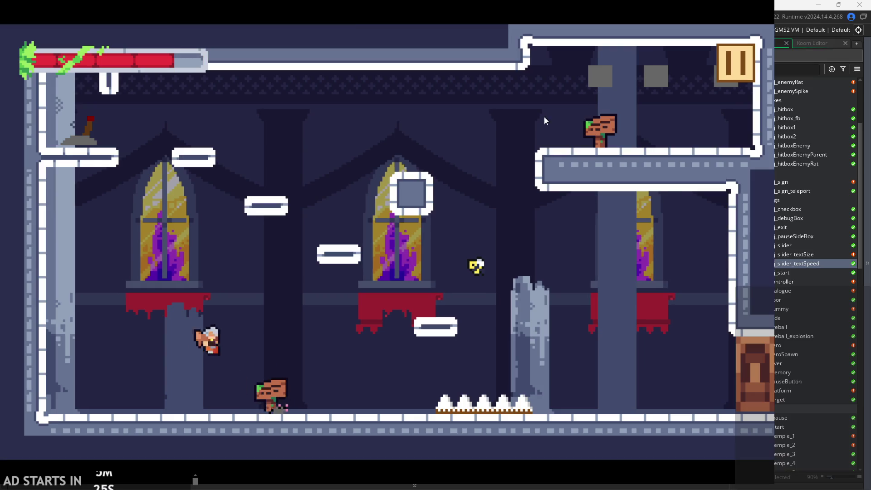
click(737, 60)
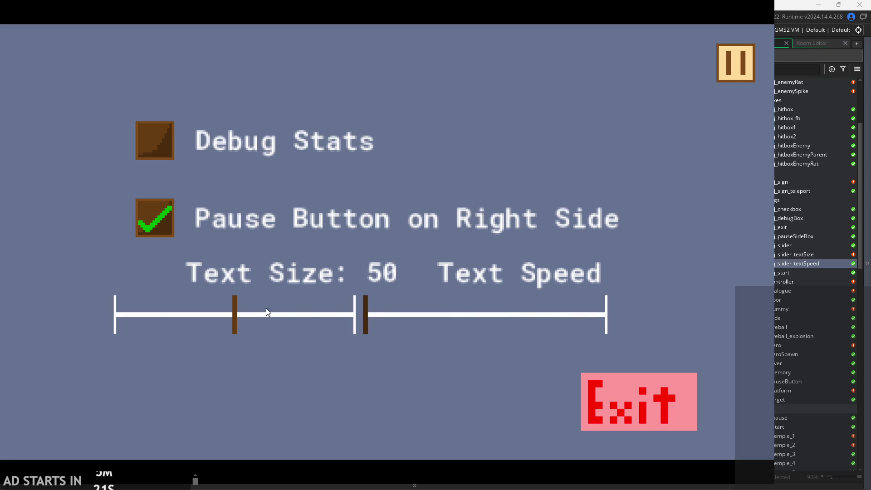
click(743, 70)
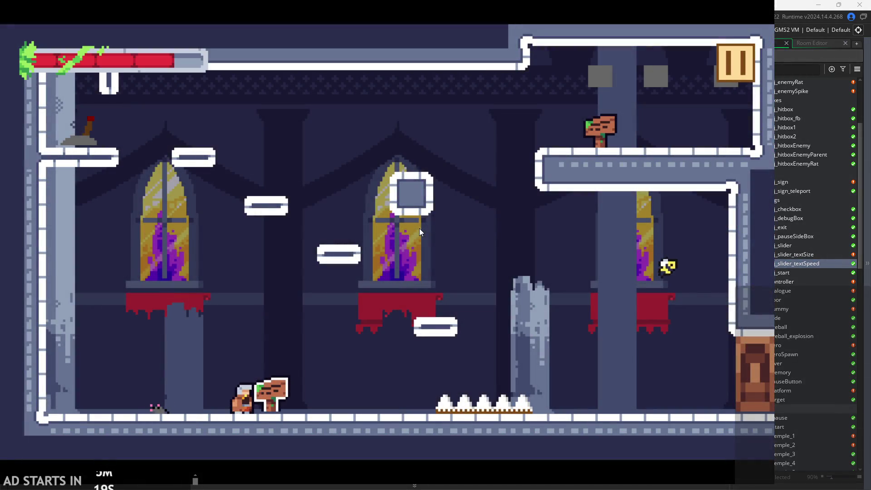
key(space)
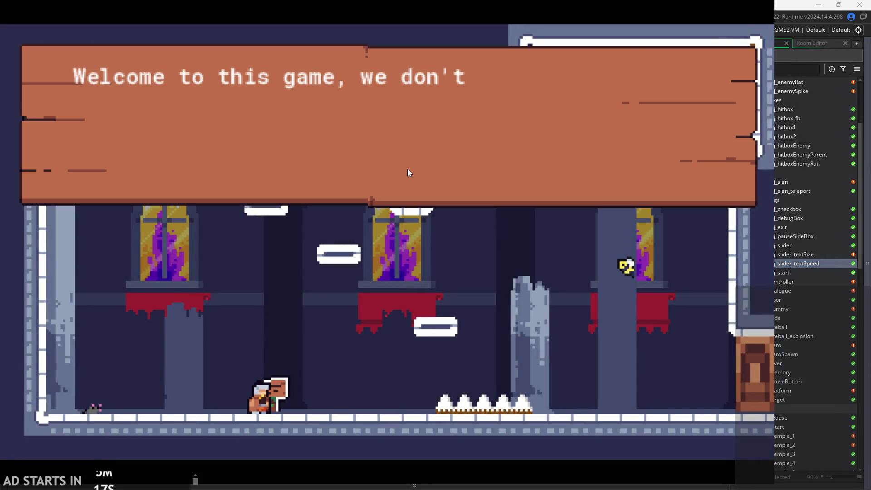
key(space)
key(space)
click(739, 61)
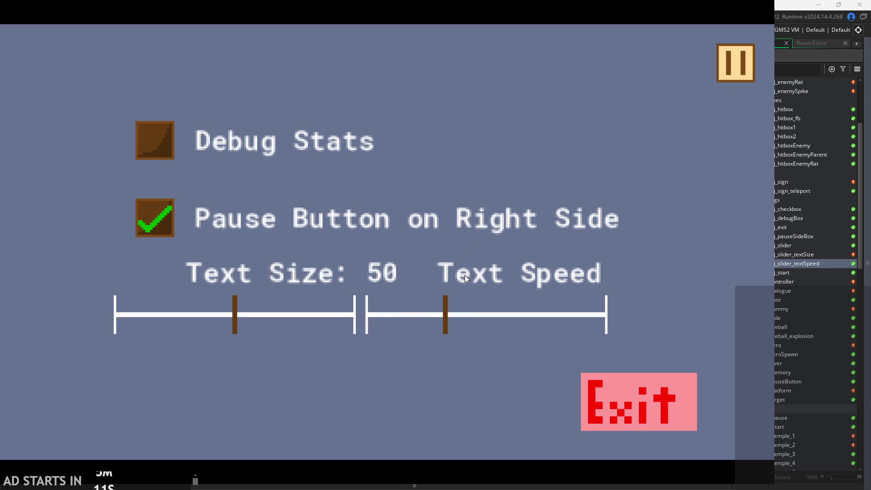
click(736, 71)
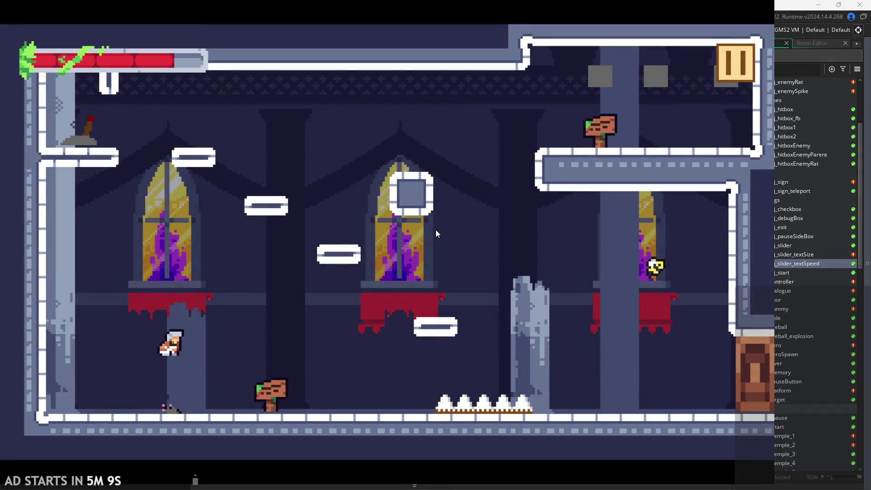
Walk the hero to the wooden sign, read its dialogue, then quit and relaunch the game.
key(Right)
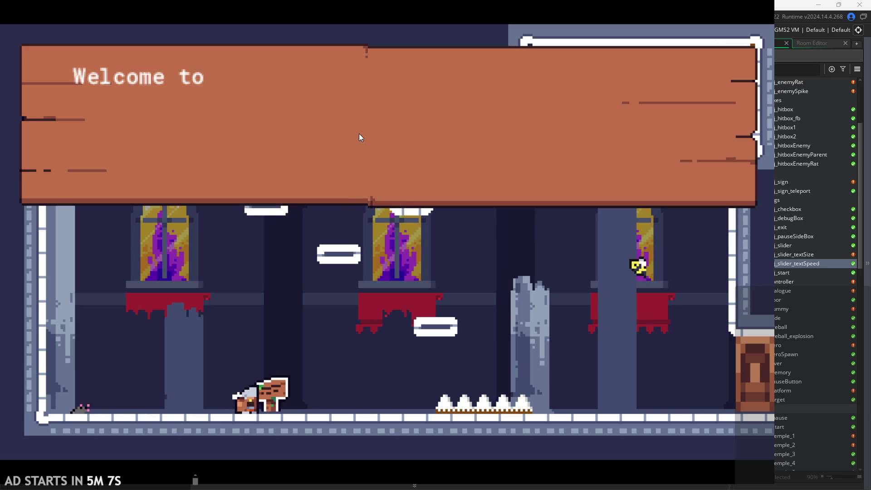
key(Up)
key(Up)
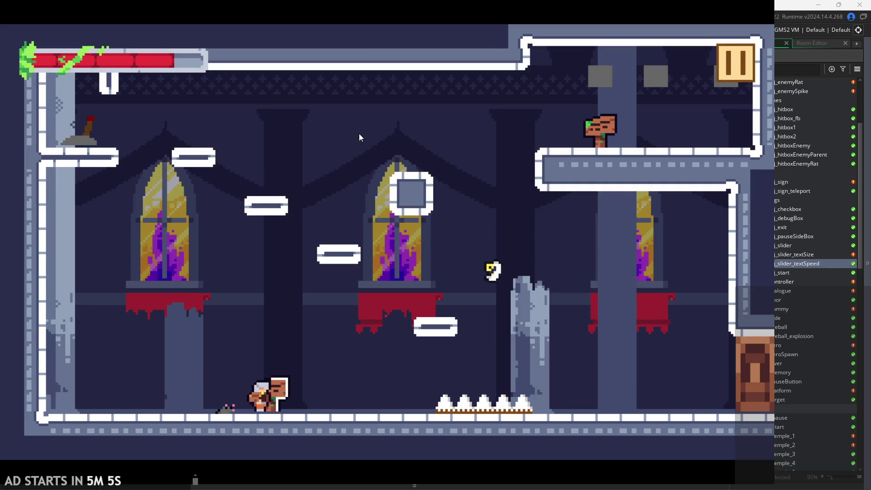
key(space)
key(Right)
key(Left)
key(Escape)
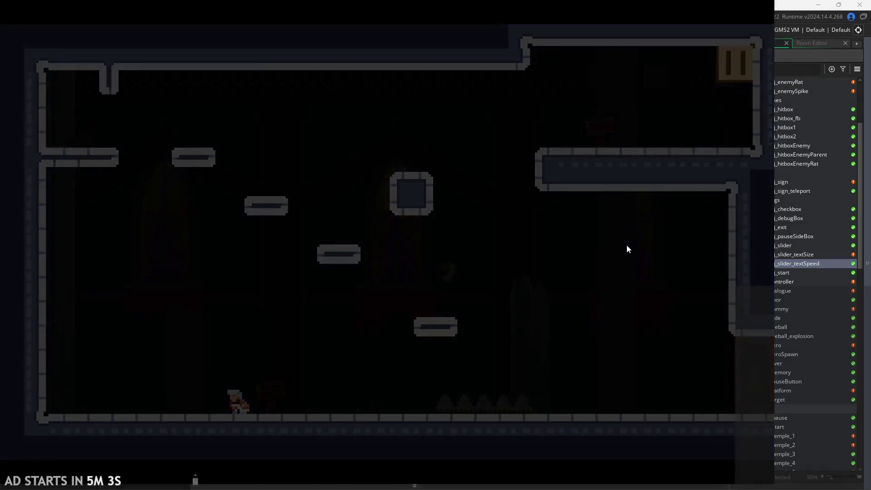
click(119, 31)
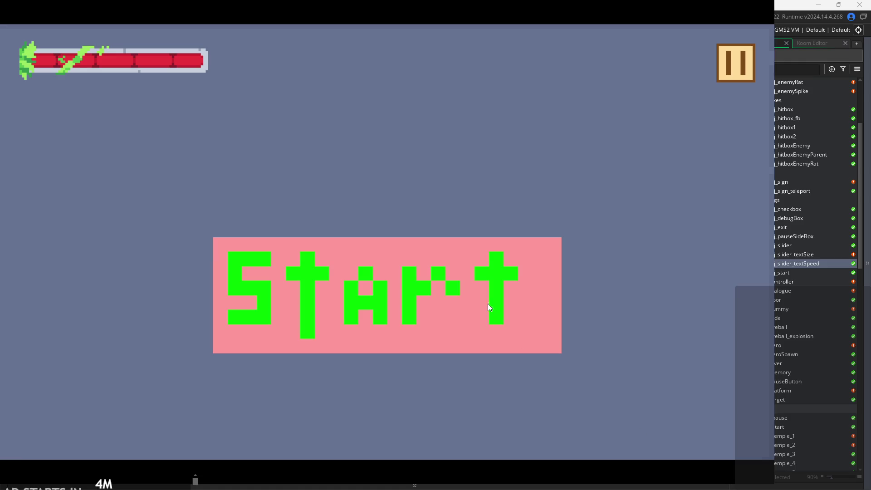
Start the game, open and close the pause menu, page through the sign dialogue, then quit.
click(488, 304)
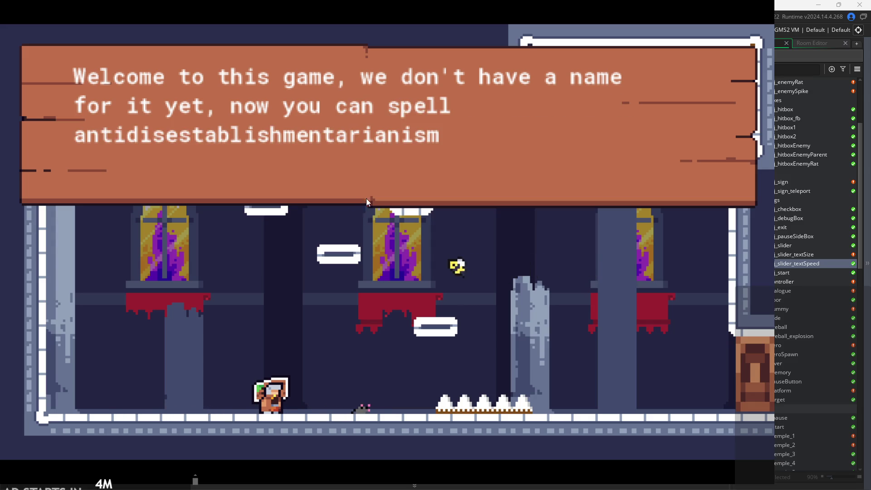
click(393, 159)
click(727, 57)
click(744, 58)
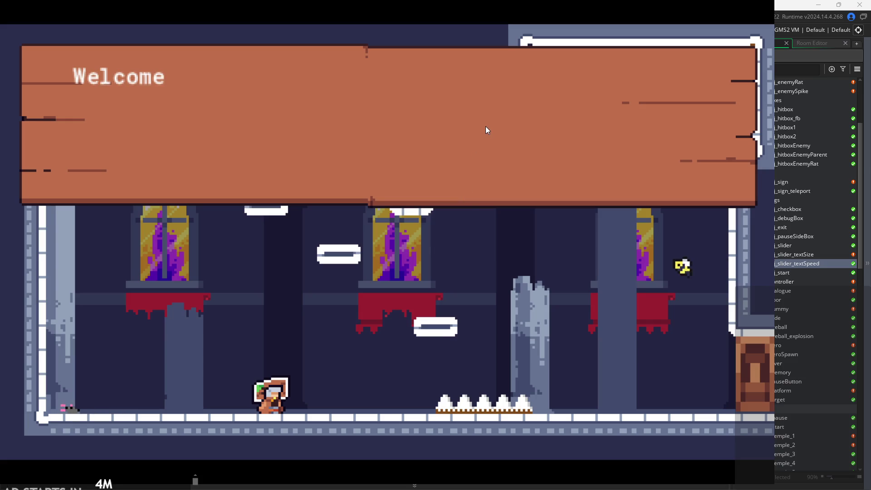
click(527, 112)
click(635, 86)
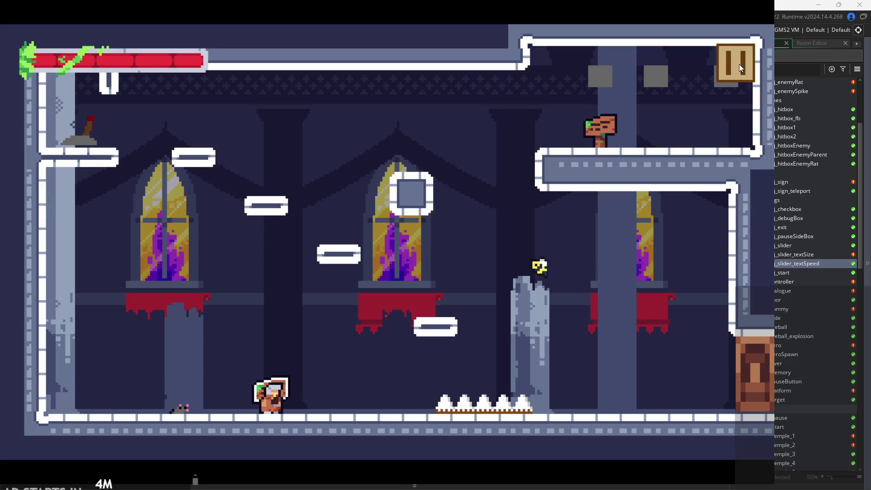
click(739, 65)
click(725, 206)
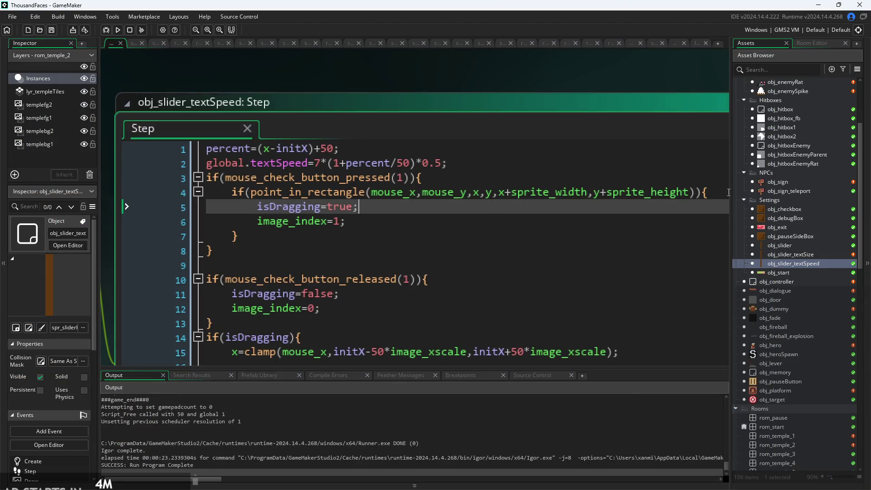
Read obj_controller's Create code to confirm global.textSize=0.75 and global.textSpeed=2, then open obj_dialogue.
scroll(781, 275, up, 3)
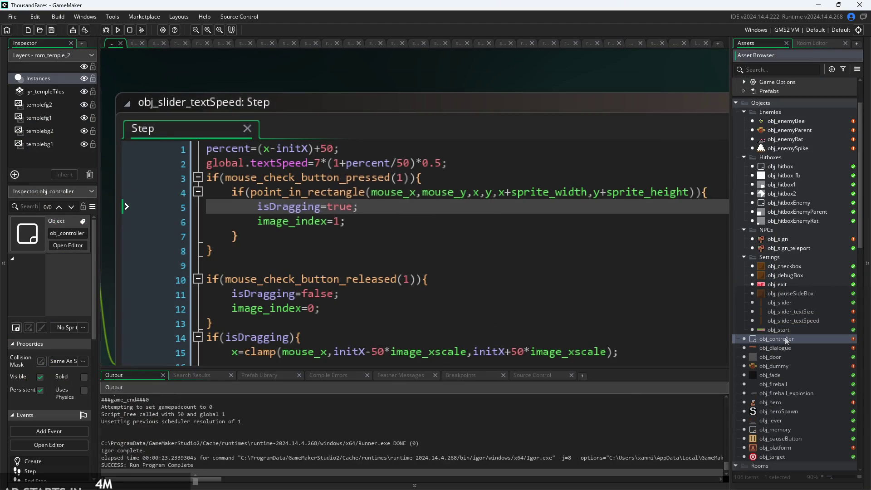
double_click(785, 338)
click(486, 152)
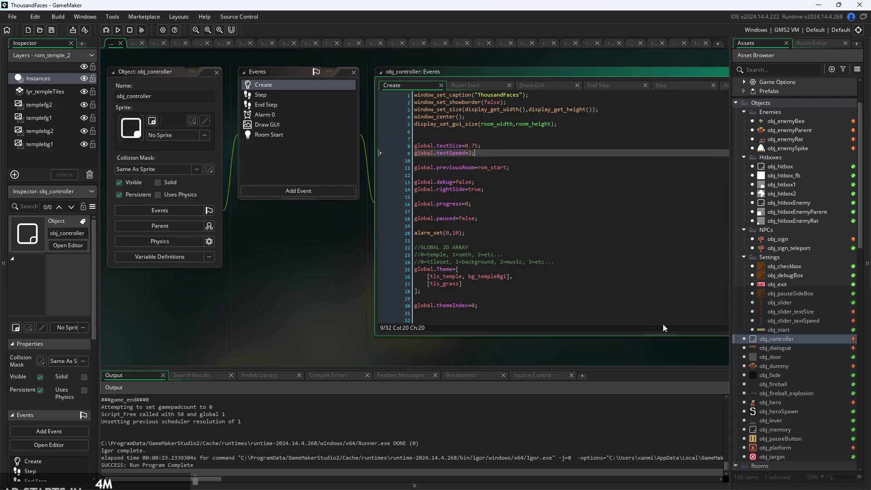
scroll(497, 171, up, 3)
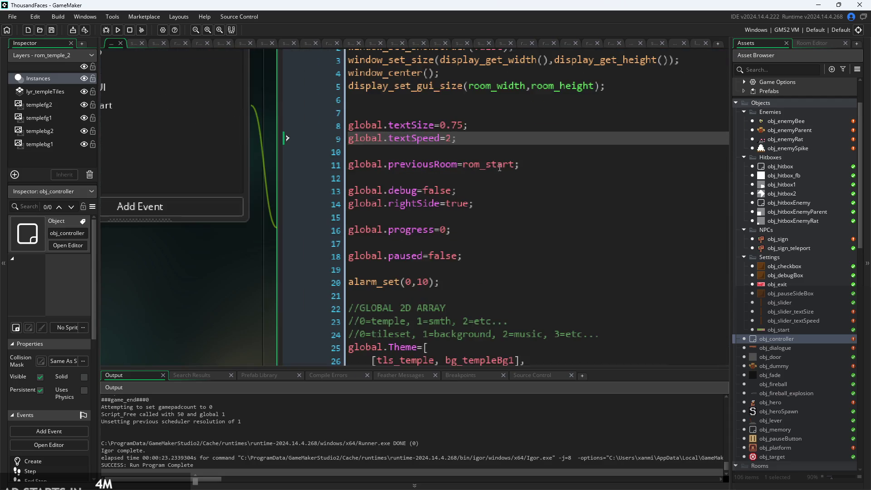
click(793, 348)
click(794, 339)
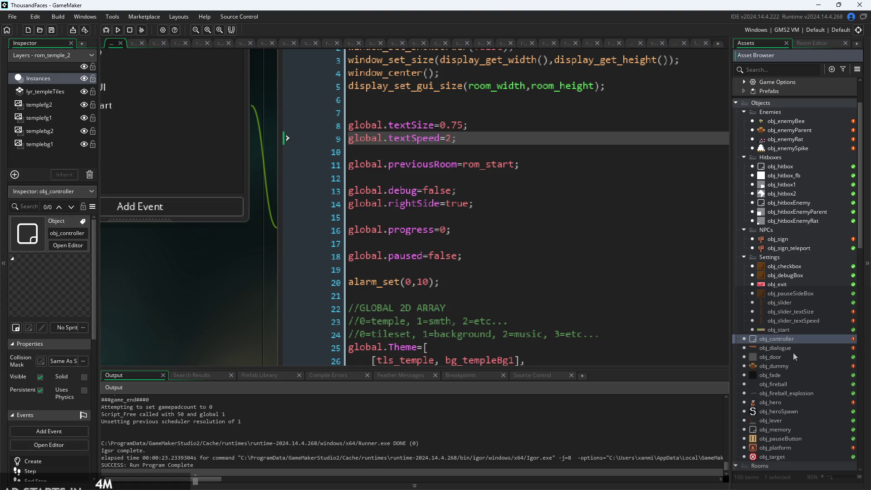
double_click(794, 348)
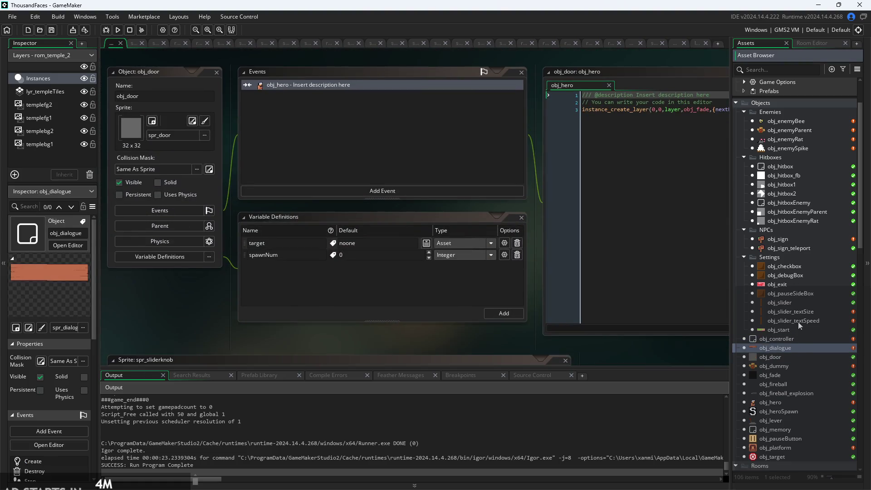
Edit obj_slider_textSpeed's Step line to global.textSpeed=2*(1+percent/50)*0.5;, save, and run the game.
double_click(799, 322)
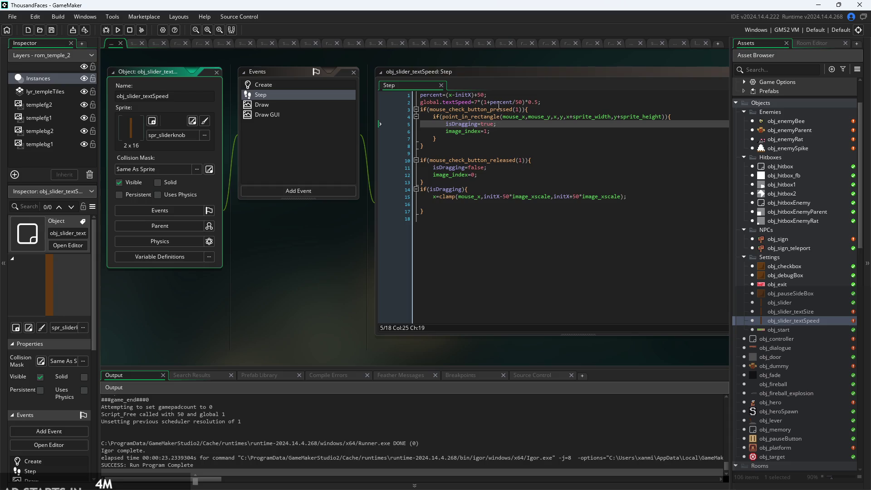
scroll(501, 105, up, 3)
click(474, 104)
key(BackSpace)
text(2)
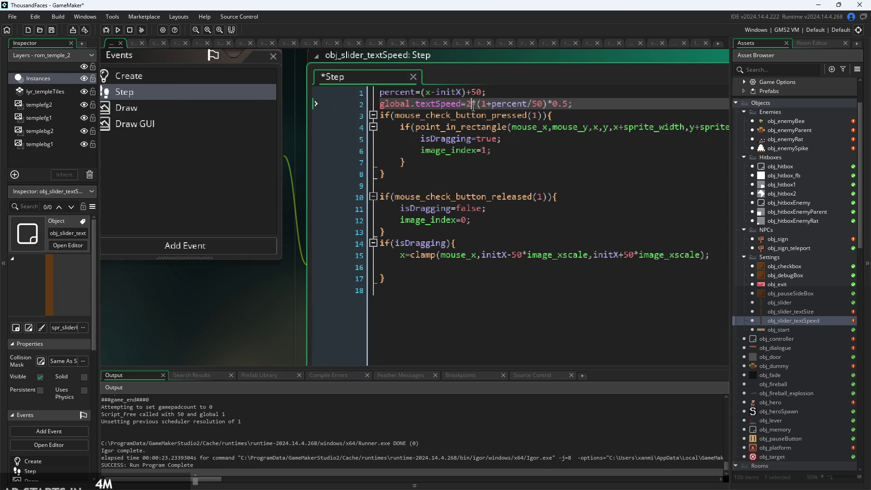
drag(261, 318, 282, 320)
key(ctrl+s)
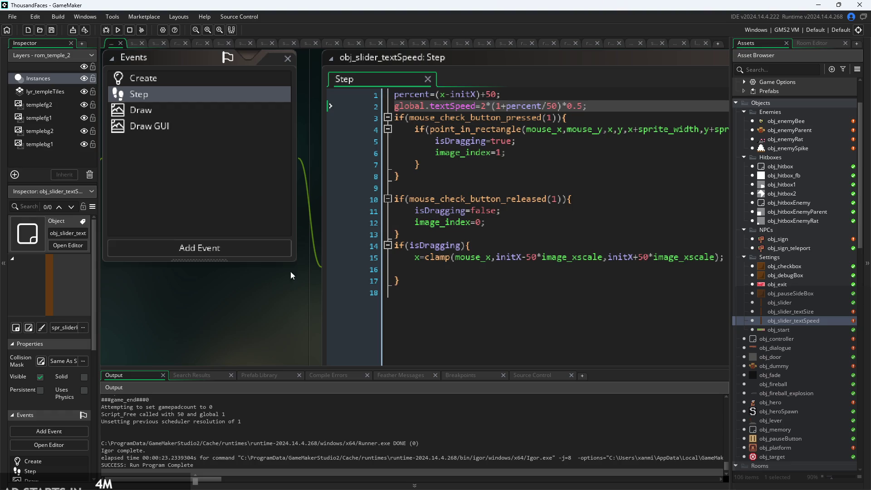
click(117, 30)
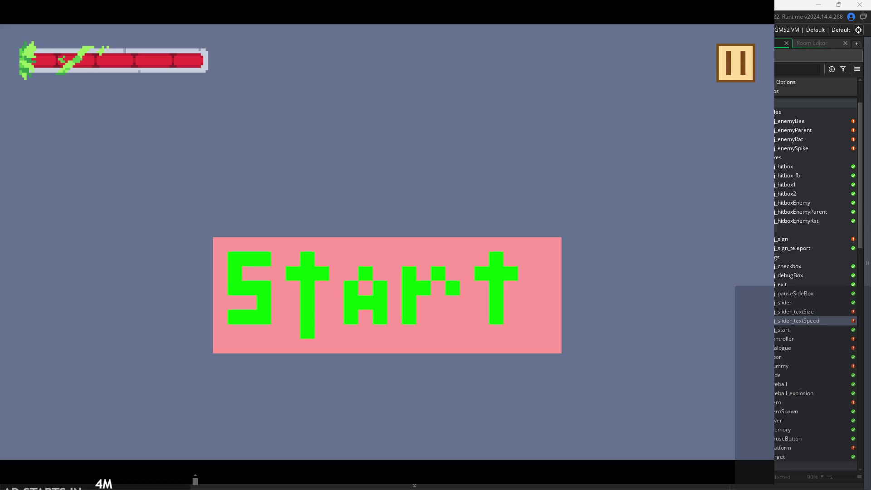
Start the game, walk to the sign and read its dialogue, then exit through the pause menu.
click(309, 279)
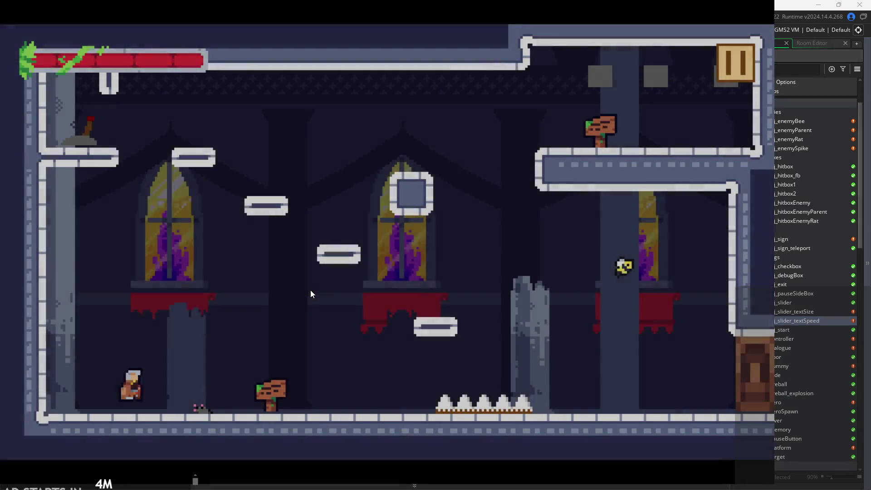
key(Right)
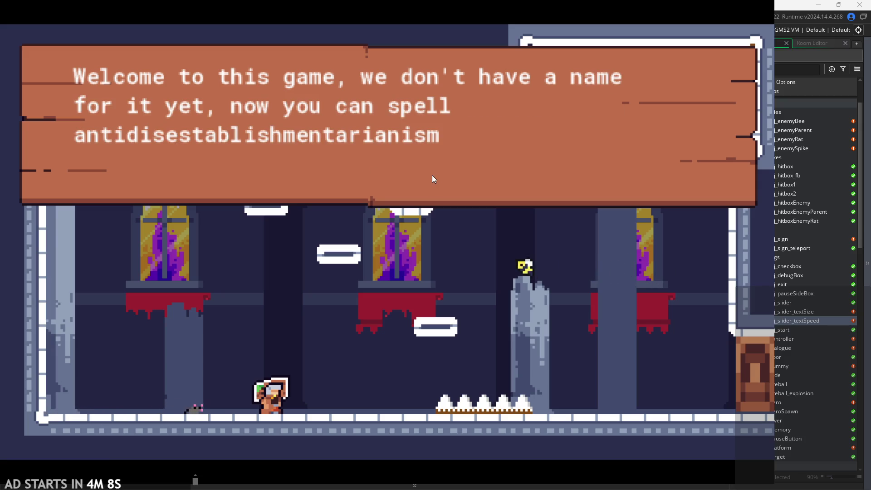
click(501, 158)
click(489, 159)
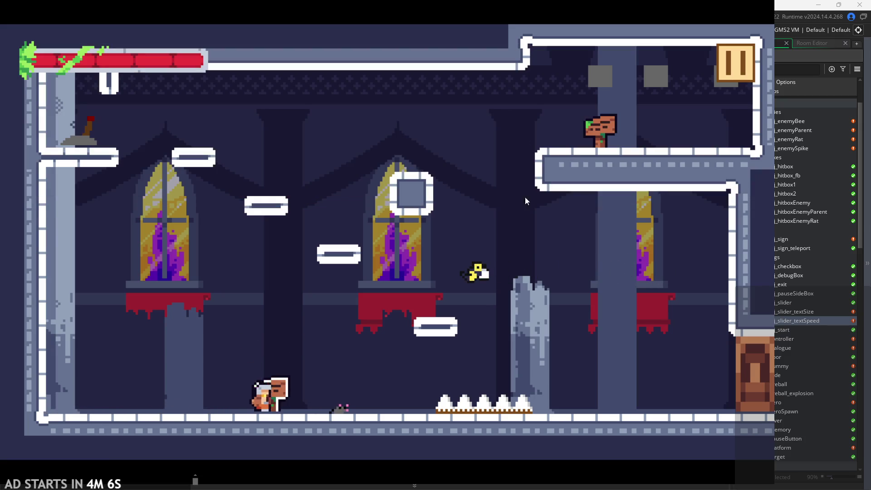
click(499, 222)
key(Left)
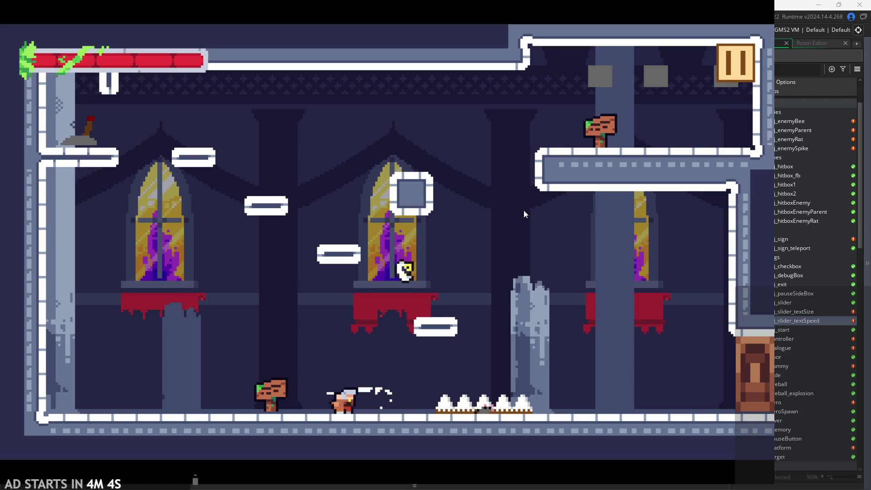
click(734, 61)
click(631, 383)
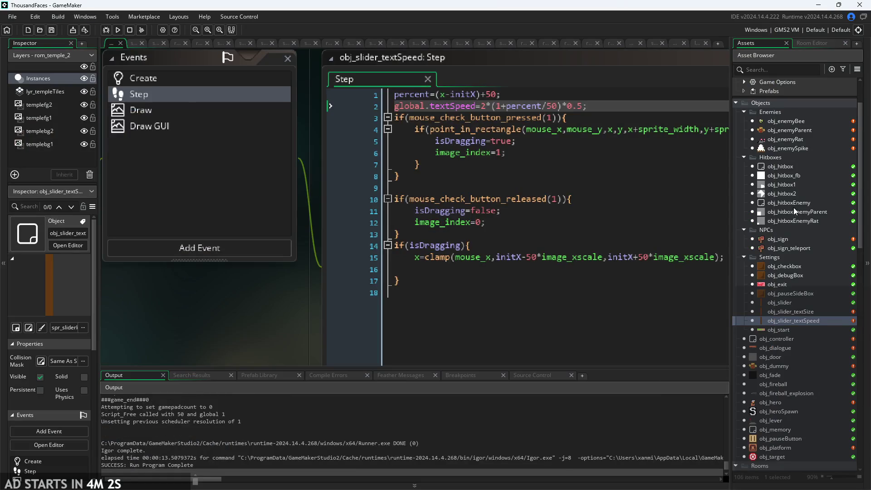
double_click(802, 123)
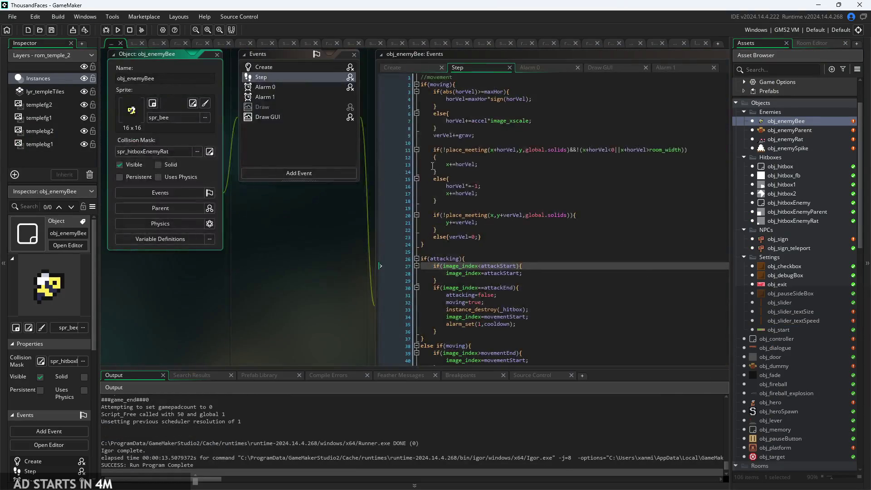
Bring obj_enemyParent's Step code into view.
scroll(444, 154, up, 3)
double_click(789, 130)
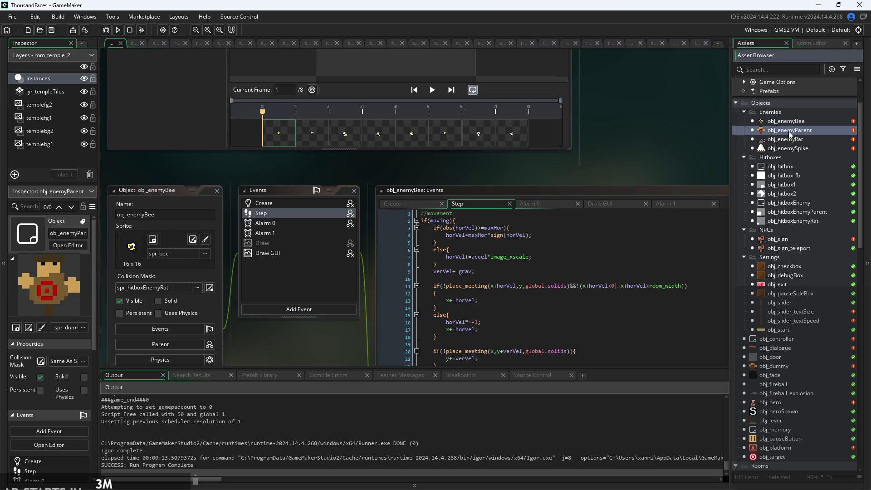
click(456, 85)
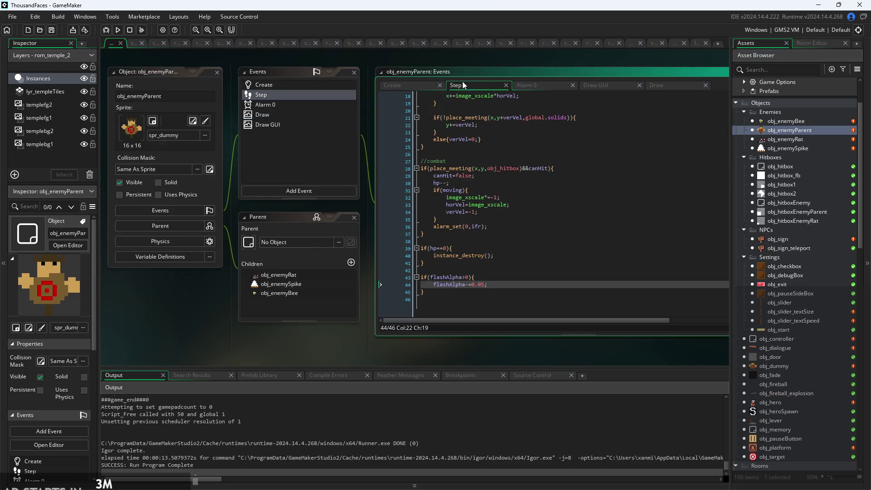
scroll(469, 276, up, 3)
scroll(464, 127, down, 5)
scroll(464, 127, up, 5)
scroll(536, 225, up, 1)
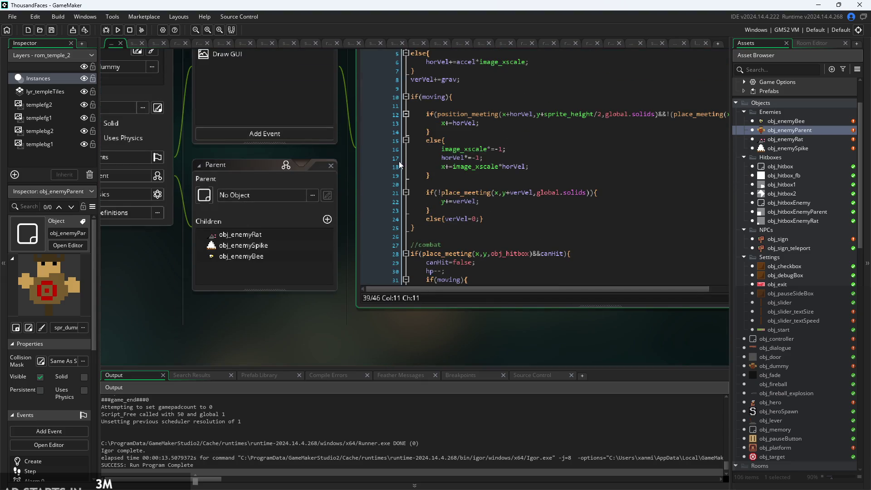
drag(351, 149, 239, 260)
Insert an if(!global.paused) line above the movement code, go to the code's end, then open obj_enemyRat.
click(301, 130)
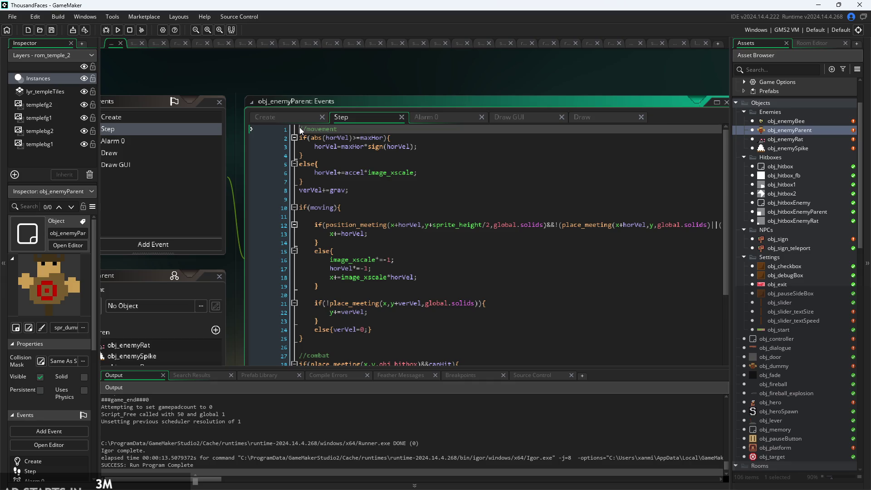
key(Return)
key(Up)
text(if(!)
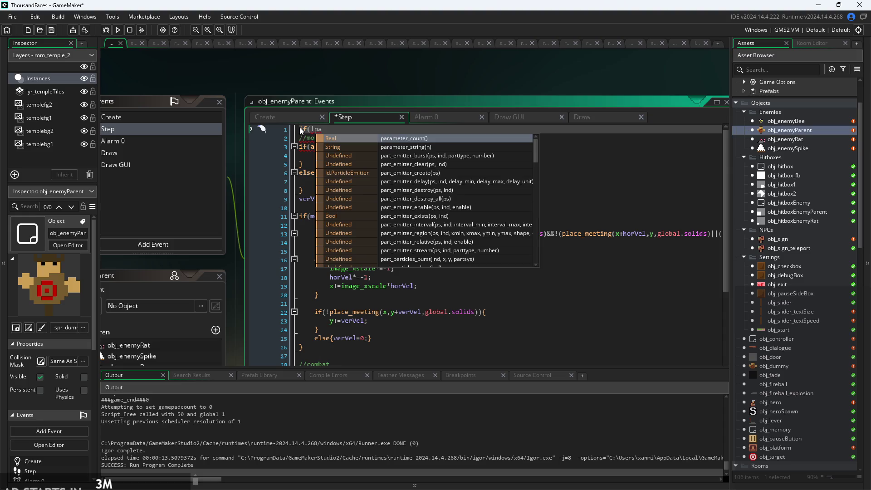
key(BackSpace)
key(BackSpace)
text(glo)
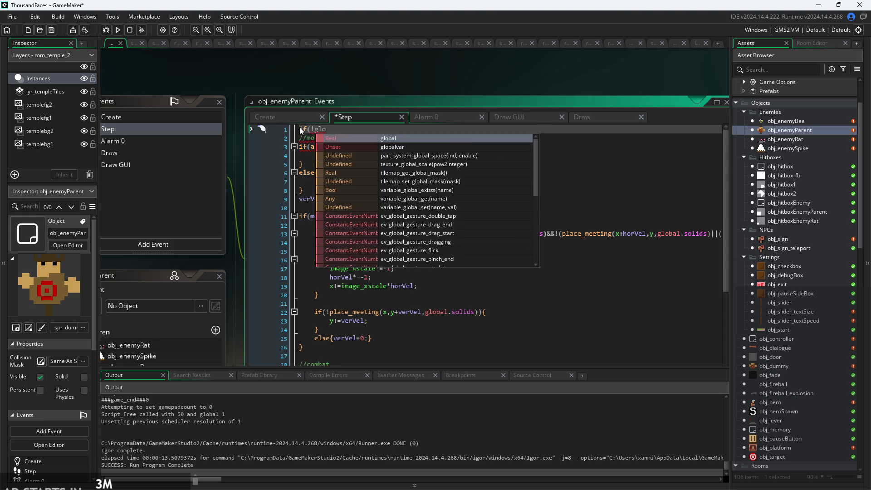
text(bal.paused){)
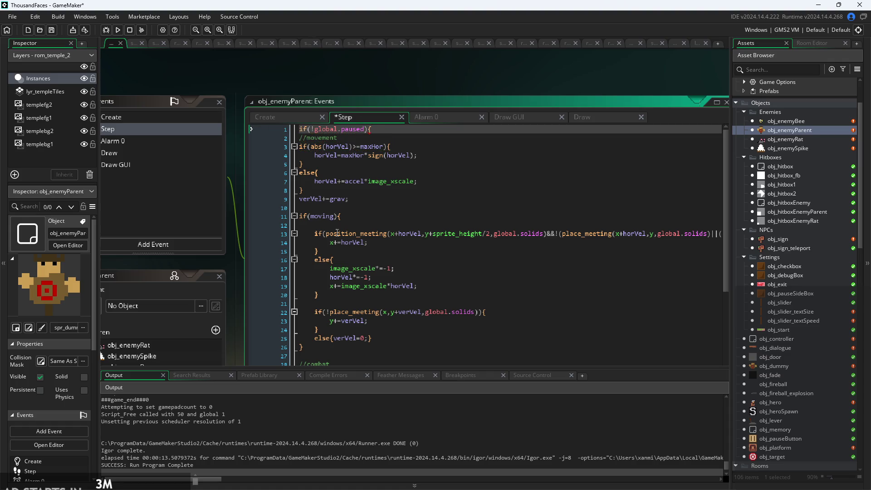
scroll(442, 241, down, 6)
scroll(382, 336, down, 2)
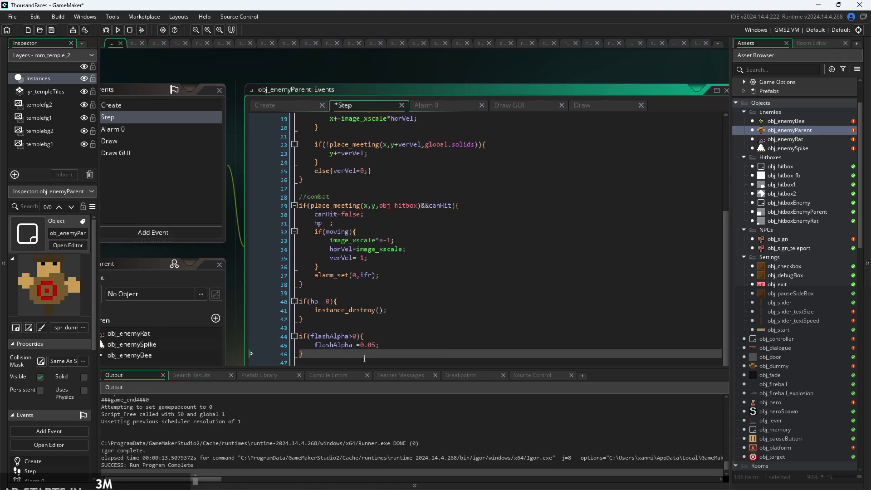
click(364, 354)
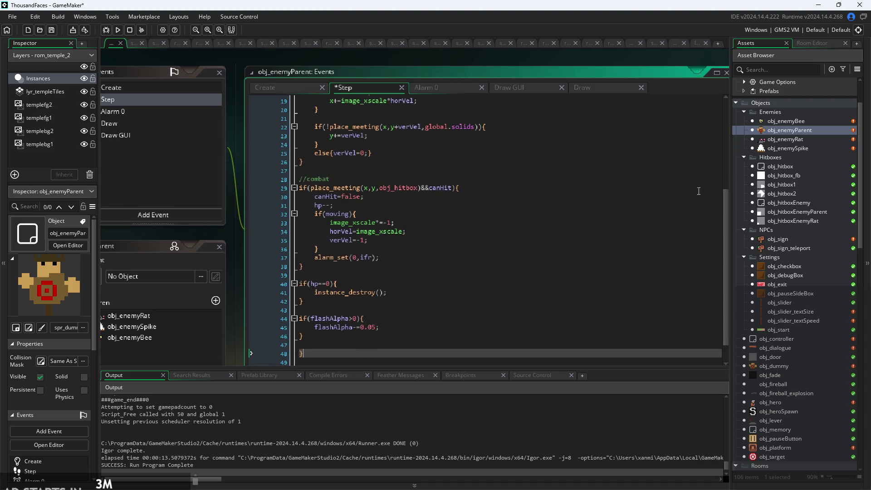
double_click(792, 138)
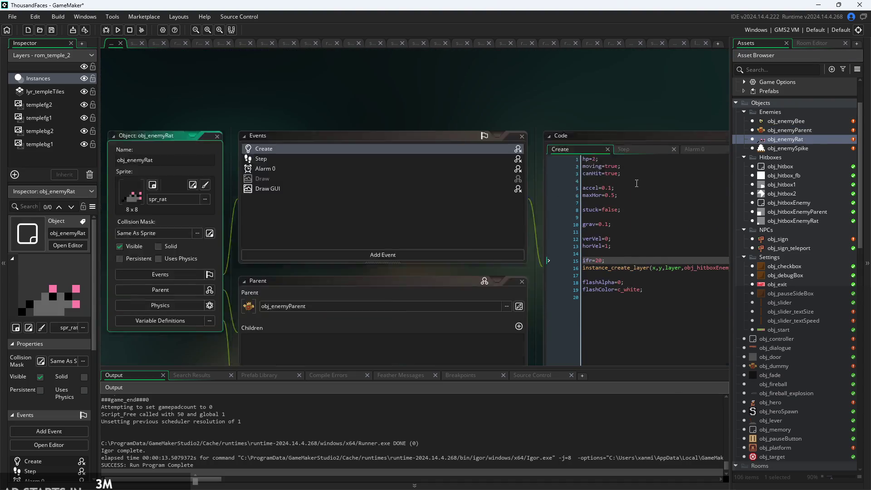
Insert if(!global.paused){ on a new first line of obj_enemyRat's Step code.
click(623, 203)
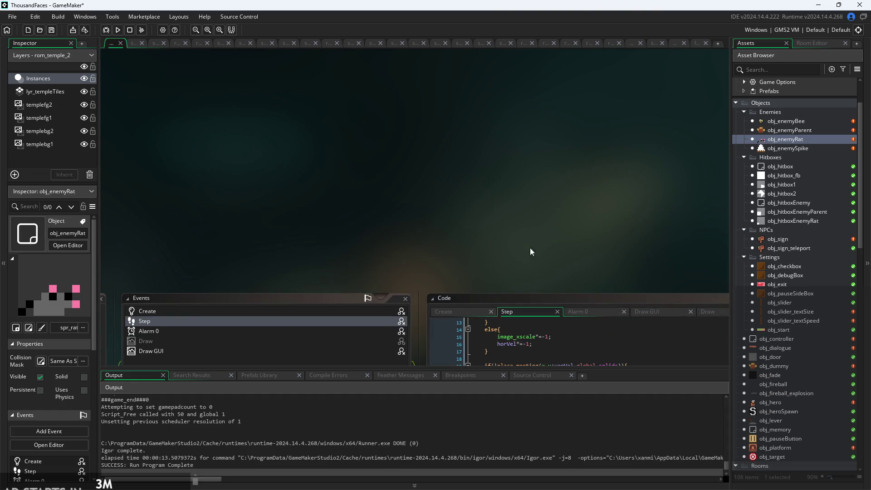
click(567, 255)
scroll(563, 245, up, 4)
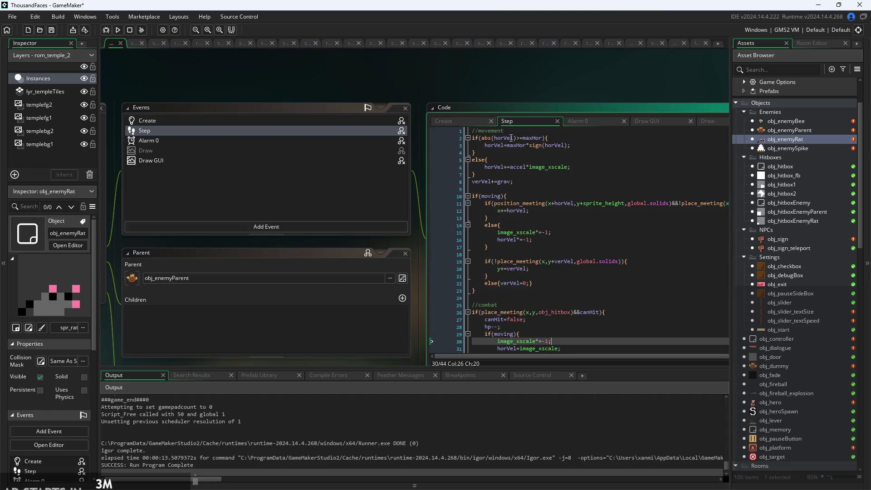
click(475, 132)
key(Return)
key(Return)
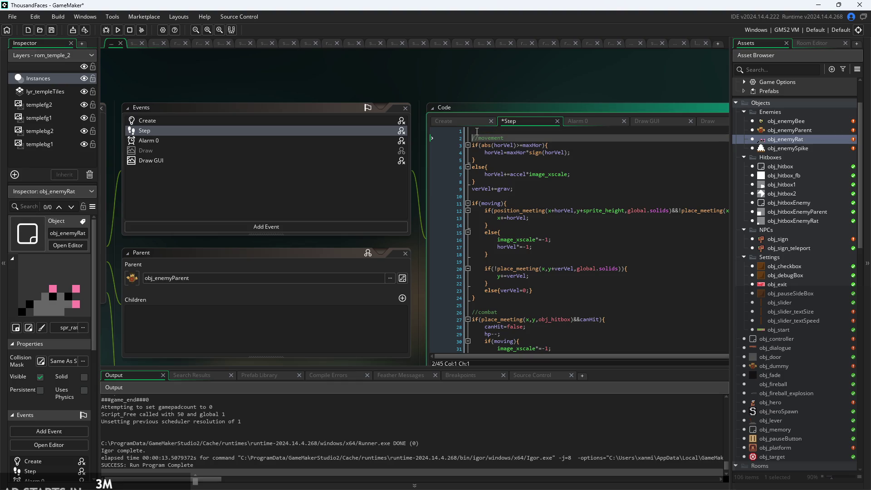
click(477, 131)
text(f(!)
text(oba)
text(,)
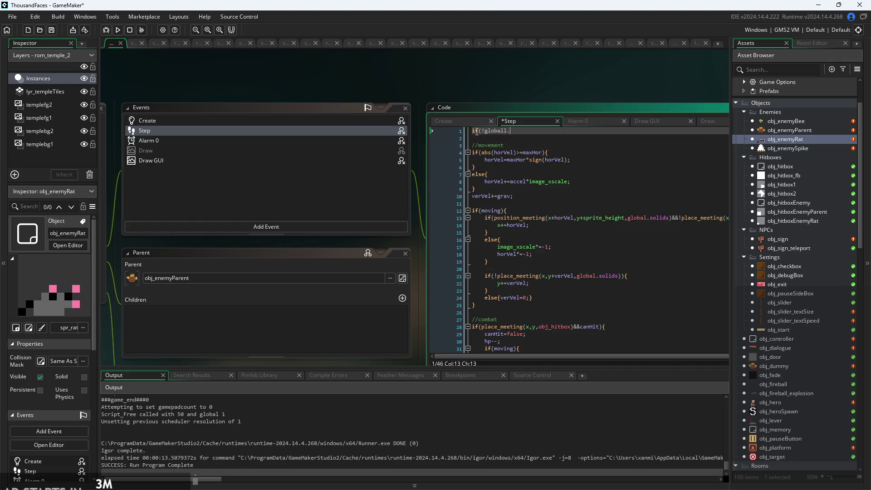
text(p)
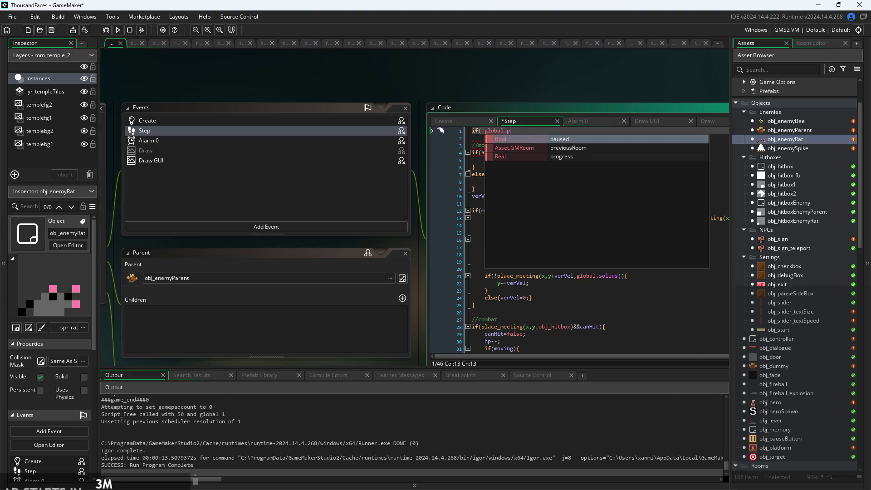
key(Return)
text(){)
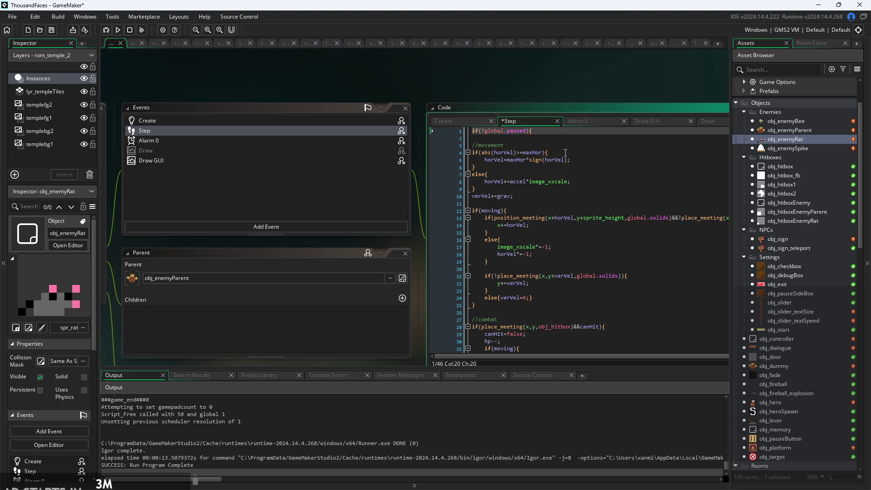
click(373, 132)
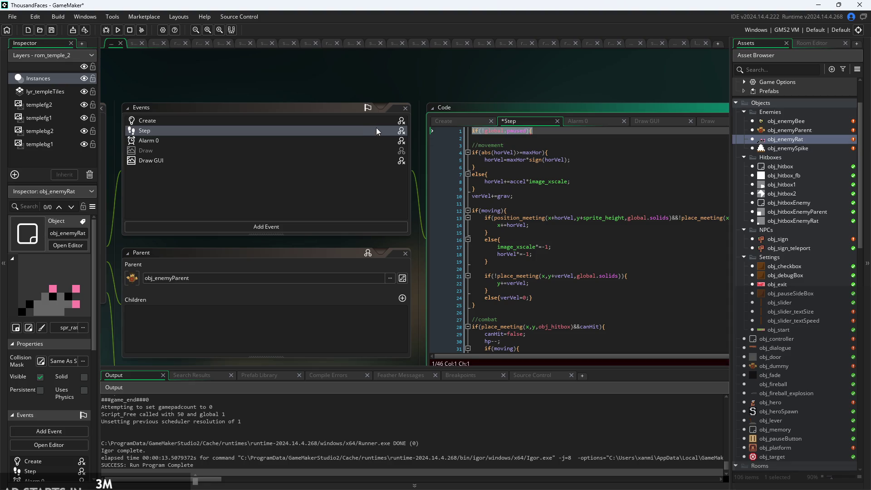
Add a new last line at the end of the rat's Step code for the closing brace.
scroll(606, 318, down, 6)
click(562, 336)
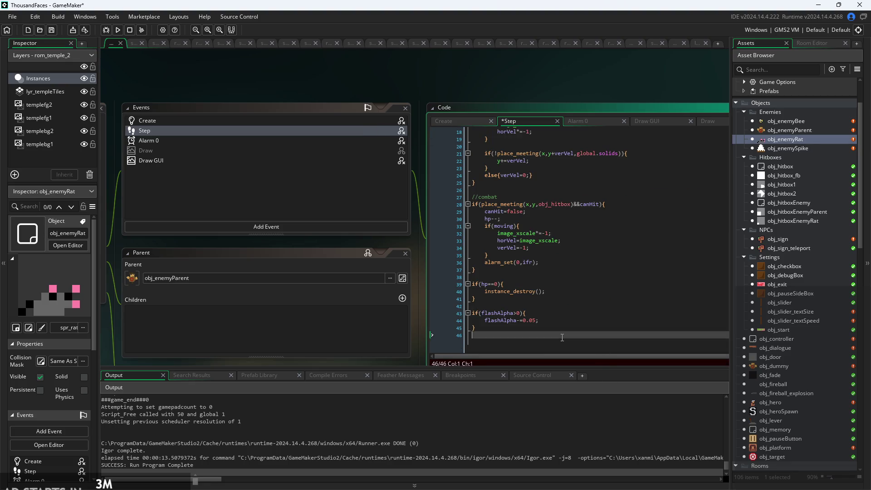
key(Return)
text(})
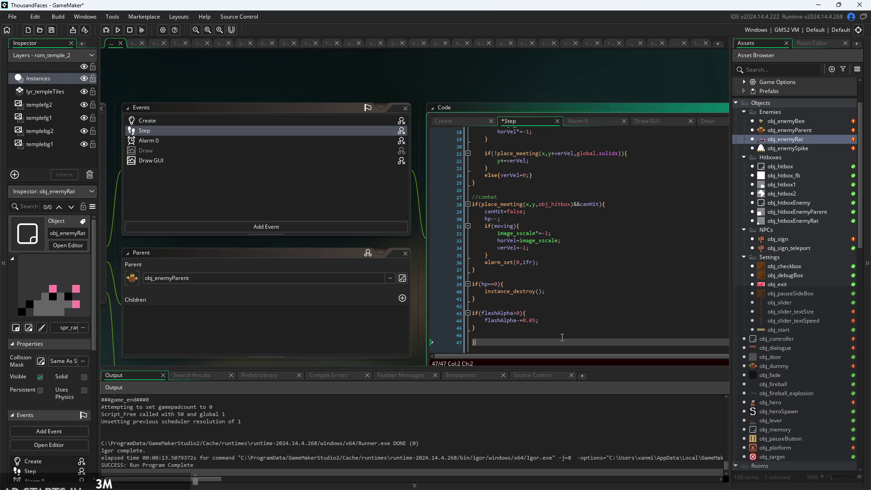
Wrap obj_enemySpike's Step code in a pasted if(!global.paused){ check with a closing }.
double_click(789, 147)
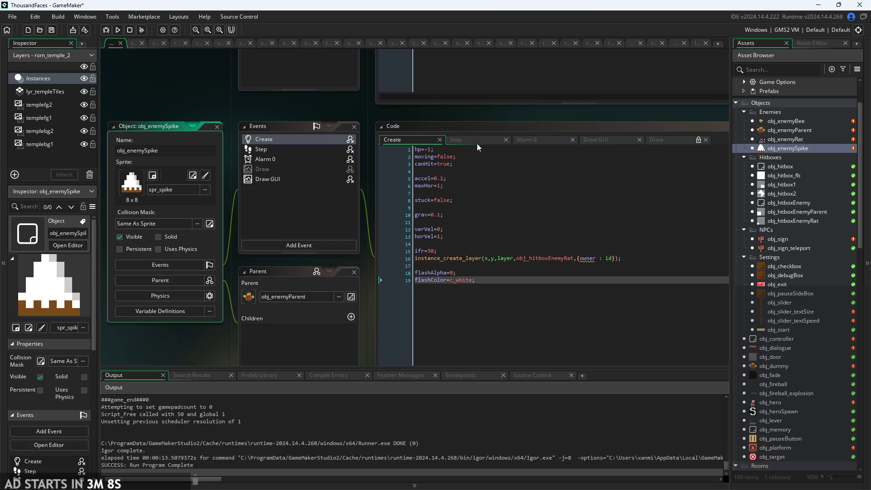
click(478, 145)
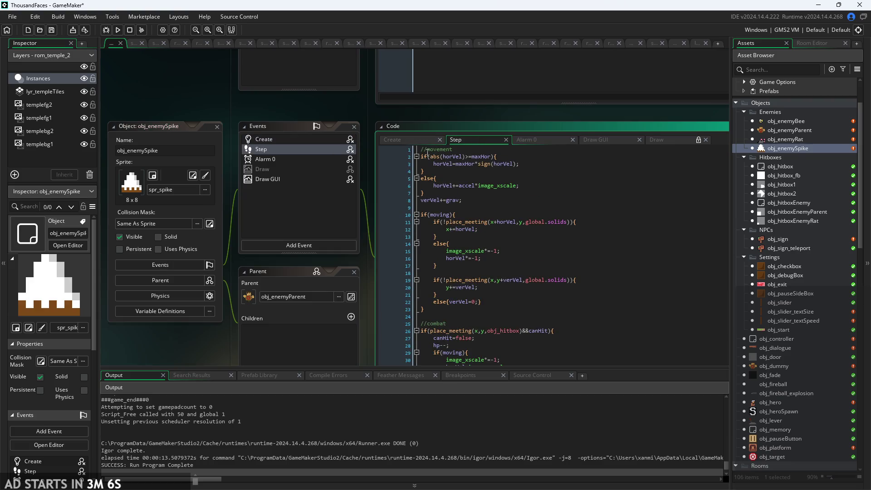
click(427, 153)
key(Home)
key(Return)
key(Up)
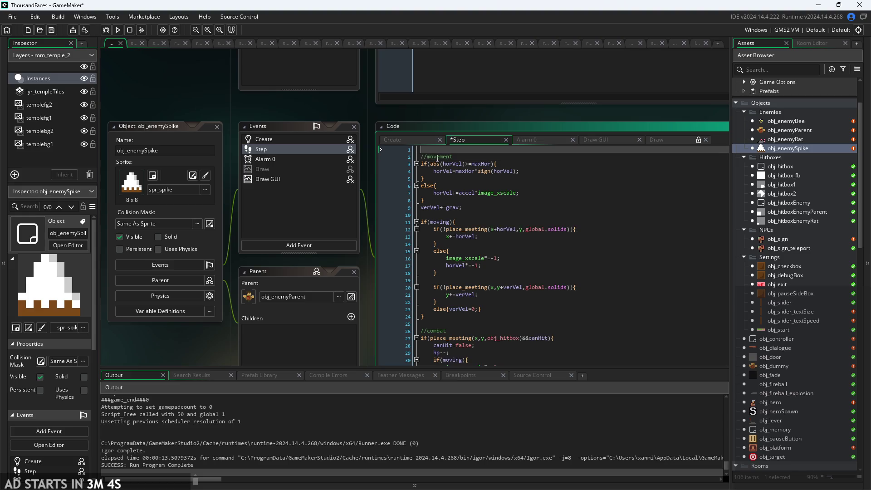
text(if(!global.paused){)
scroll(516, 245, down, 5)
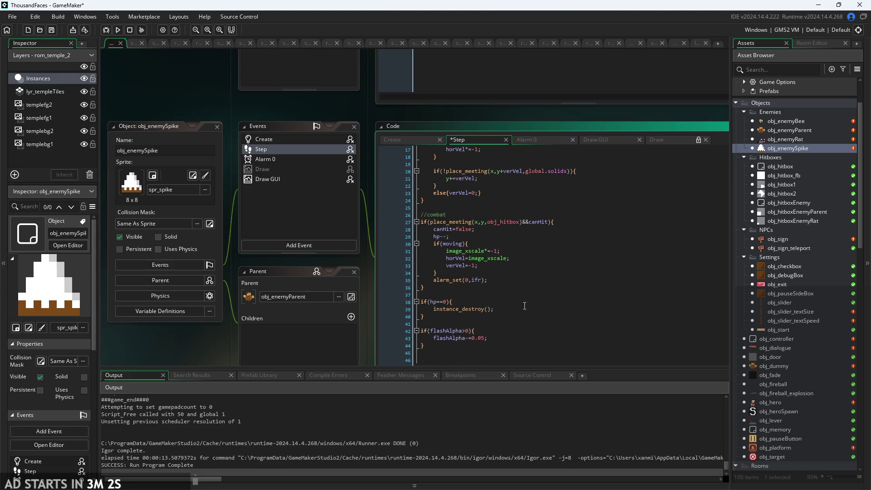
click(516, 360)
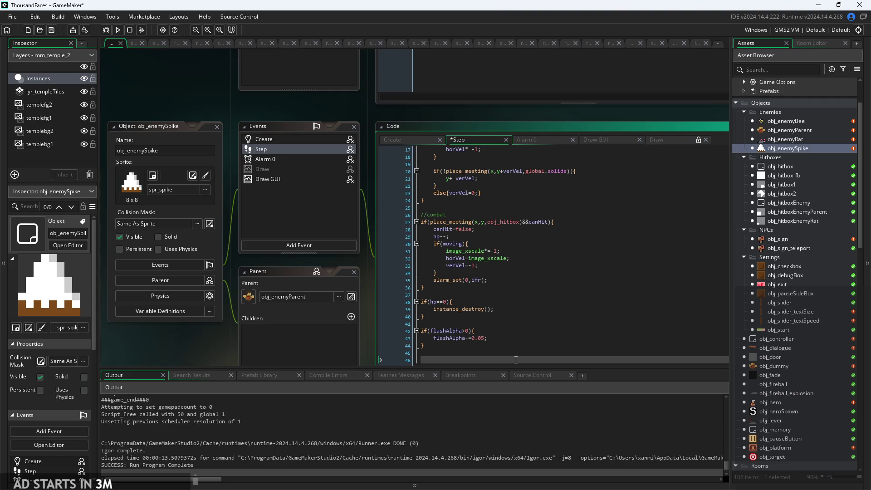
text(})
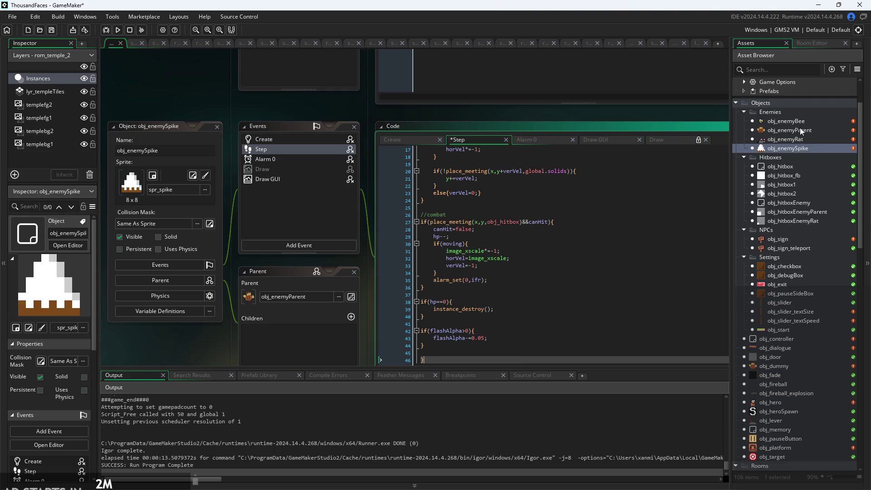
Wrap obj_enemyBee's Step code in if(!global.paused){…} and run the game.
double_click(800, 124)
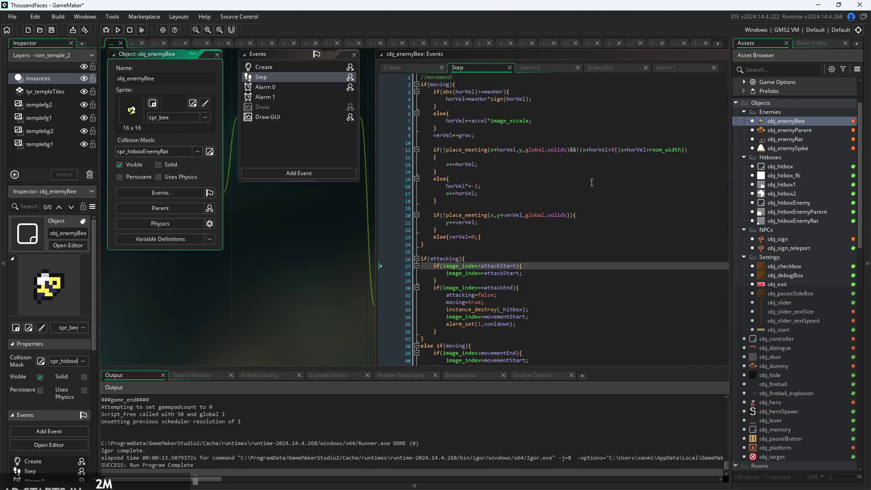
click(422, 213)
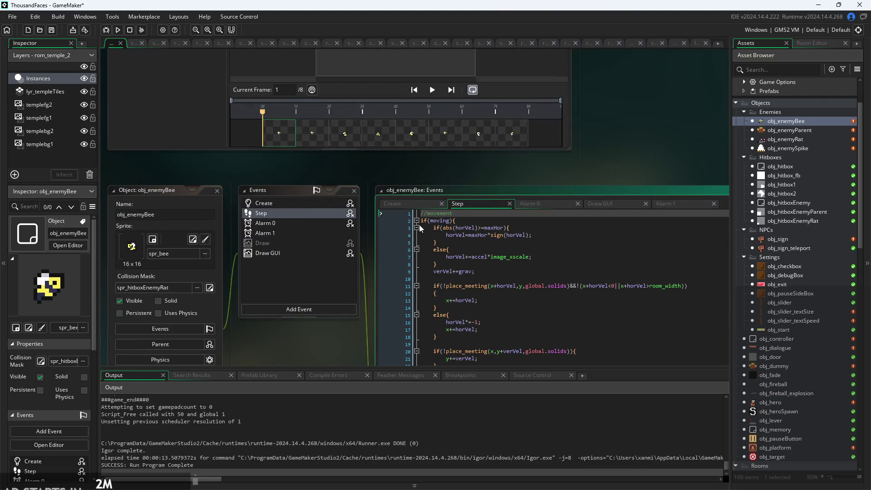
key(Return)
key(Up)
text(if(!global.paused){)
scroll(503, 215, down, 1)
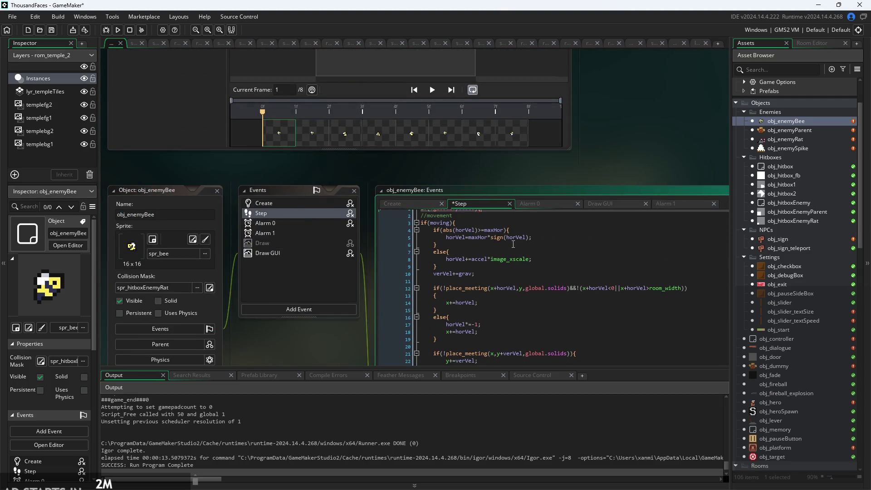
drag(344, 367, 321, 149)
drag(329, 299, 297, 123)
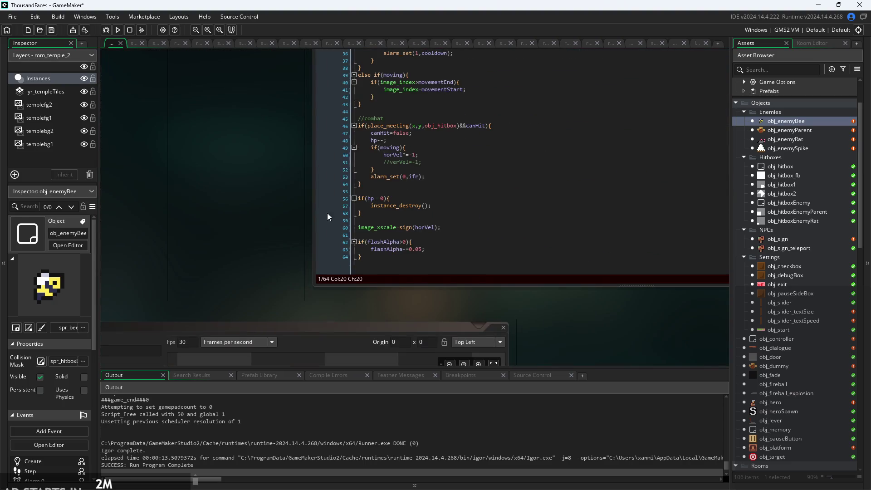
click(381, 269)
key(Return)
key(Return)
text(})
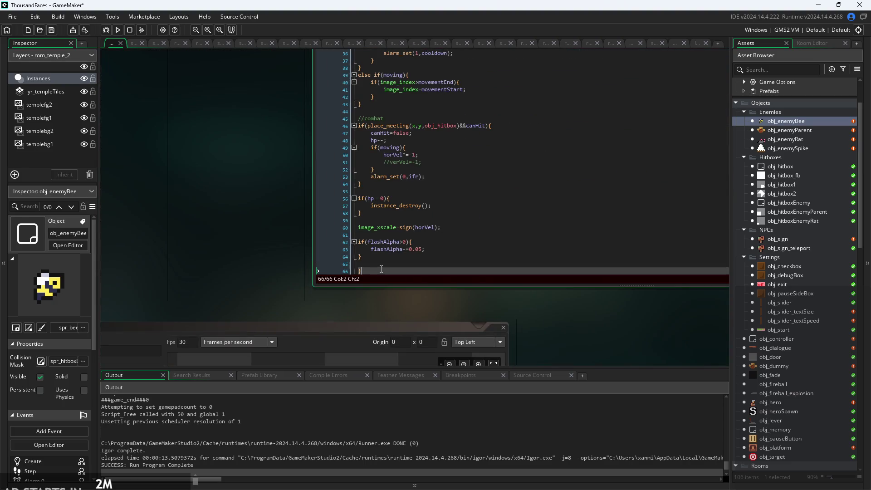
click(118, 30)
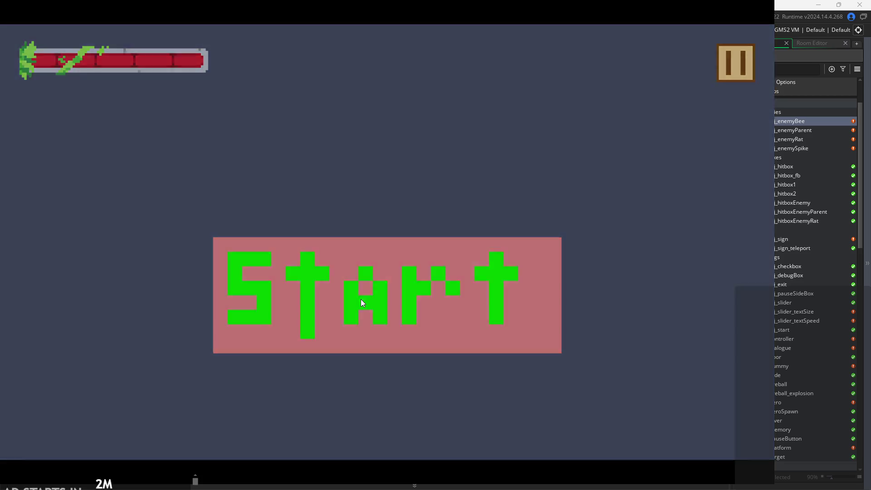
Play-test the level, read the welcome sign dialogue, then open the pause menu and exit the game.
click(361, 298)
key(Right)
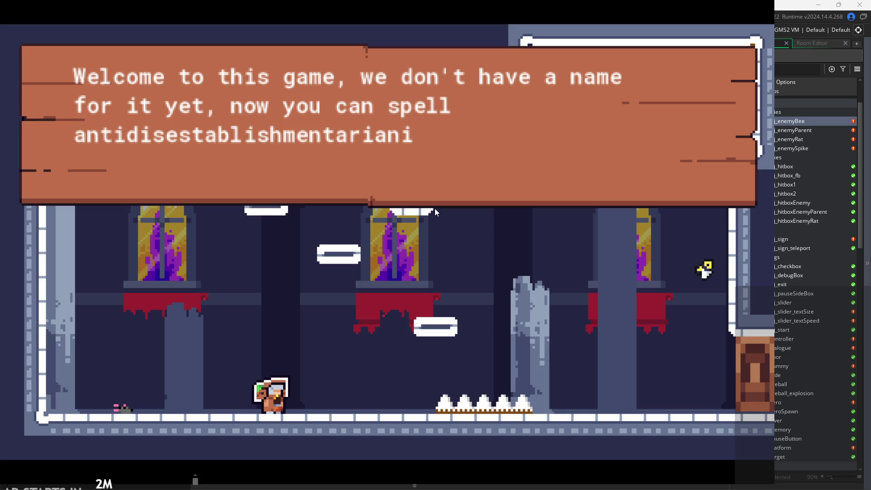
key(space)
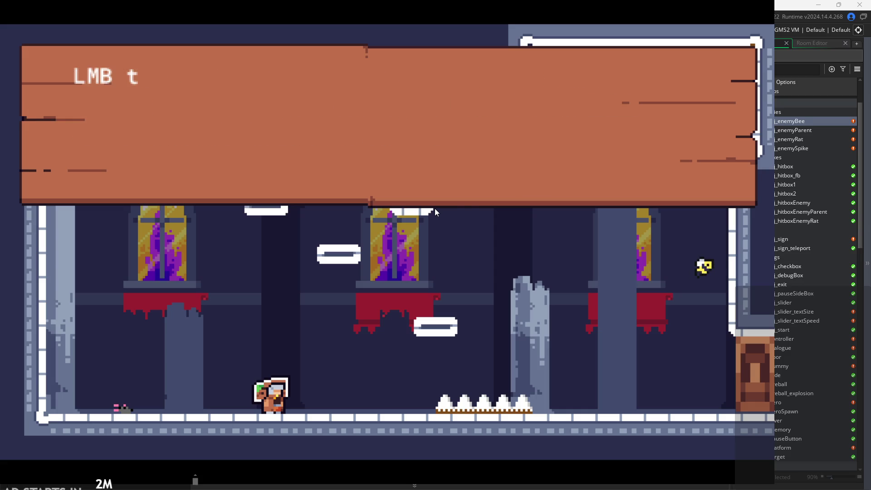
click(489, 184)
click(735, 73)
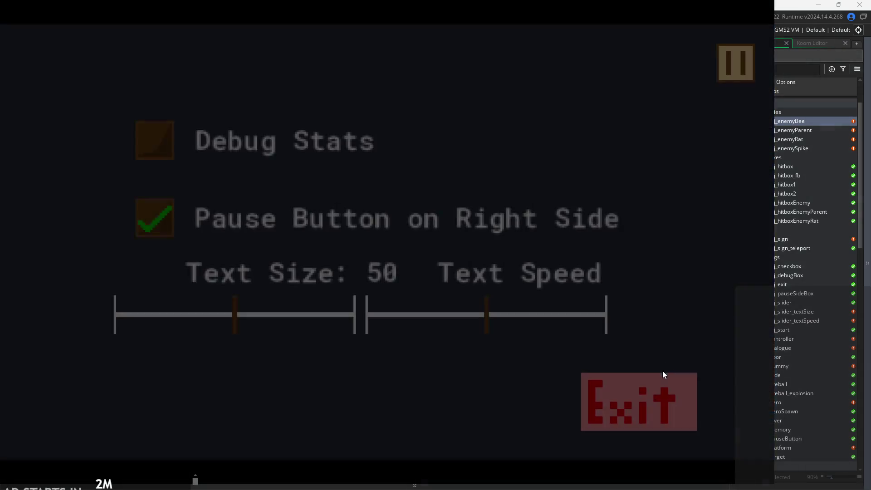
click(663, 375)
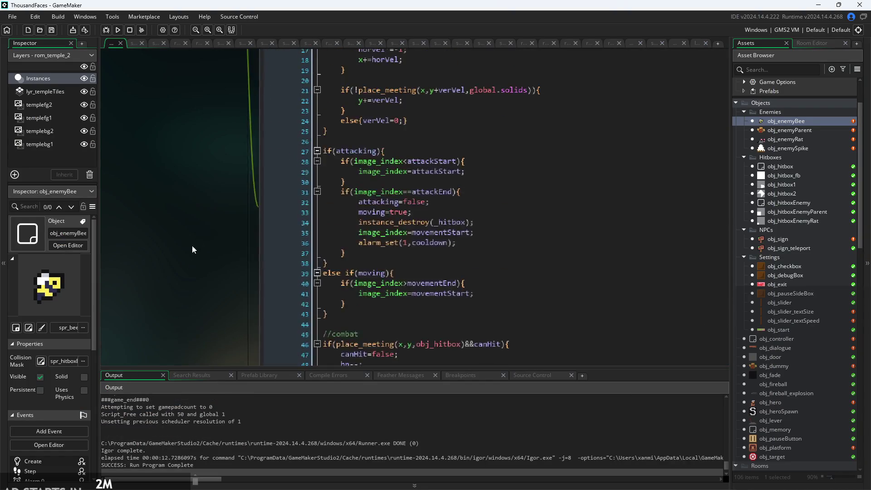
Review the bee's Alarm 0, Draw GUI, Step and Create event code, ending on Step.
click(395, 132)
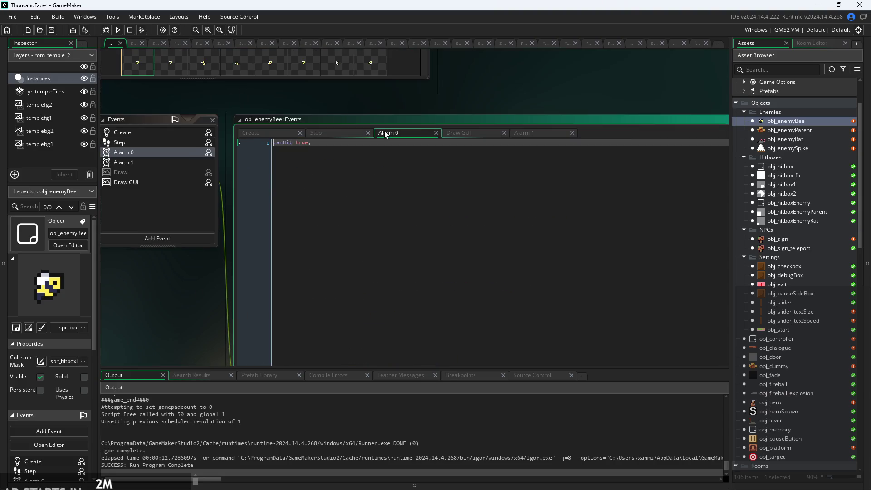
click(463, 133)
click(314, 133)
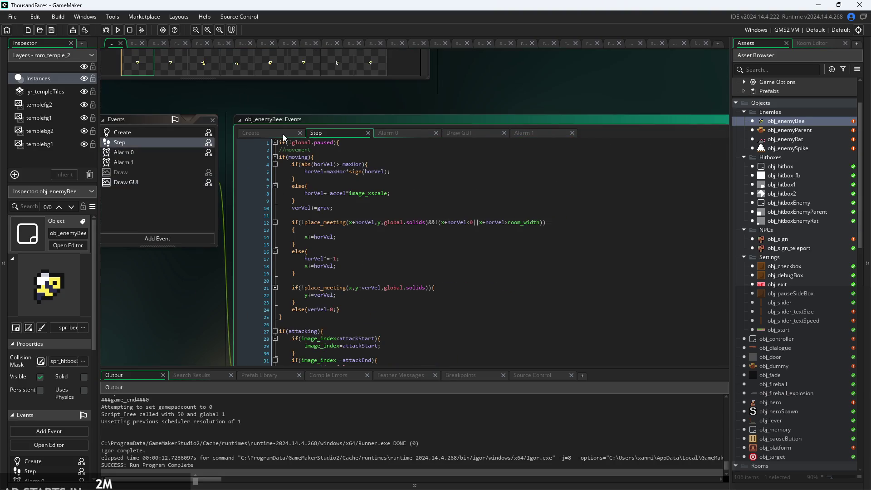
click(285, 136)
click(333, 133)
Scroll through the Step code to its last line, 66, then build and run the game.
scroll(336, 226, down, 1)
drag(186, 290, 197, 202)
scroll(197, 202, down, 5)
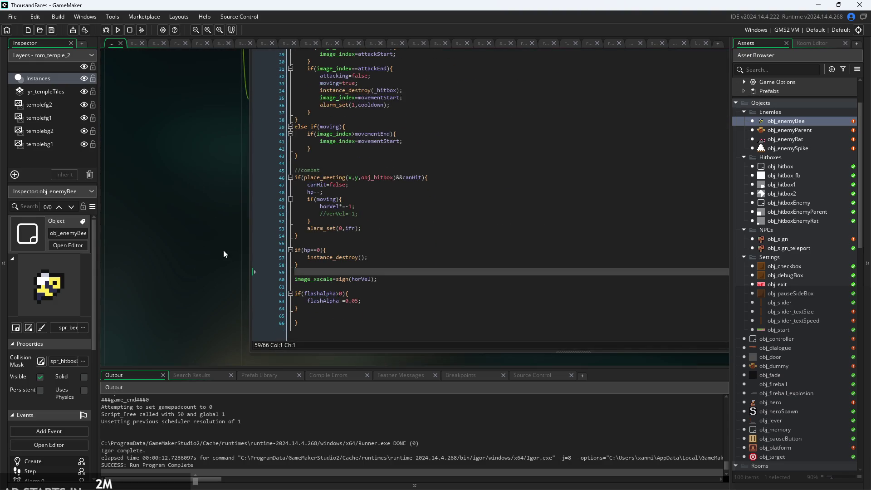
click(325, 323)
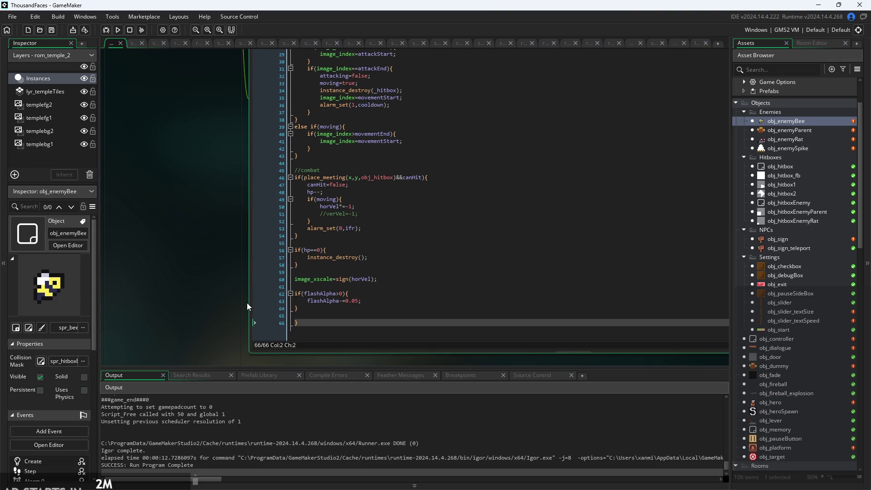
scroll(247, 303, up, 2)
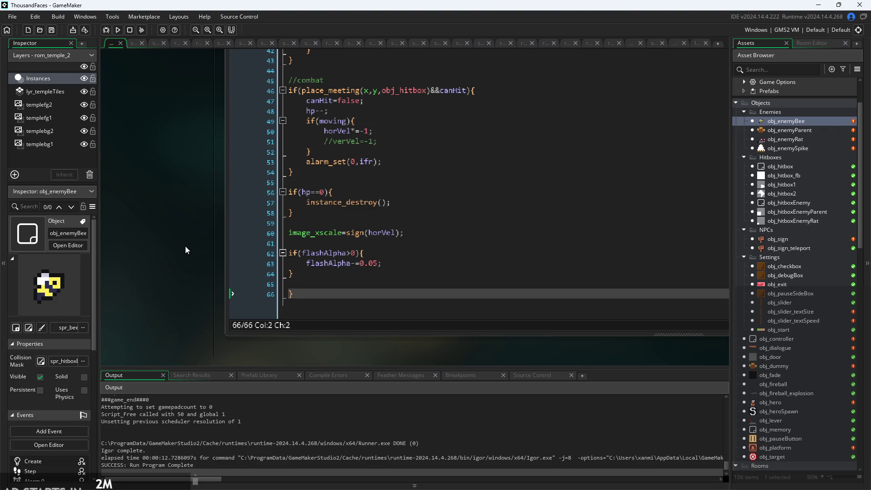
scroll(162, 258, down, 3)
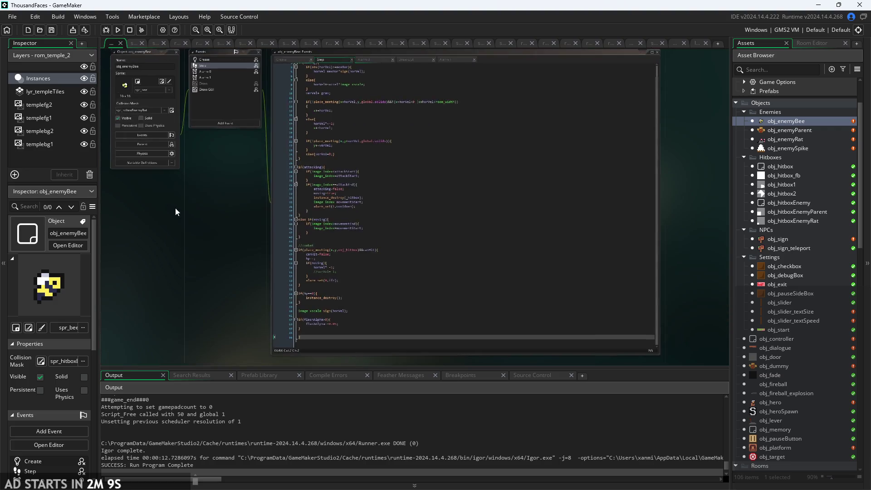
scroll(296, 299, up, 3)
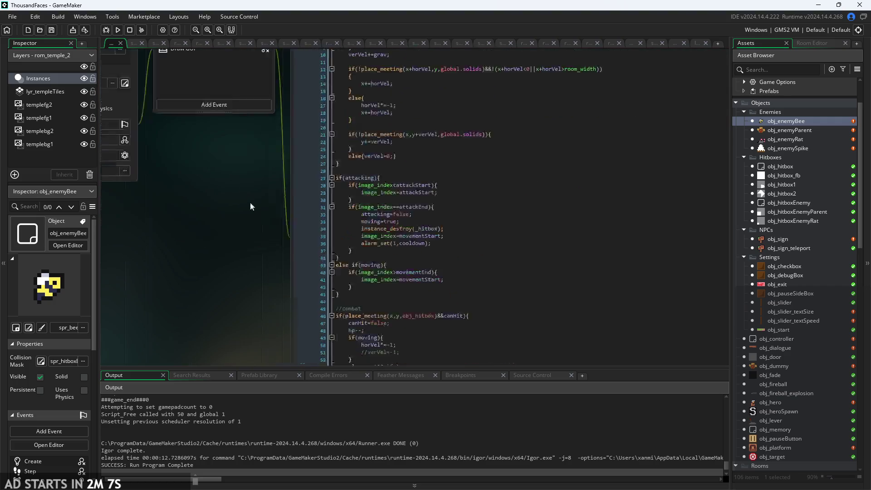
scroll(257, 217, down, 5)
scroll(238, 196, up, 1)
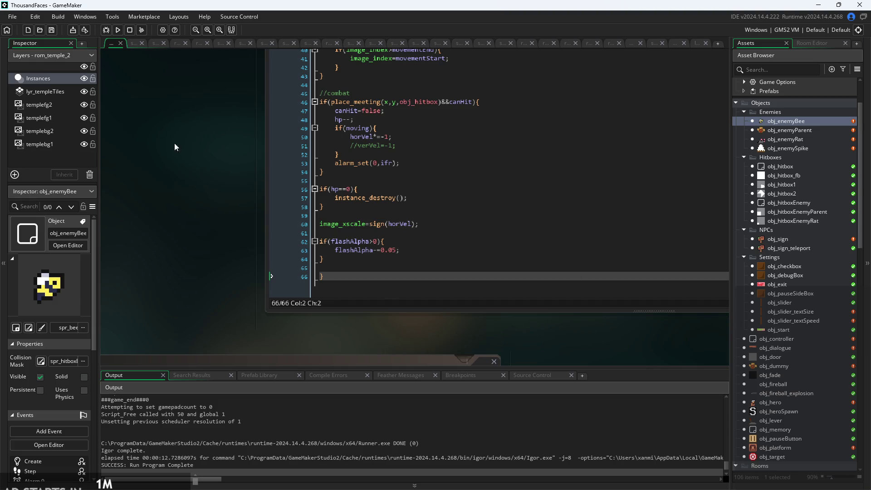
click(117, 29)
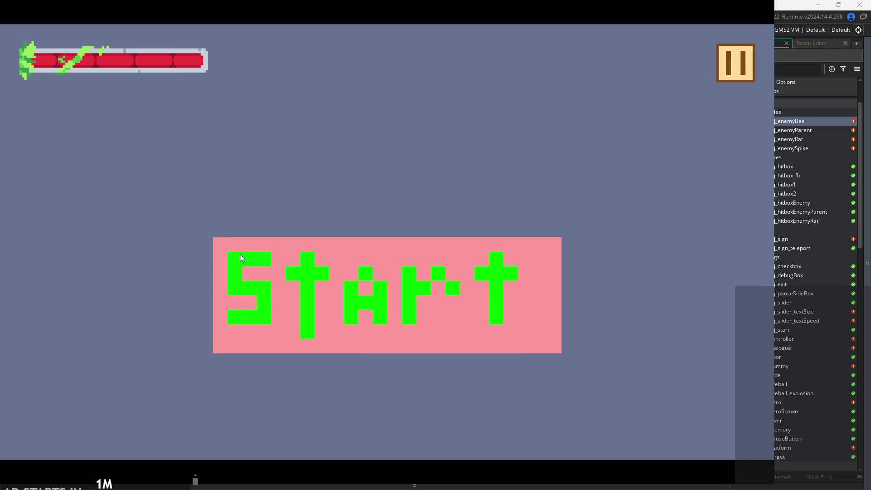
Run and jump through the temple level, pause and resume once, then quit with Escape back to line 57.
click(285, 332)
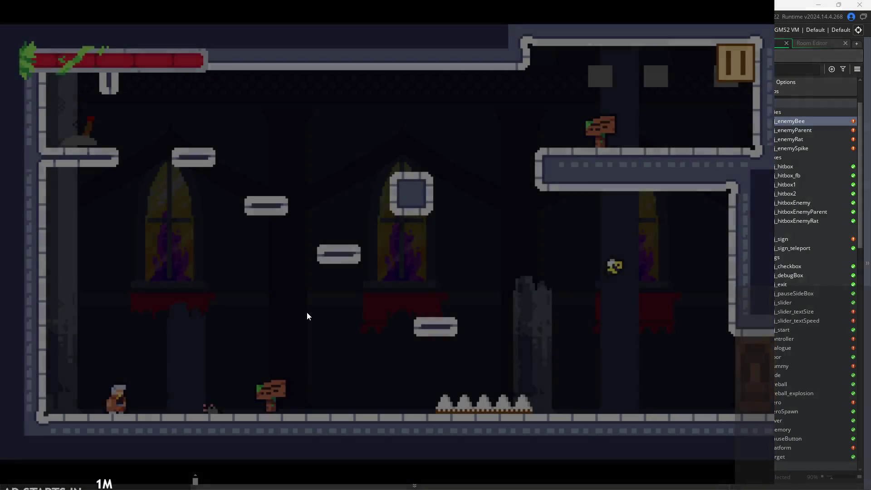
key(Right)
key(space)
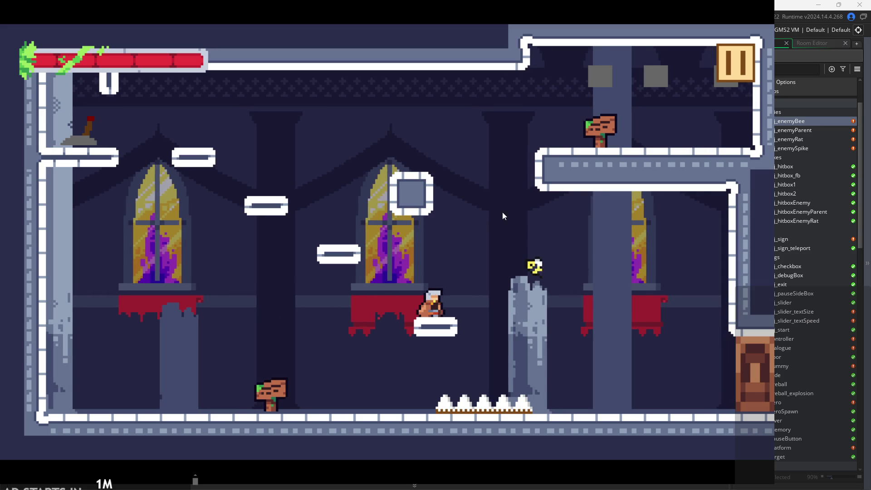
click(736, 74)
click(736, 75)
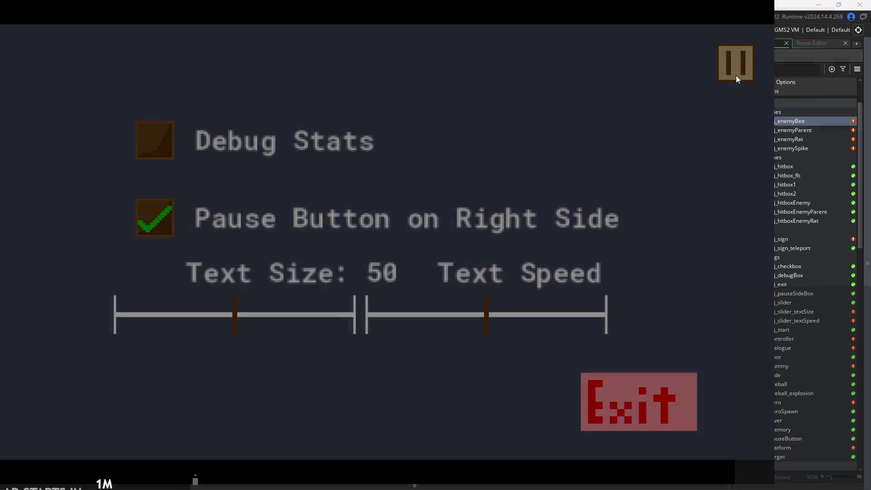
key(Escape)
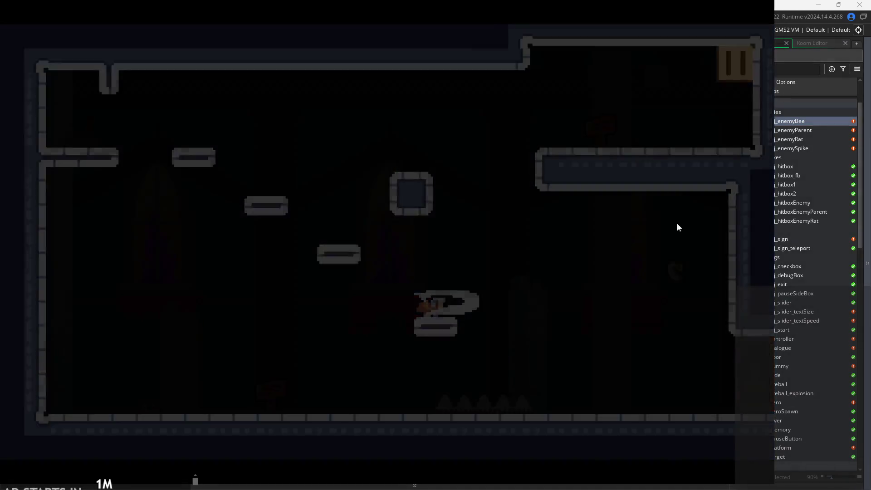
click(503, 197)
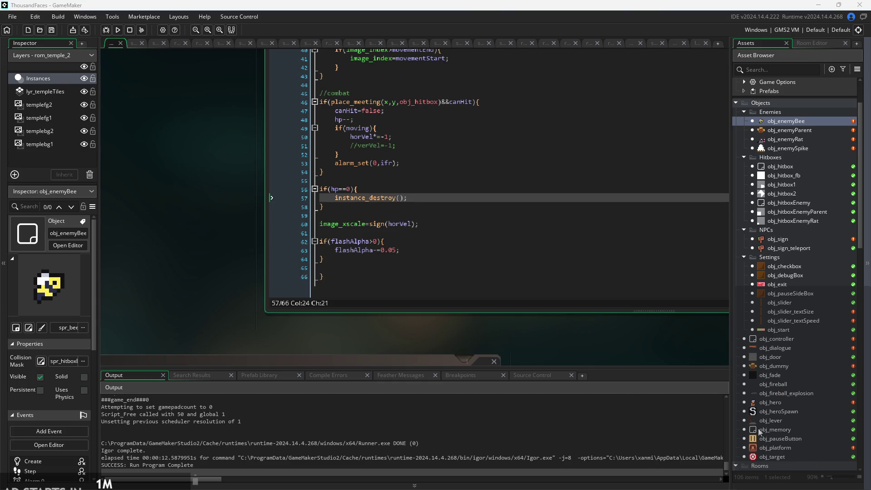
Scroll the Step code back up to line 1's if(!global.paused){ check and the Events list.
scroll(584, 346, down, 2)
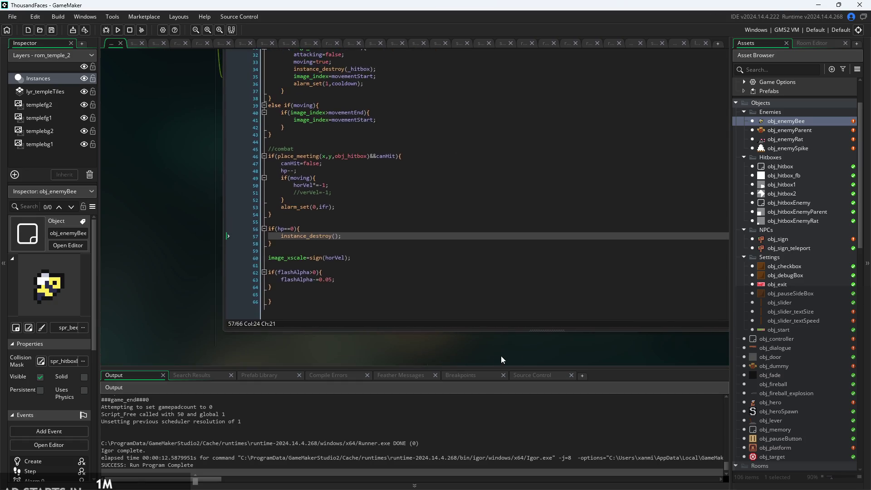
scroll(245, 291, up, 3)
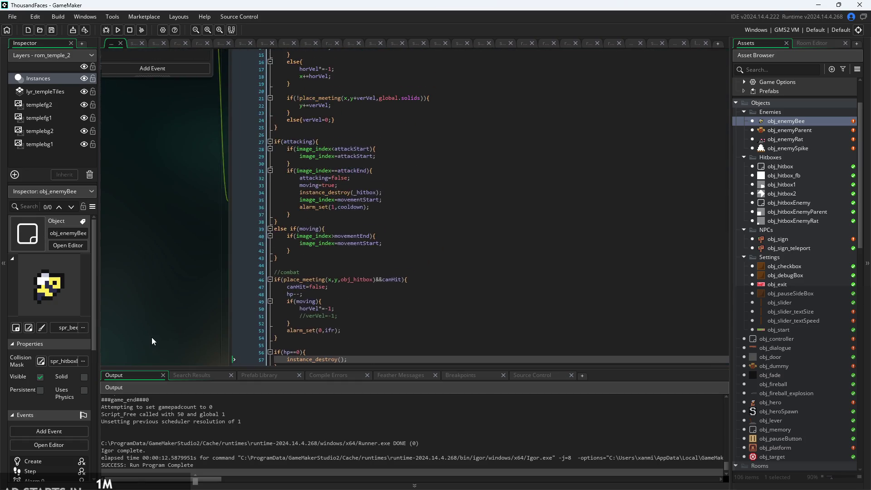
scroll(179, 293, down, 2)
scroll(176, 295, up, 3)
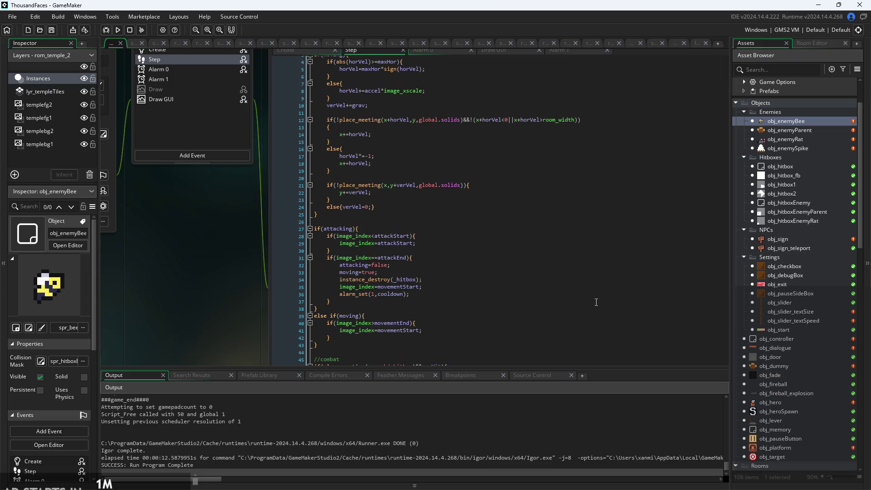
scroll(236, 287, up, 2)
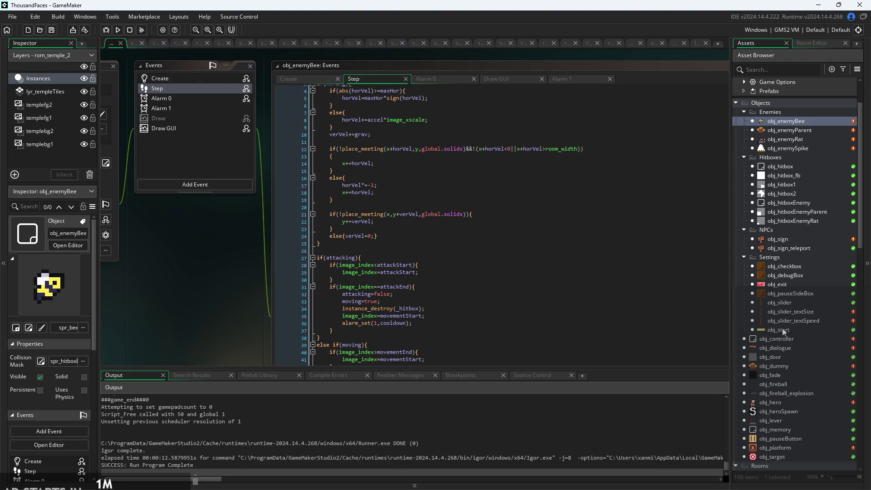
drag(237, 301, 215, 276)
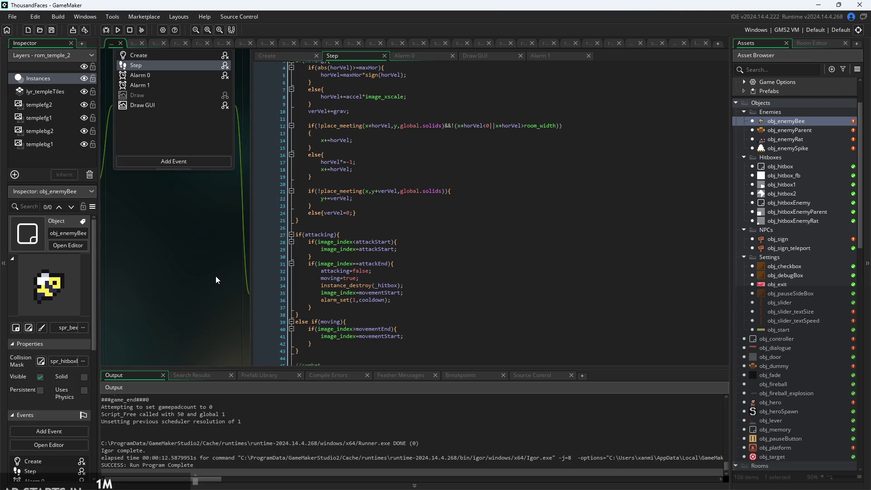
scroll(274, 311, down, 2)
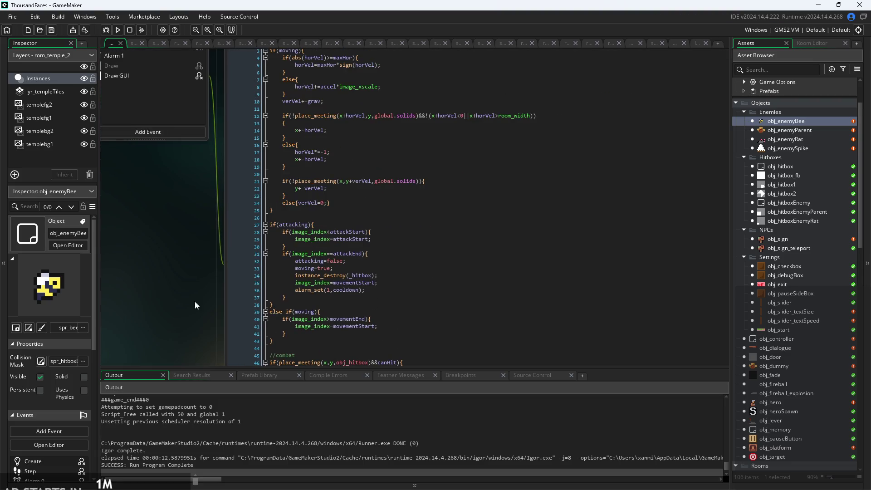
ctrl+scroll(163, 229, down, 4)
click(284, 273)
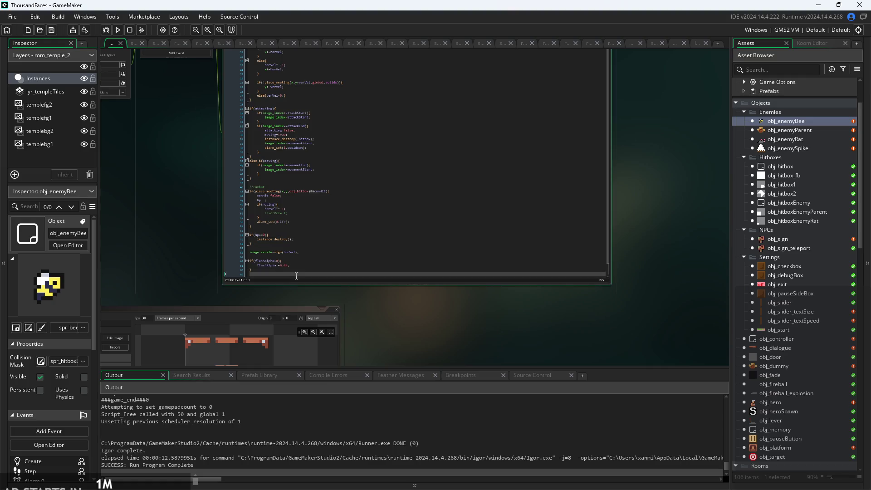
ctrl+scroll(285, 274, up, 4)
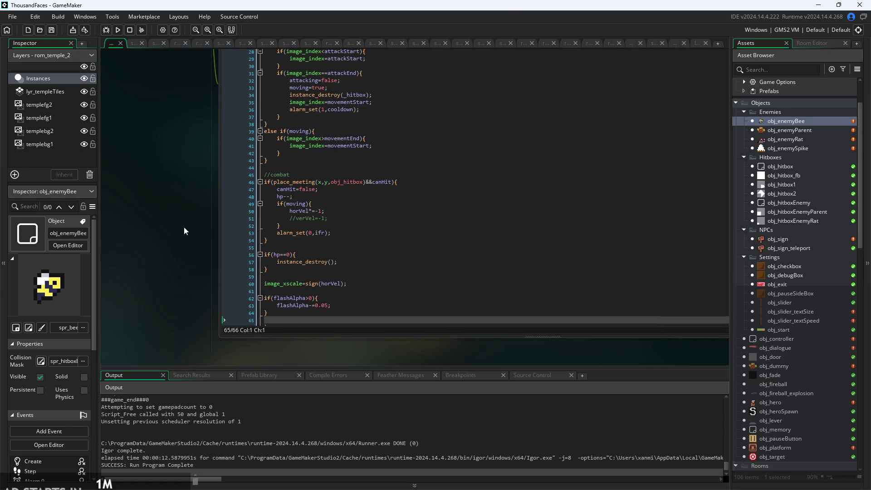
scroll(178, 218, up, 3)
scroll(210, 236, up, 2)
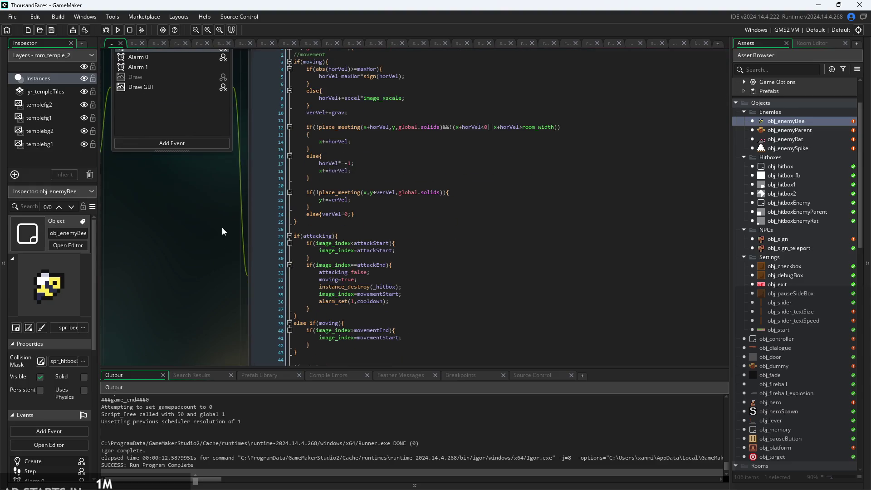
scroll(236, 275, up, 1)
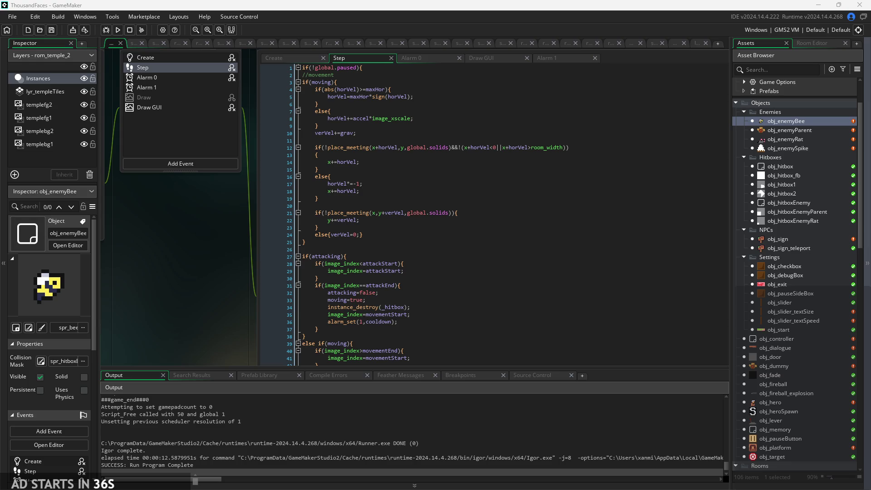
click(480, 262)
scroll(479, 263, up, 3)
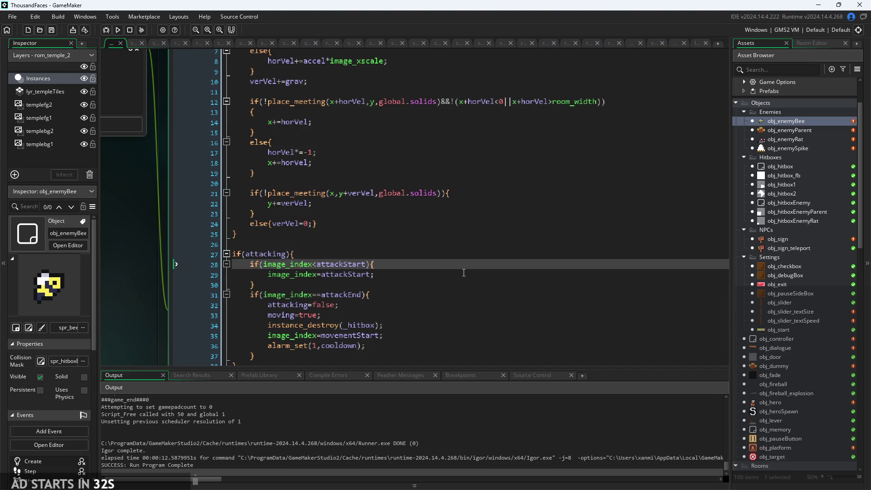
key(Up)
key(Up)
key(Up)
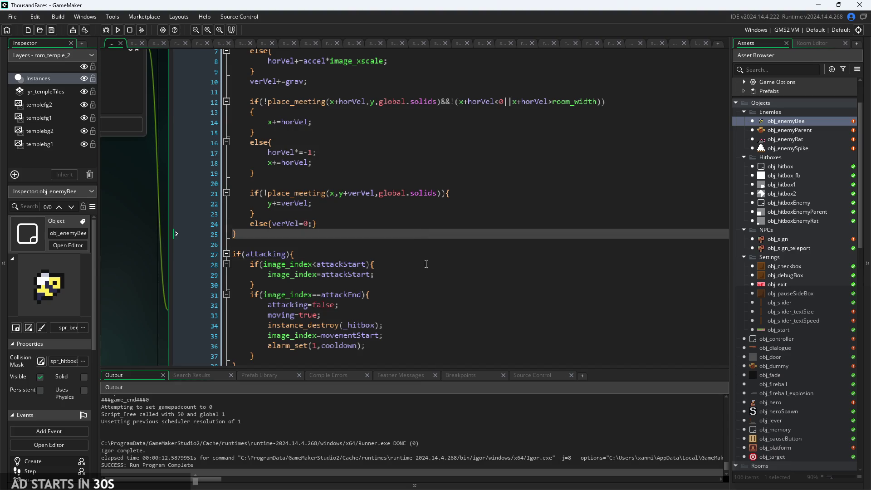
click(429, 256)
scroll(386, 245, up, 1)
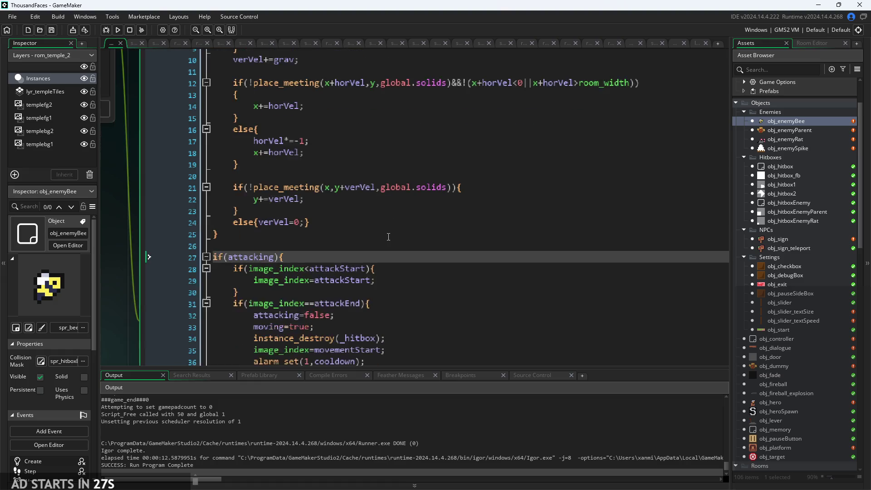
click(384, 245)
scroll(385, 245, up, 1)
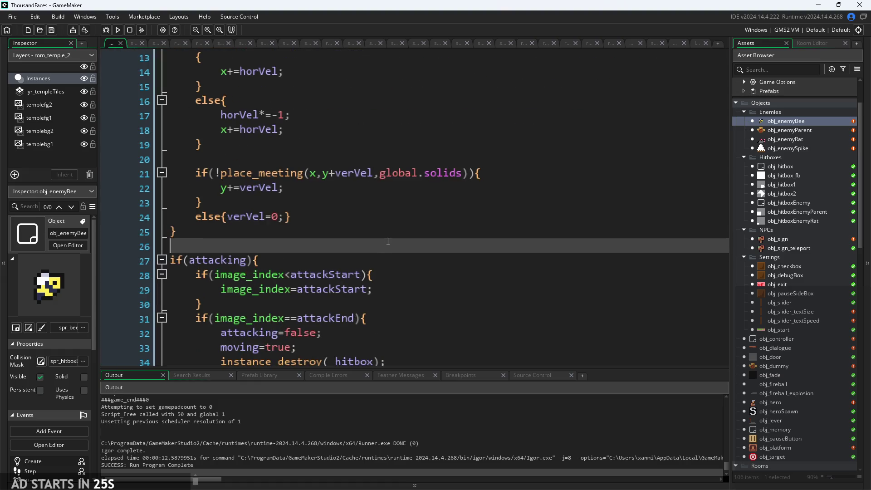
scroll(388, 241, down, 3)
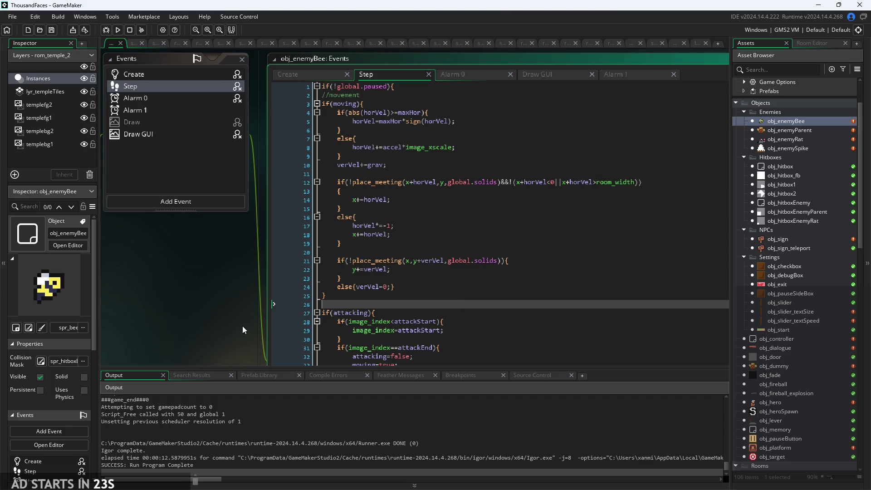
click(344, 100)
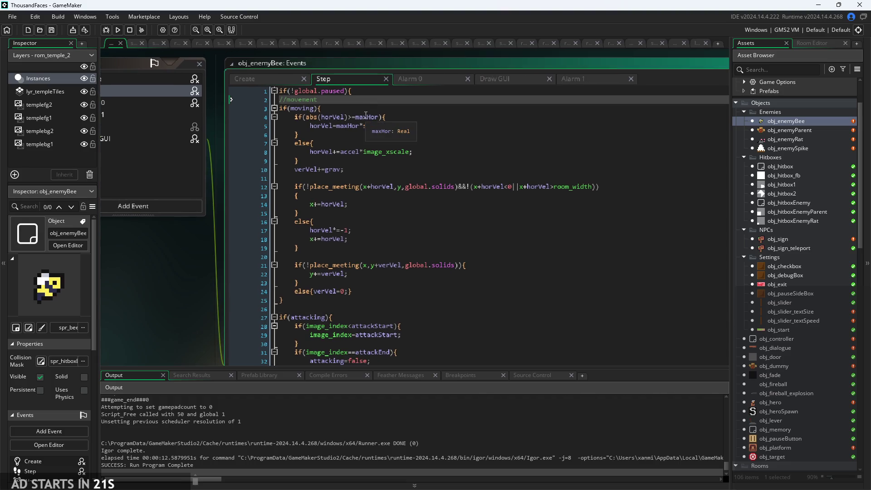
click(402, 93)
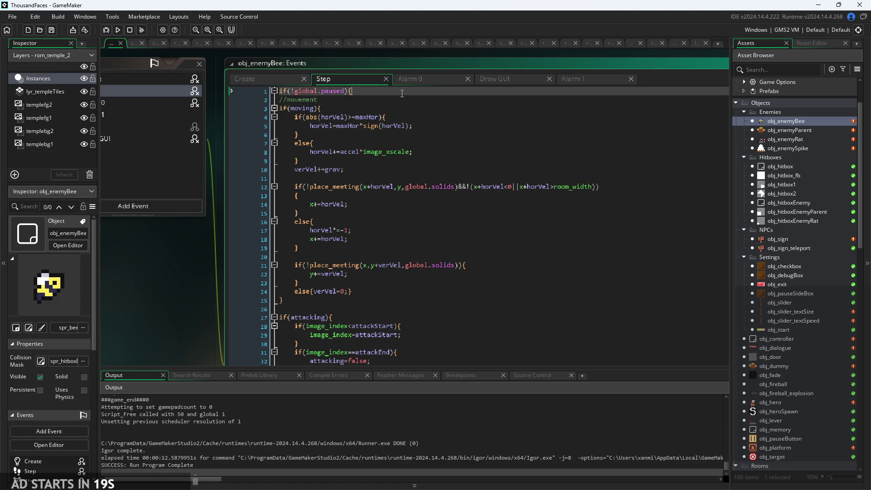
click(264, 83)
click(314, 78)
scroll(409, 236, down, 1)
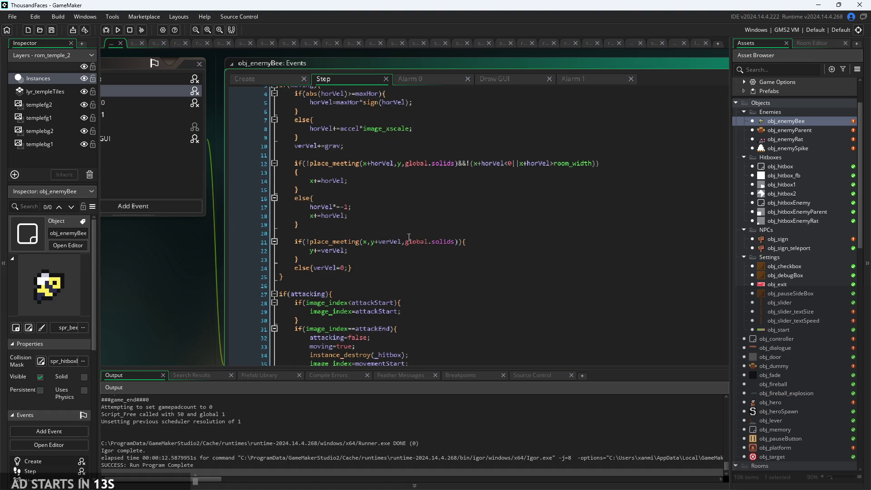
scroll(192, 317, down, 3)
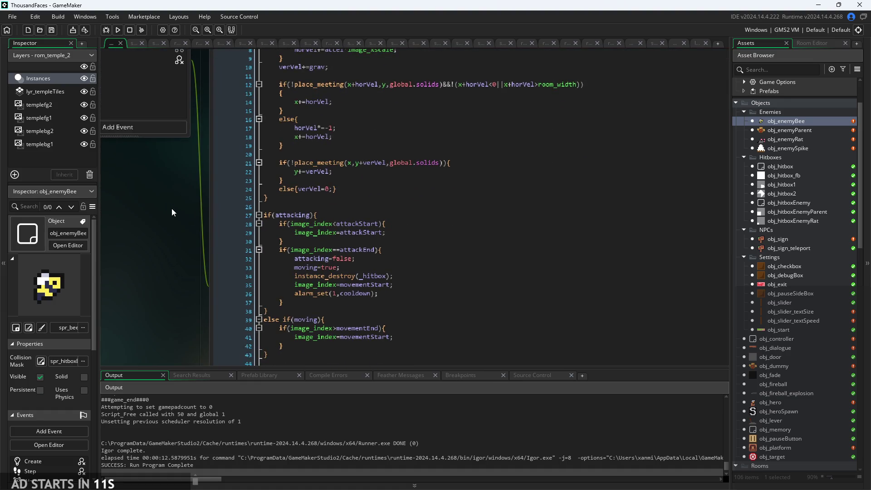
scroll(204, 255, up, 3)
click(484, 265)
scroll(484, 264, up, 1)
scroll(485, 265, down, 1)
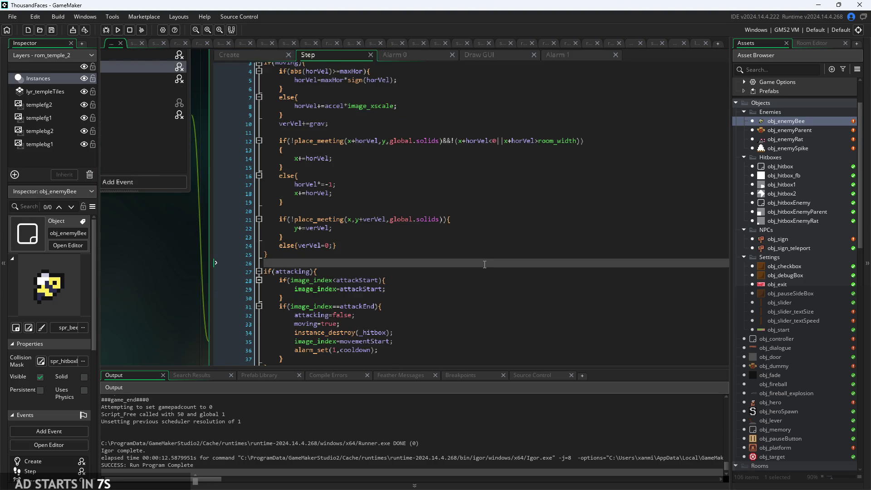
scroll(484, 264, up, 1)
drag(161, 271, 175, 286)
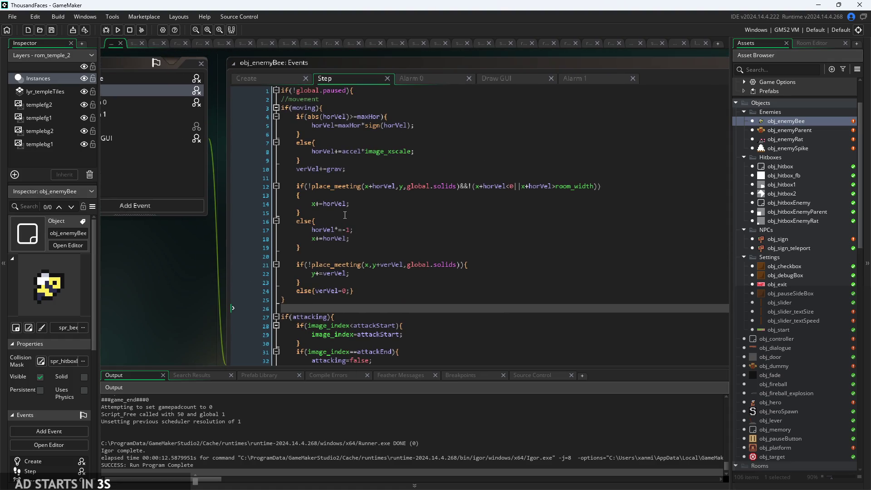
click(359, 168)
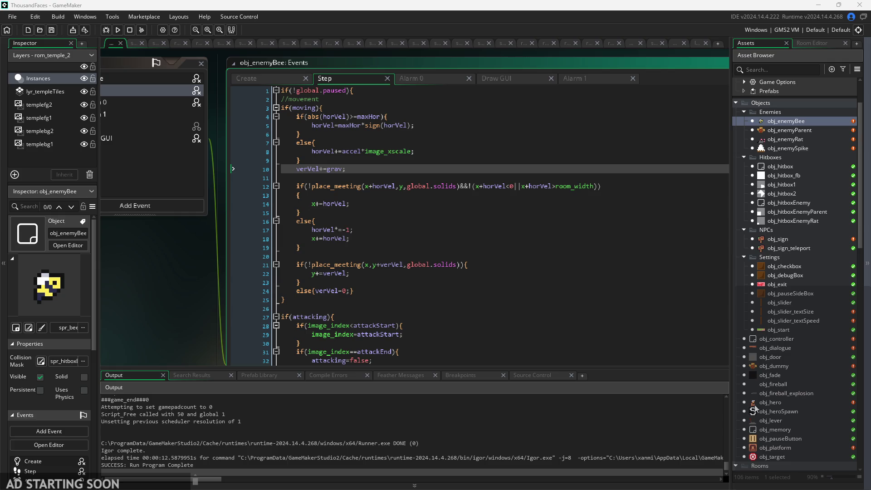
click(491, 336)
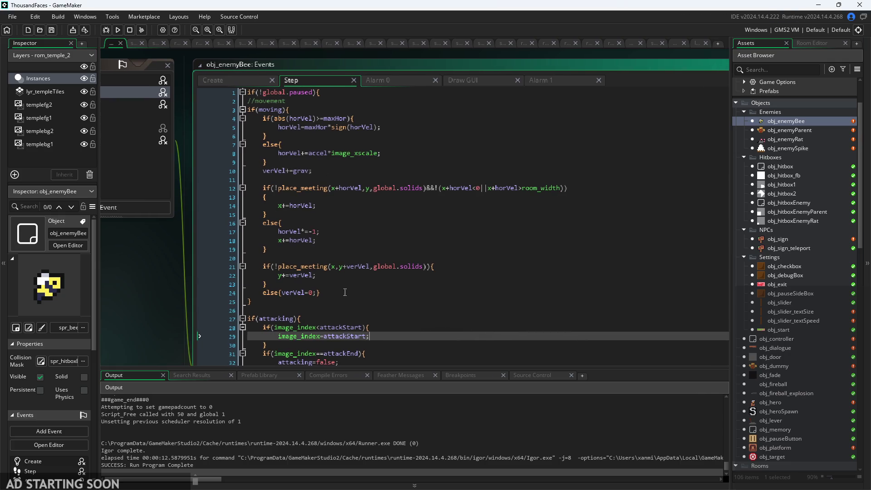
scroll(173, 239, up, 4)
click(400, 213)
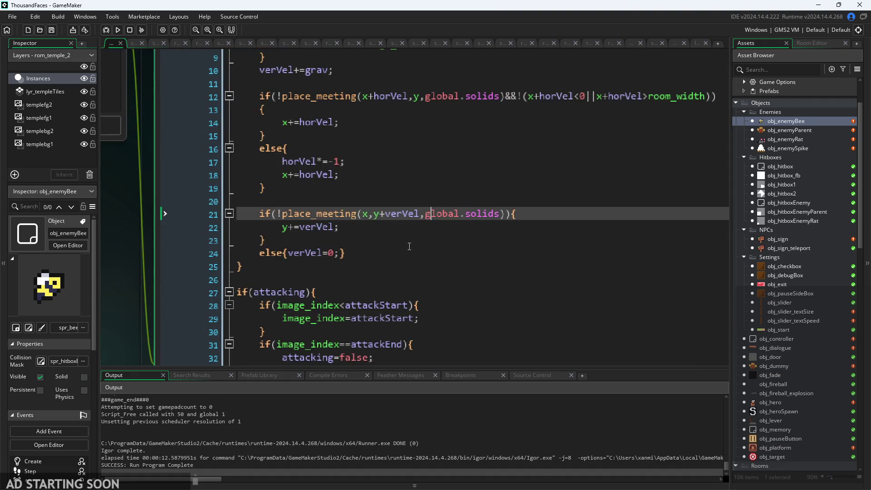
scroll(408, 236, up, 2)
click(403, 225)
scroll(399, 261, down, 2)
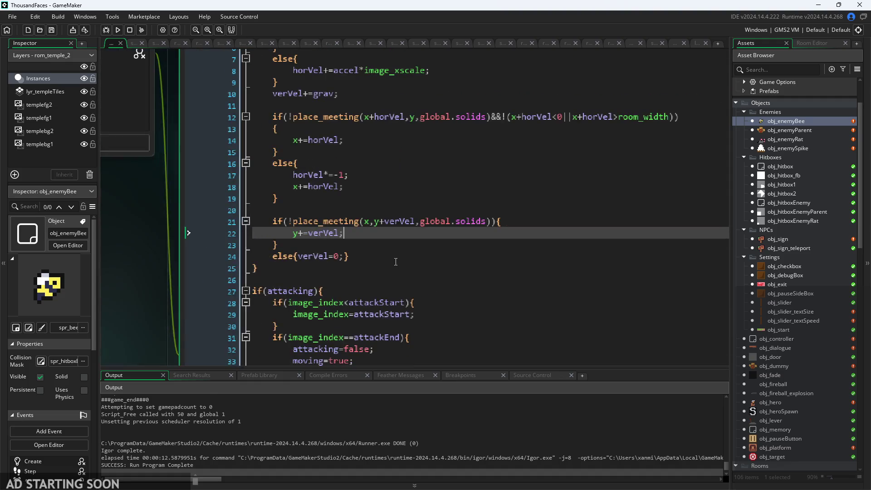
scroll(206, 314, down, 5)
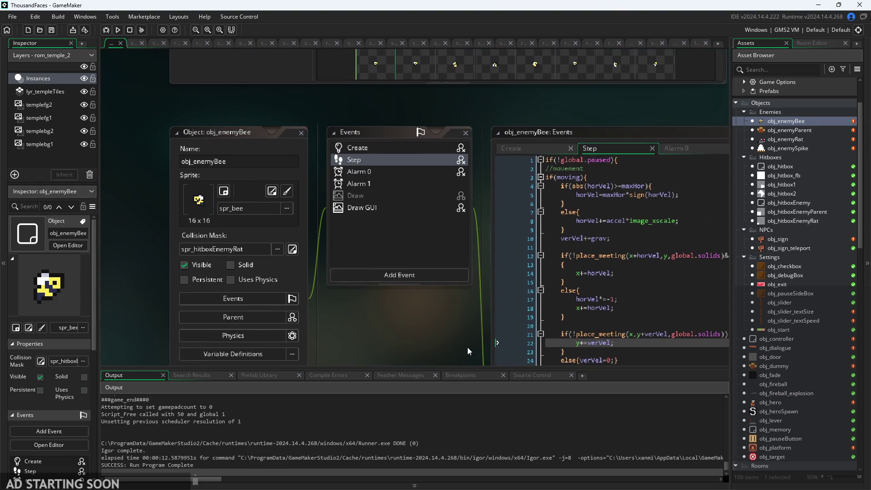
scroll(399, 335, up, 3)
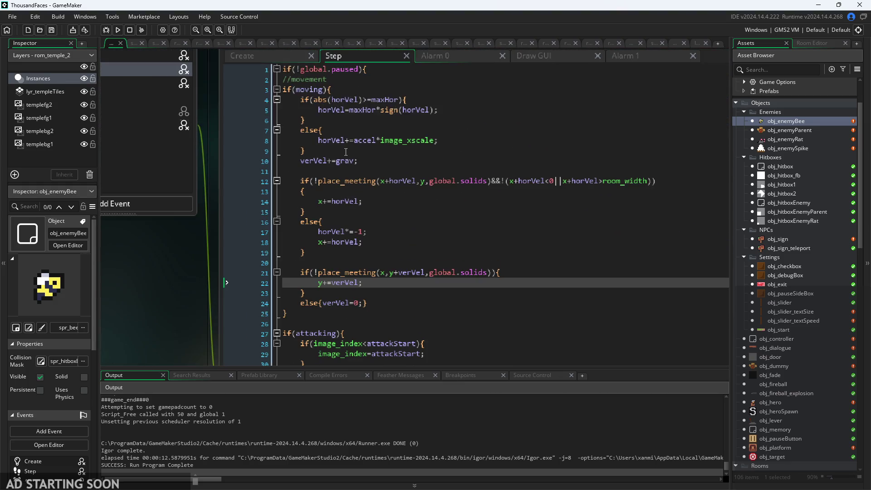
scroll(189, 315, up, 1)
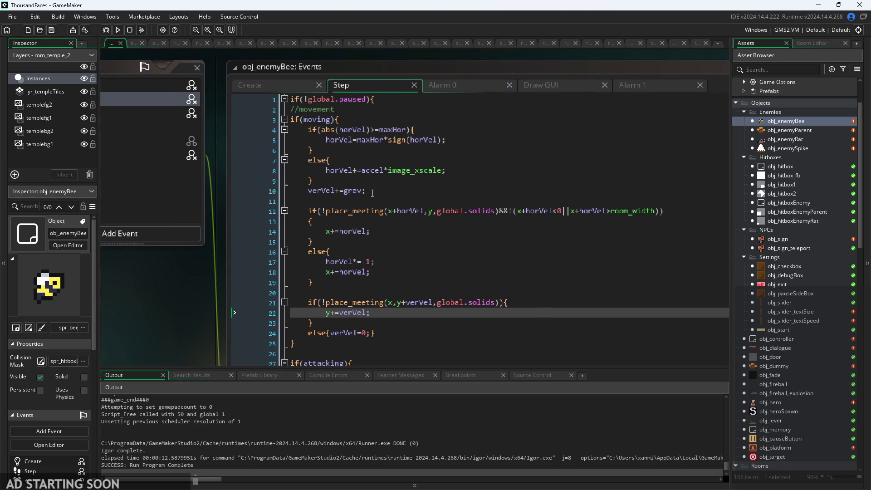
click(374, 98)
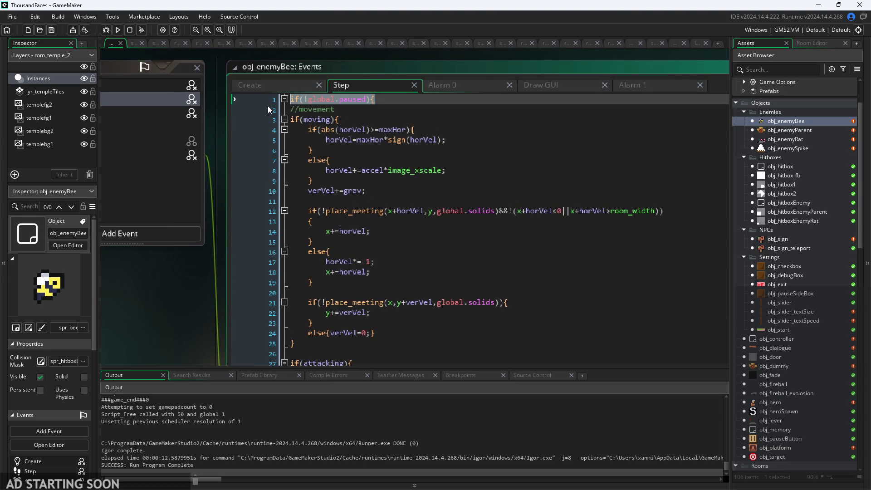
click(486, 122)
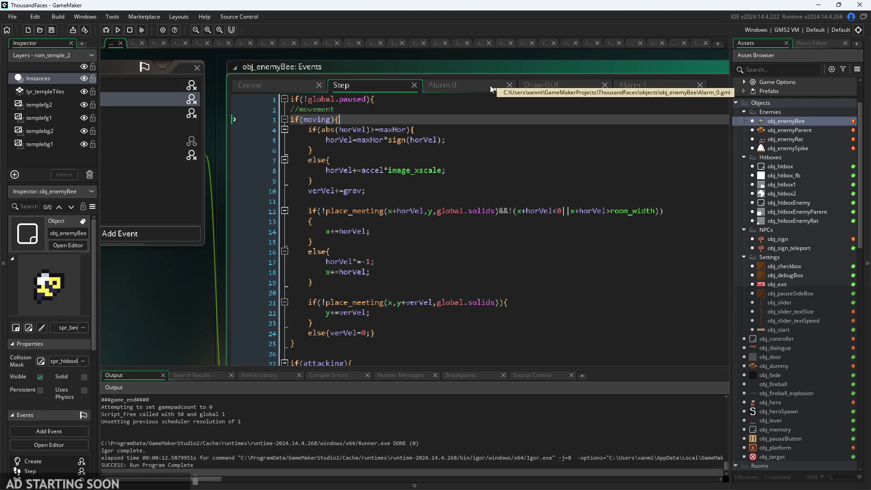
scroll(390, 272, down, 1)
scroll(157, 325, down, 4)
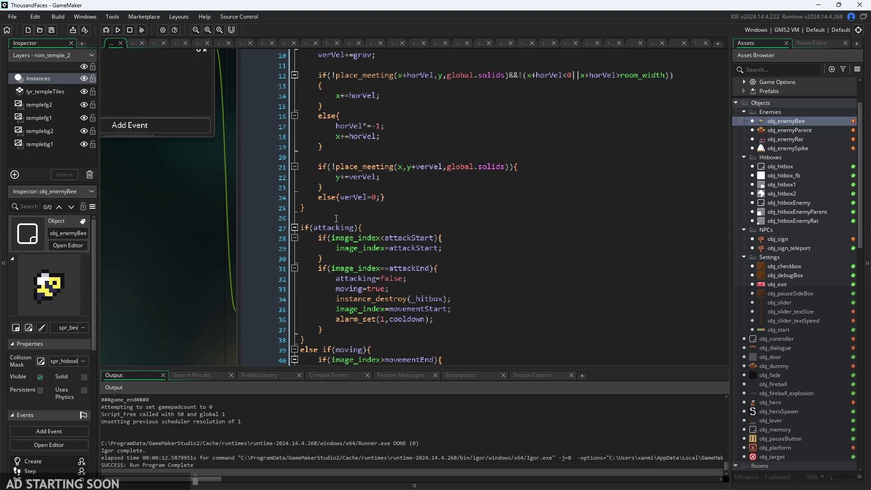
scroll(157, 208, down, 3)
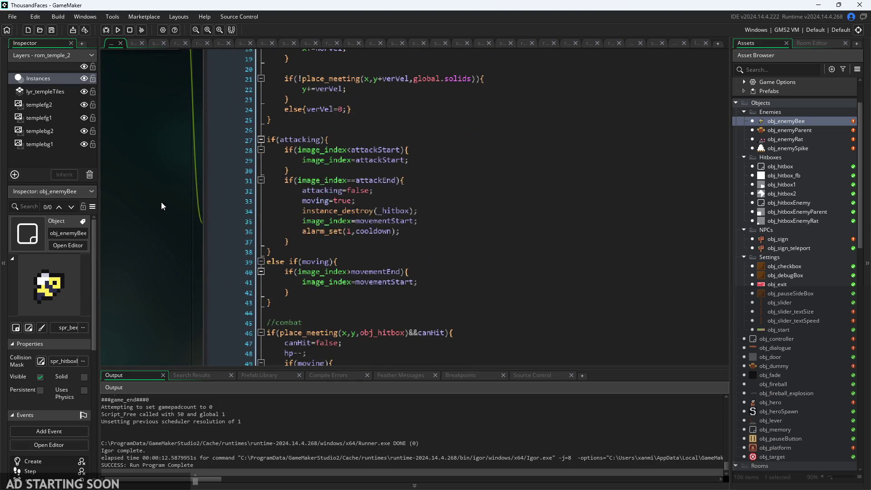
drag(334, 299, 174, 139)
click(464, 235)
click(425, 282)
click(423, 292)
click(420, 302)
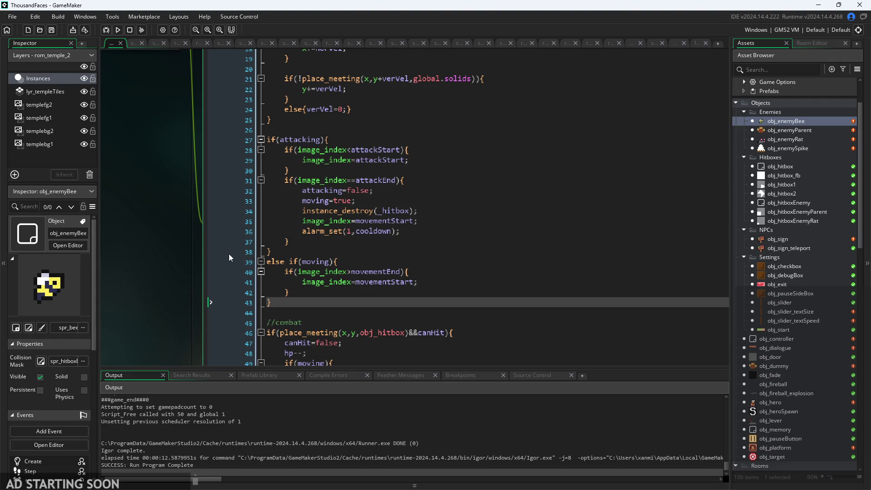
scroll(187, 258, up, 2)
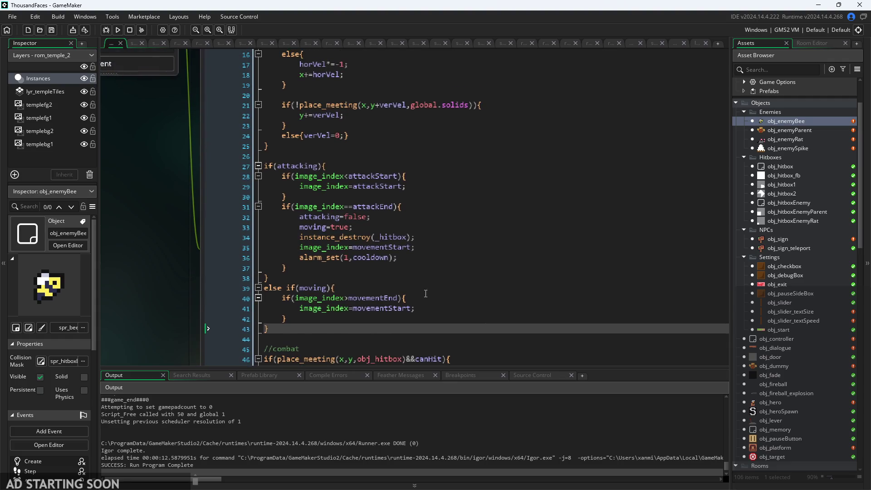
scroll(144, 219, up, 6)
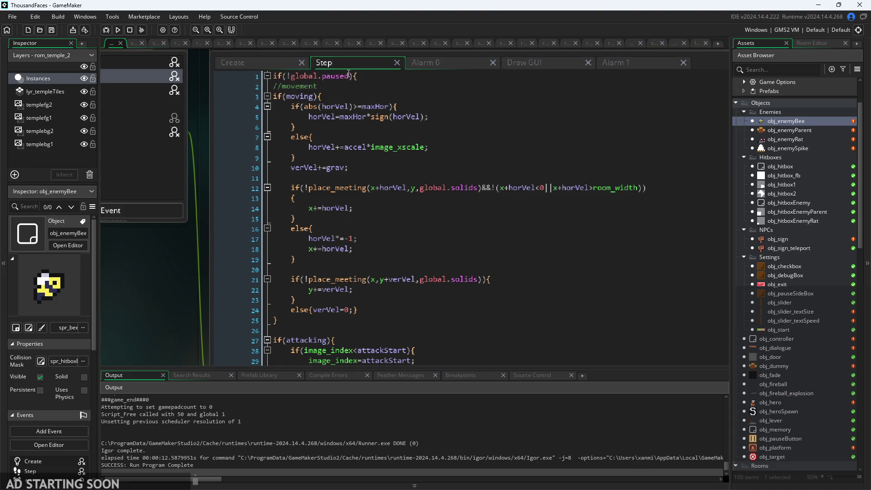
After the brace on line 66, start an else{image_spee line, then erase it to leave line 67 empty.
scroll(348, 73, down, 10)
scroll(213, 104, down, 5)
click(309, 237)
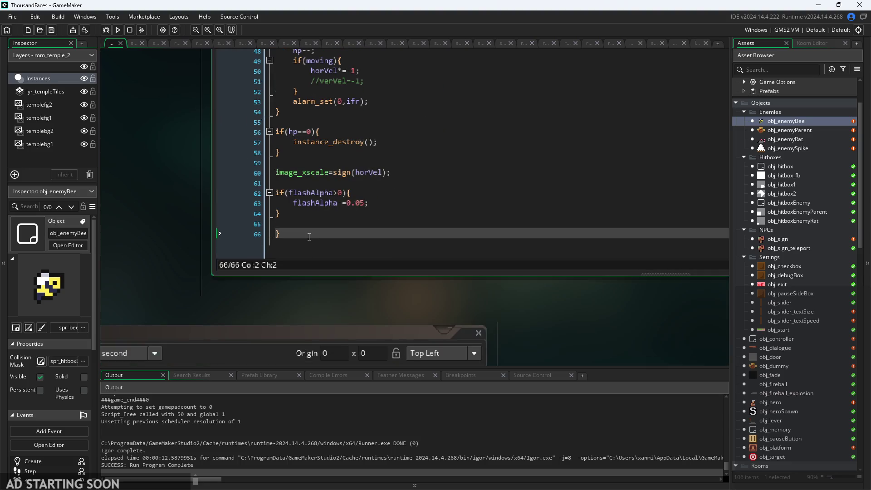
key(Return)
text(else{)
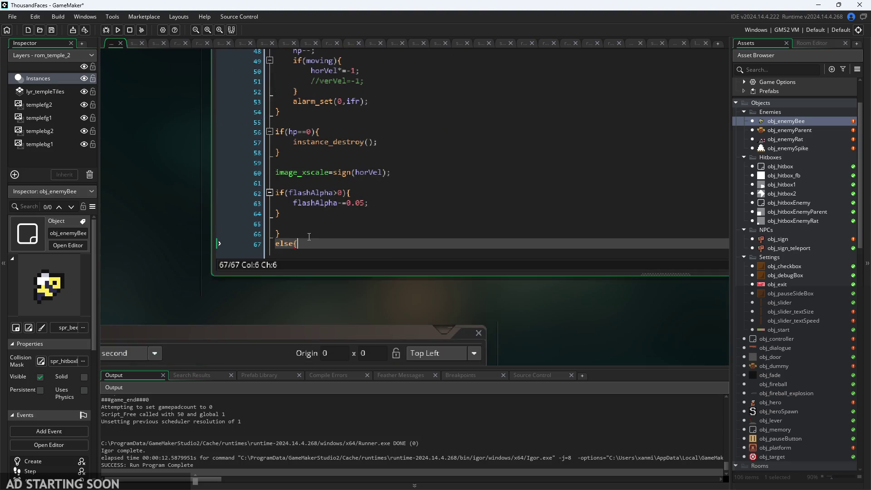
text(ima)
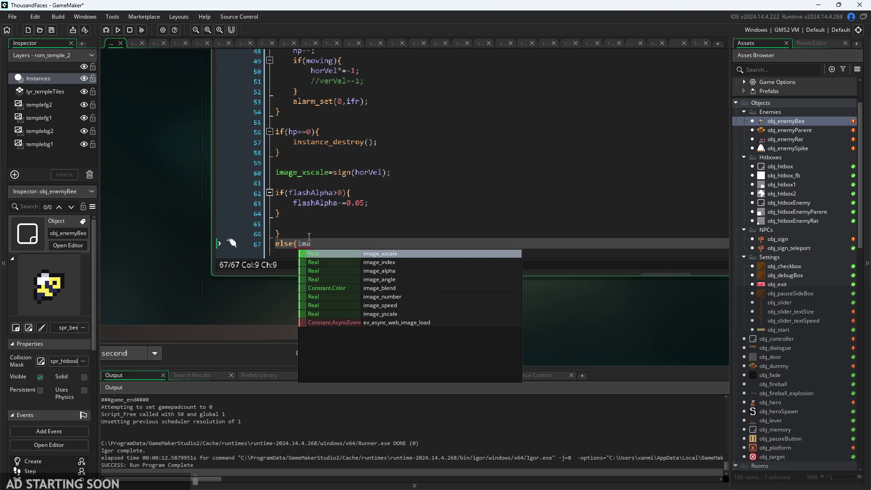
text(ge_speed)
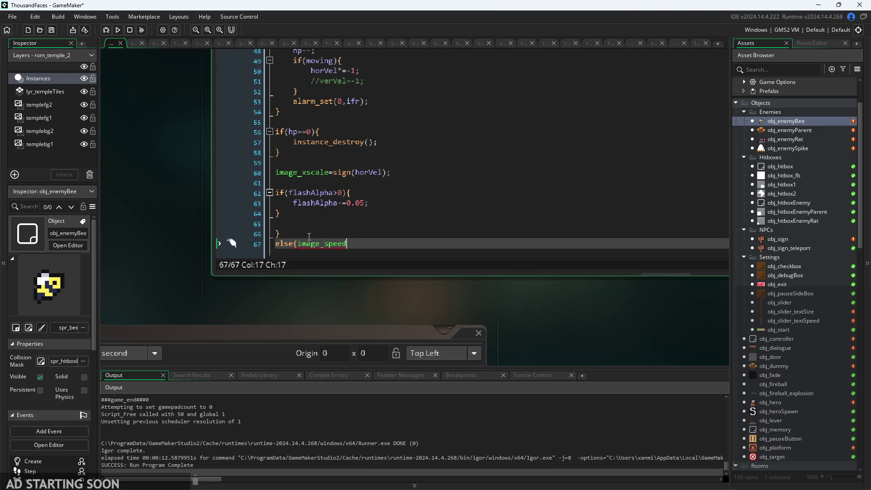
key(BackSpace)
key(BackSpace)
key(BackSpace)
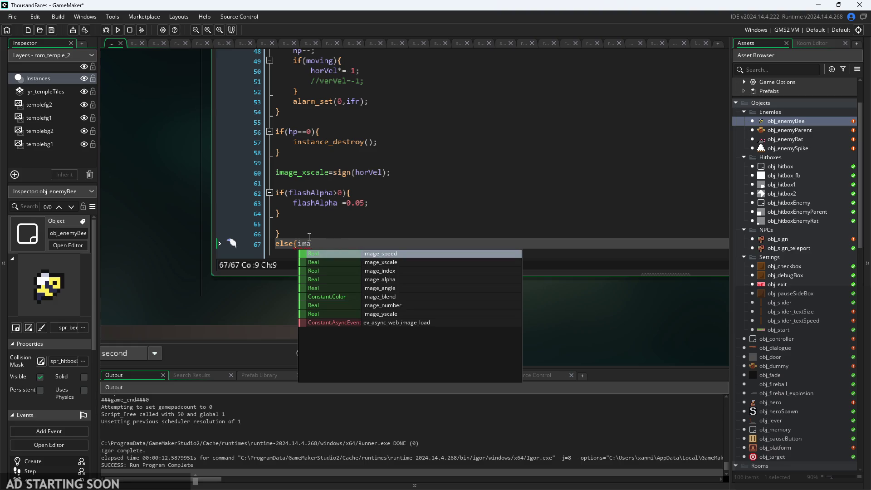
key(BackSpace)
key(BackSpace)
key(BackSpace)
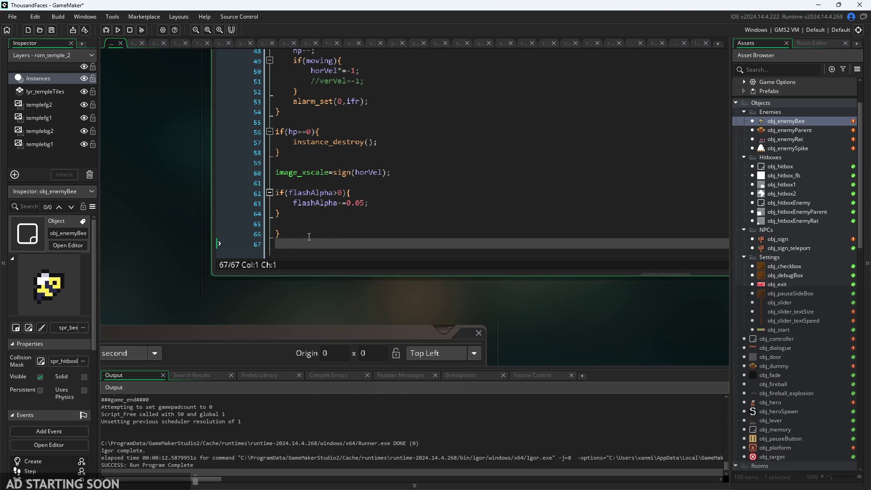
Scroll back up and view the bee's Create event code.
scroll(120, 211, up, 5)
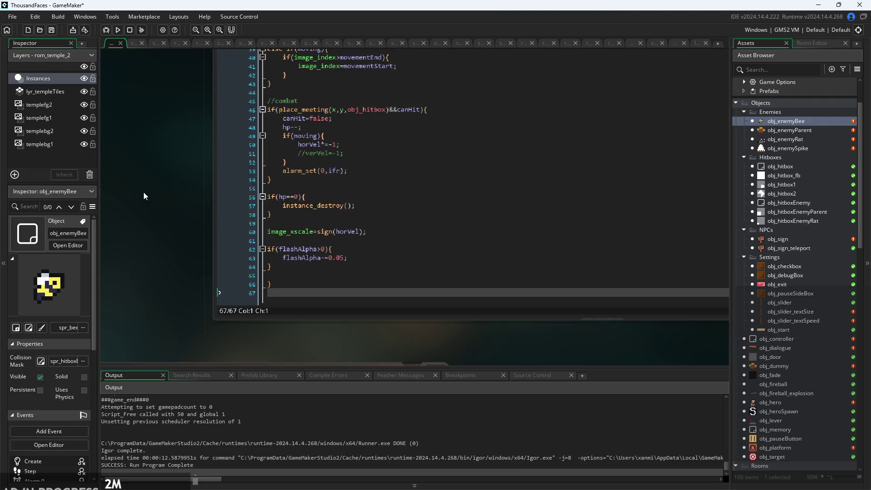
scroll(132, 241, up, 3)
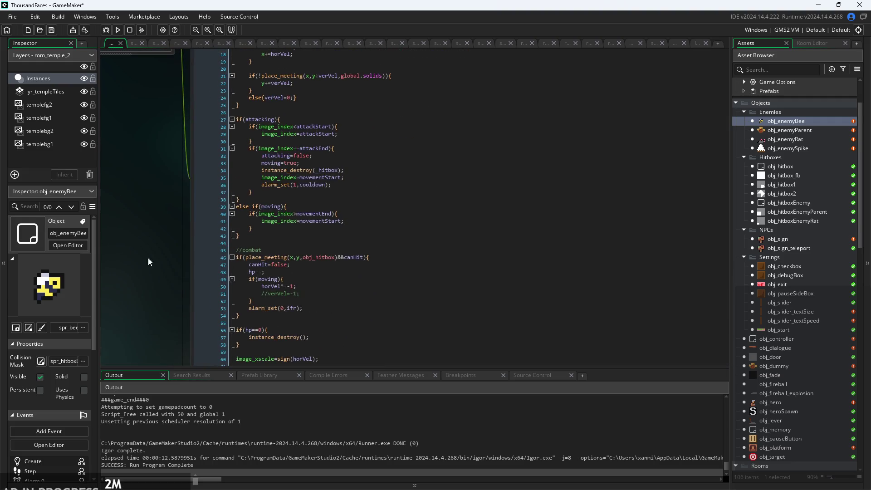
scroll(173, 227, up, 5)
click(260, 113)
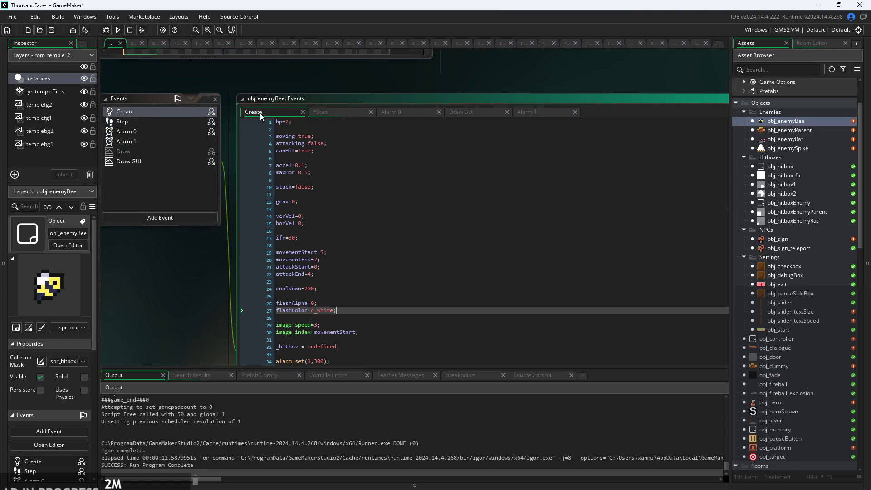
drag(189, 301, 178, 199)
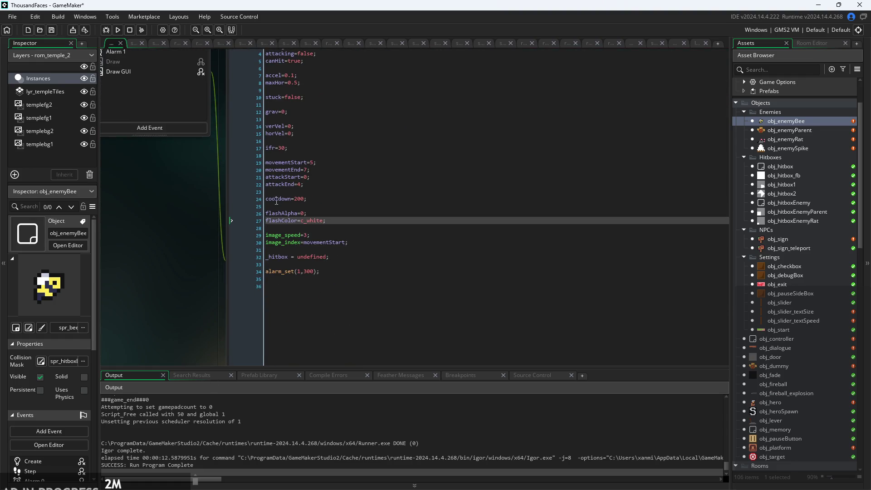
click(316, 236)
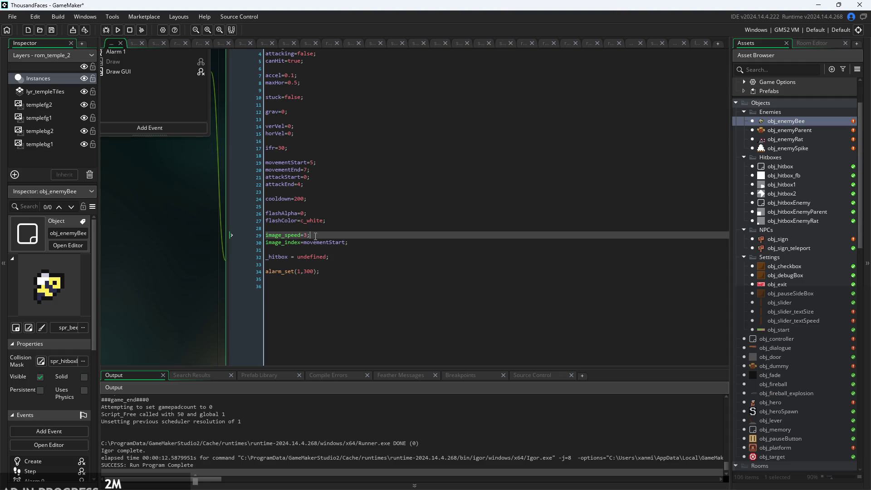
mouse_move(317, 219)
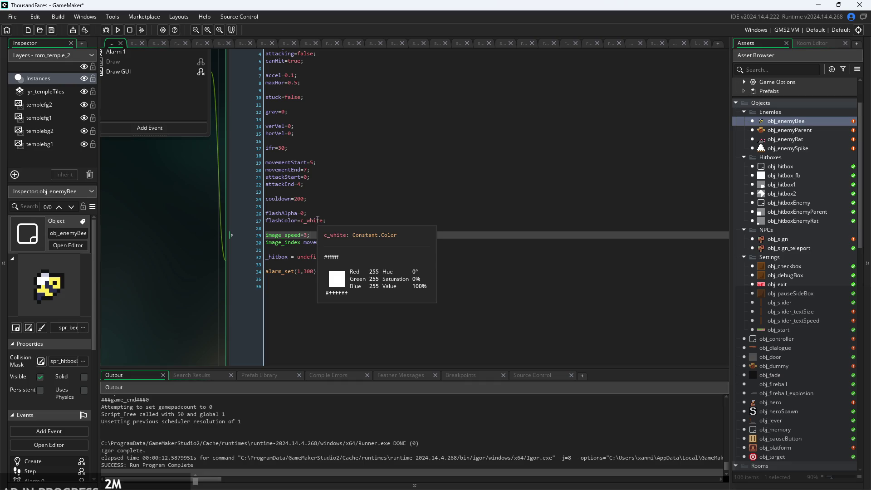
scroll(268, 230, up, 5)
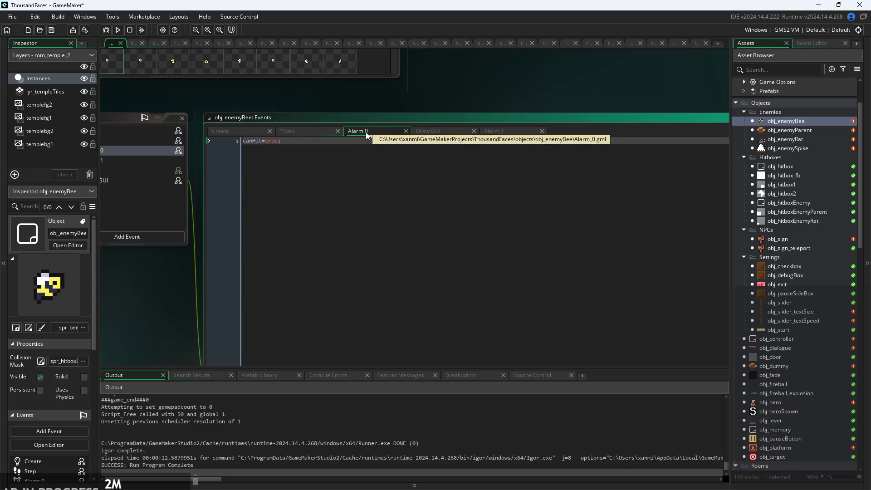
click(431, 131)
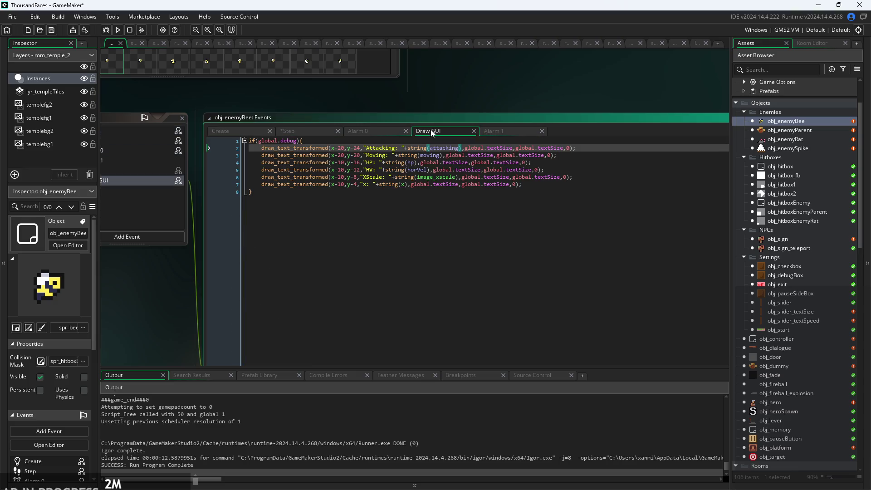
click(501, 130)
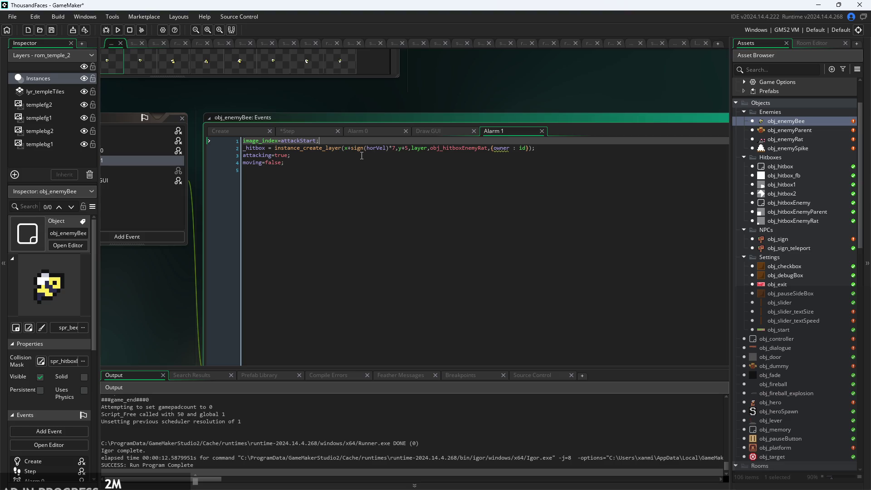
click(361, 156)
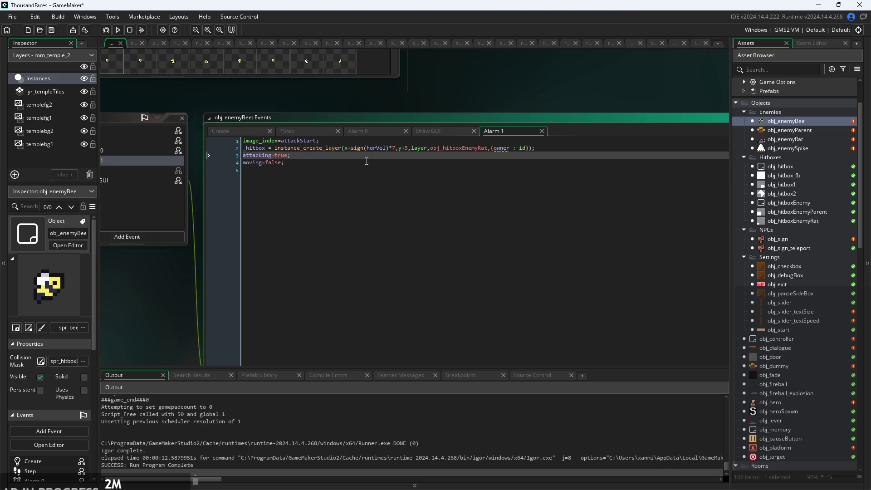
scroll(342, 153, up, 2)
key(Down)
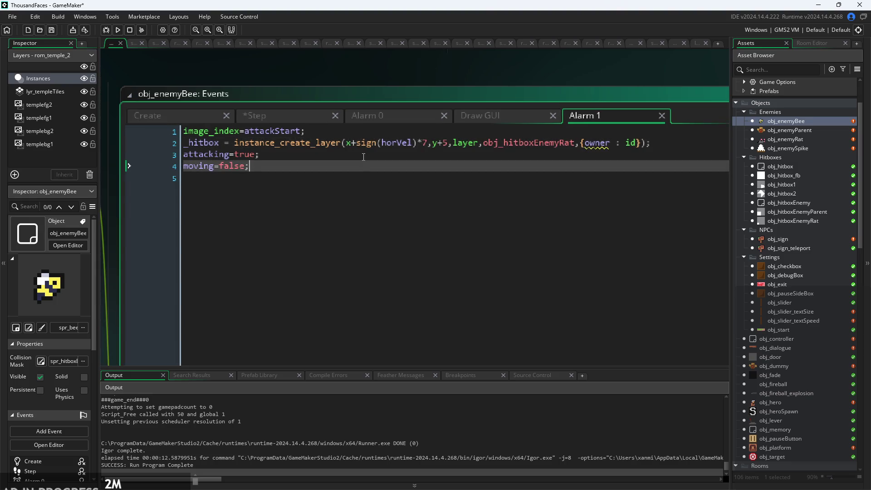
click(375, 120)
click(286, 116)
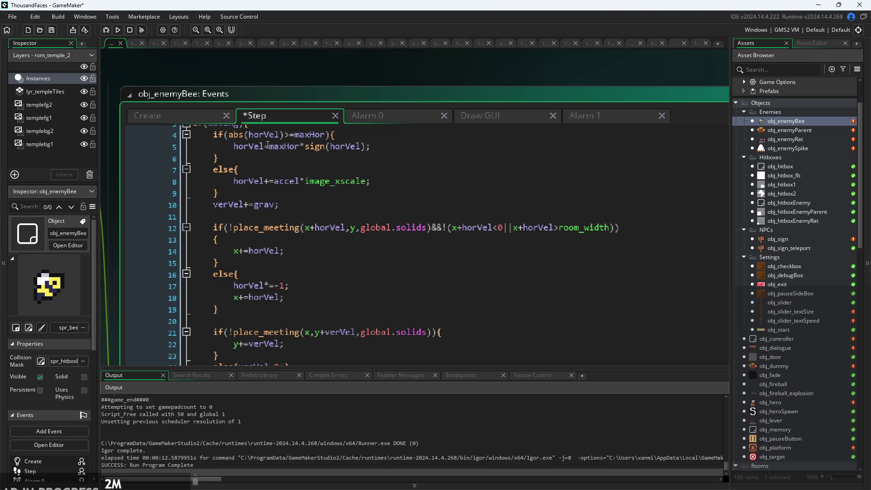
After the Step code's final closing brace, add else{image_speed=0;} using the image_speed autocomplete.
scroll(183, 255, down, 1)
scroll(182, 255, down, 5)
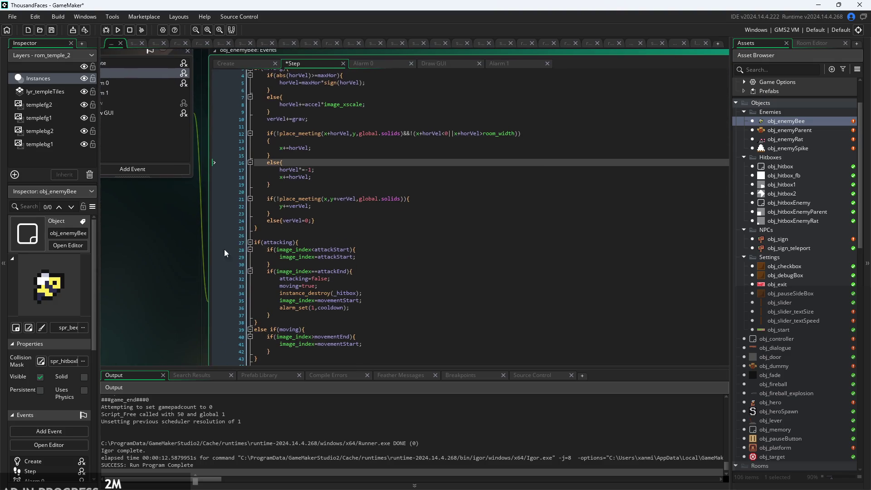
scroll(126, 217, down, 5)
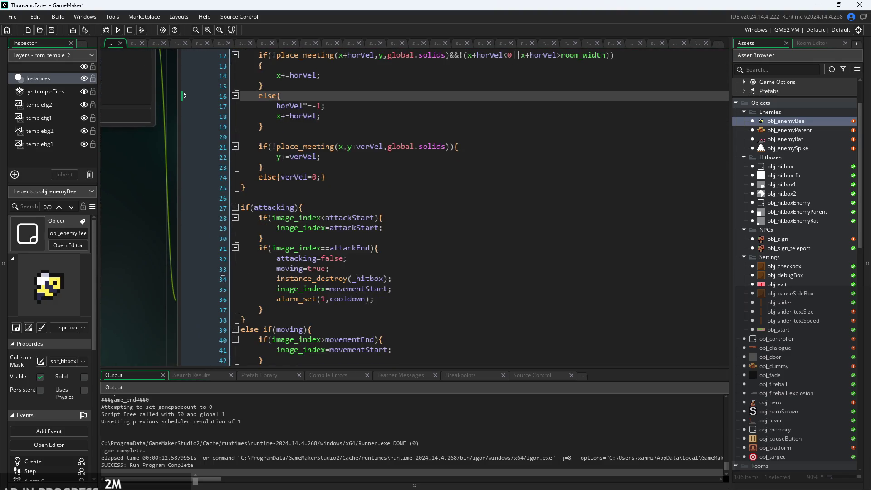
scroll(164, 252, down, 3)
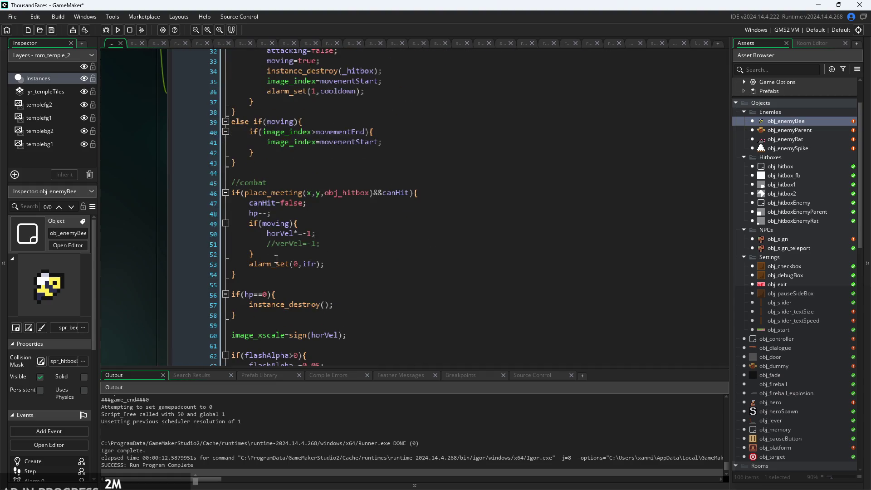
scroll(130, 315, down, 5)
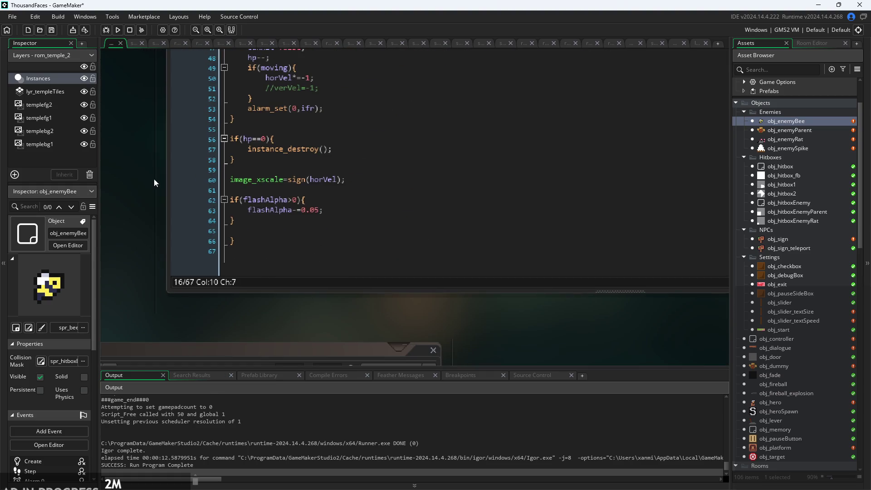
click(255, 239)
key(Return)
text(else{image)
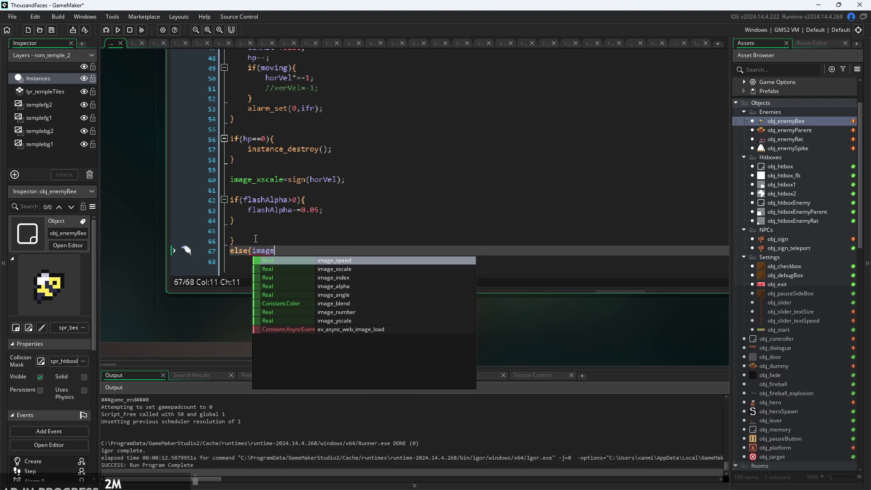
key(Return)
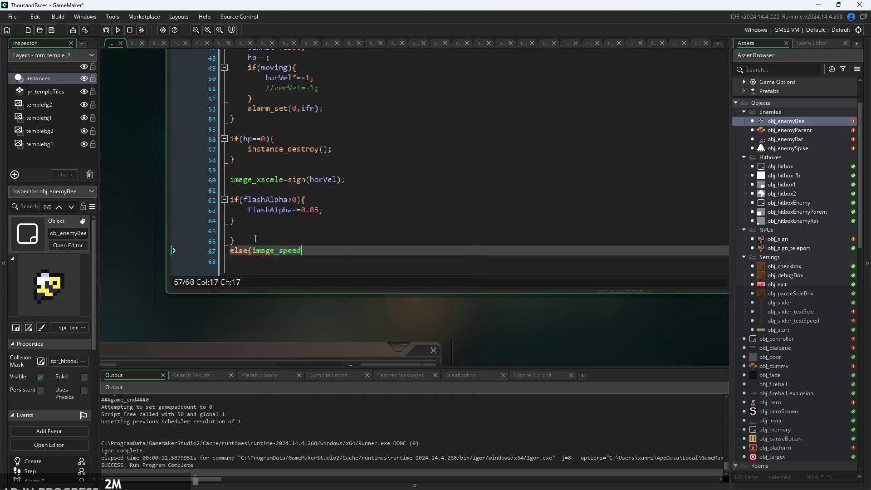
text(=0;})
Switch to the bee's Create event code.
ctrl+scroll(143, 207, down, 5)
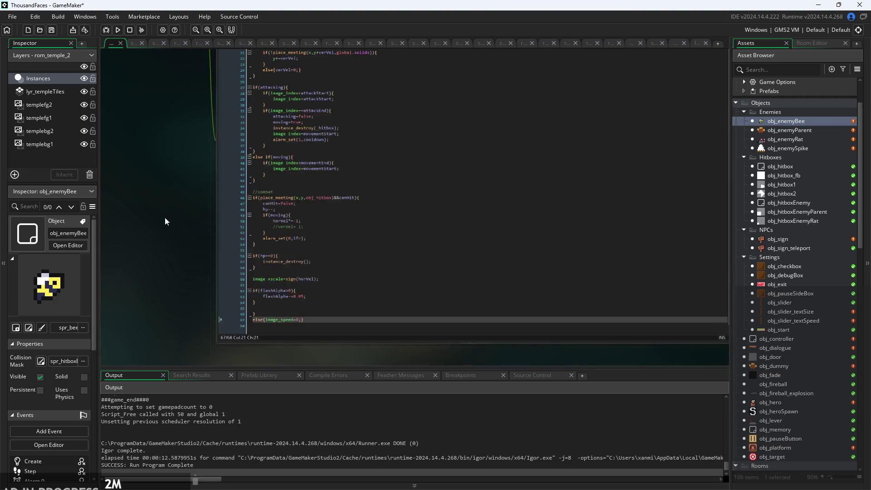
click(245, 113)
ctrl+scroll(172, 219, up, 5)
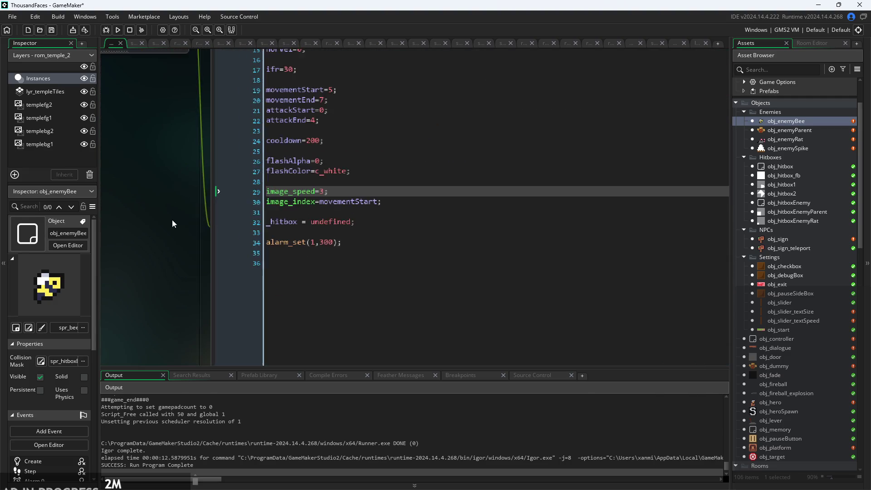
Add imgspd=3; on a new line and change image_speed=3; to image_speed=imgspd;.
click(313, 220)
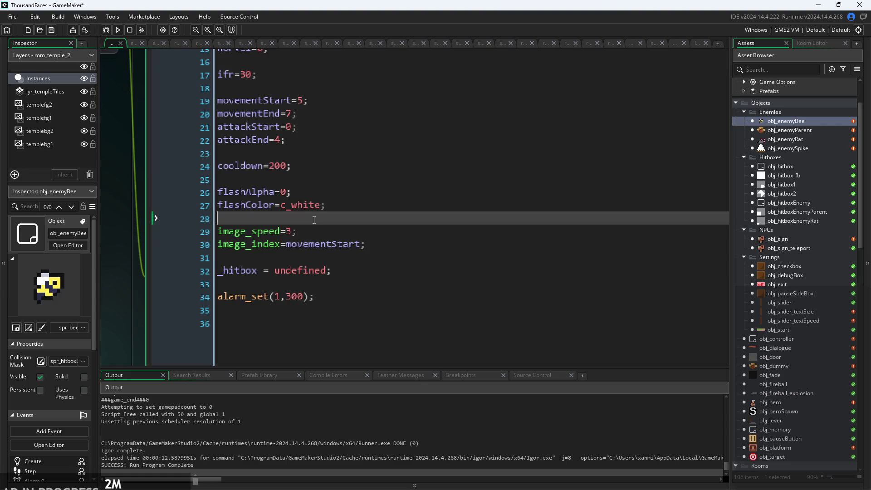
key(Return)
text(img)
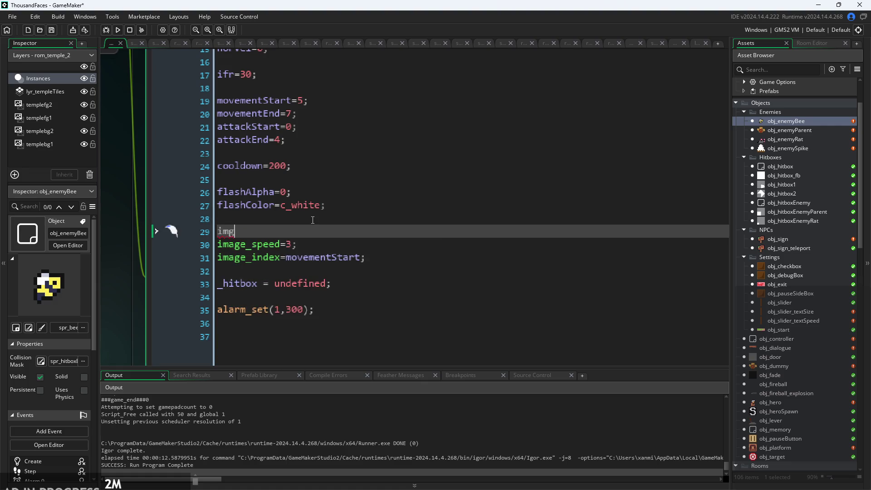
text(spd=3;)
scroll(313, 220, down, 2)
click(311, 236)
key(BackSpace)
text(i)
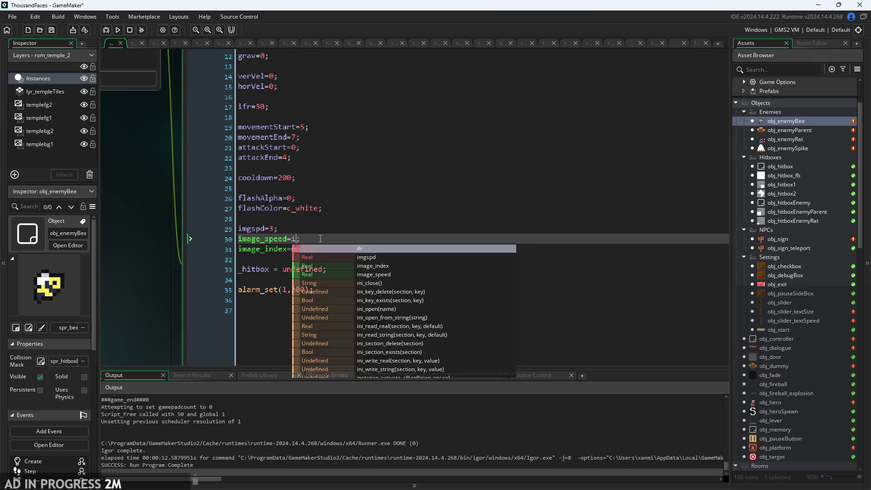
text(mgspd)
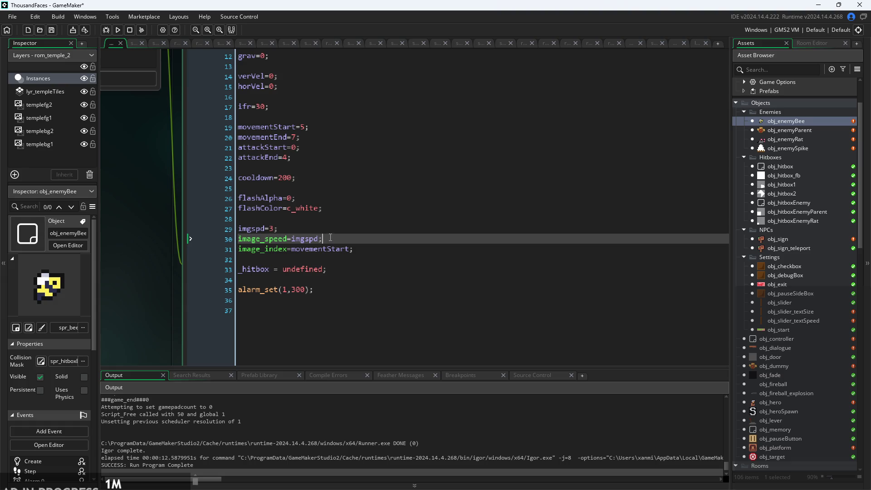
Check the imgspd=3 line, then return to the bee's Step event code.
click(214, 248)
key(Up)
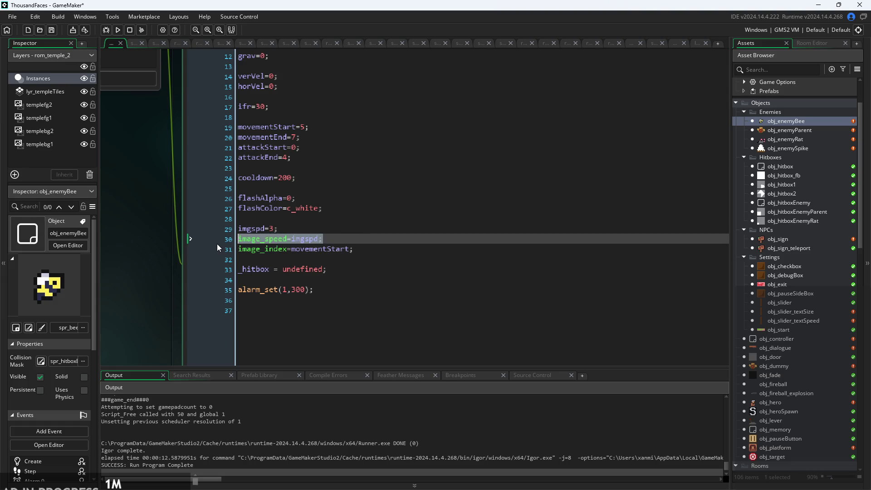
key(Up)
scroll(201, 172, down, 2)
scroll(200, 172, up, 2)
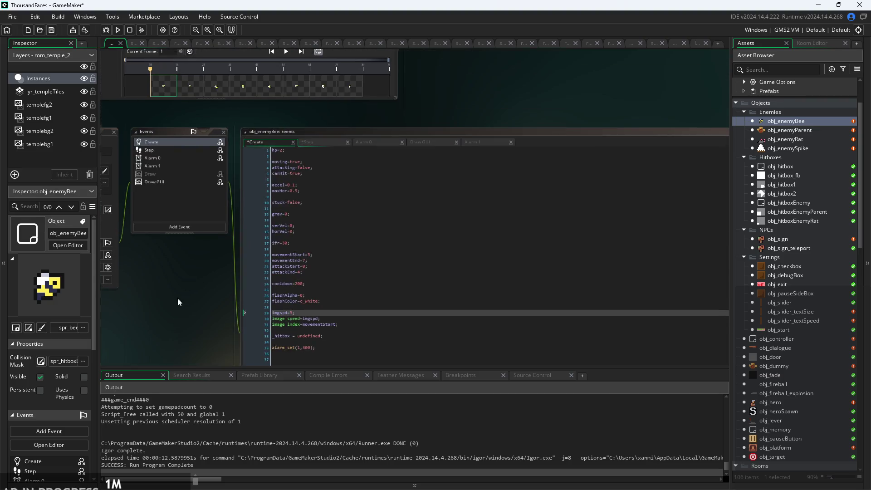
click(309, 143)
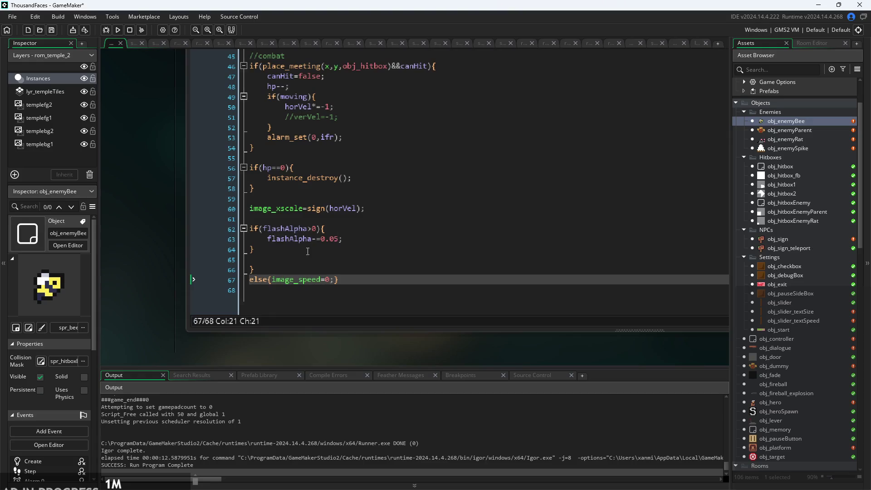
Type image_speed=imgspd; on the empty line 65 of the Step code.
click(308, 259)
text(image_speed=imgspd;)
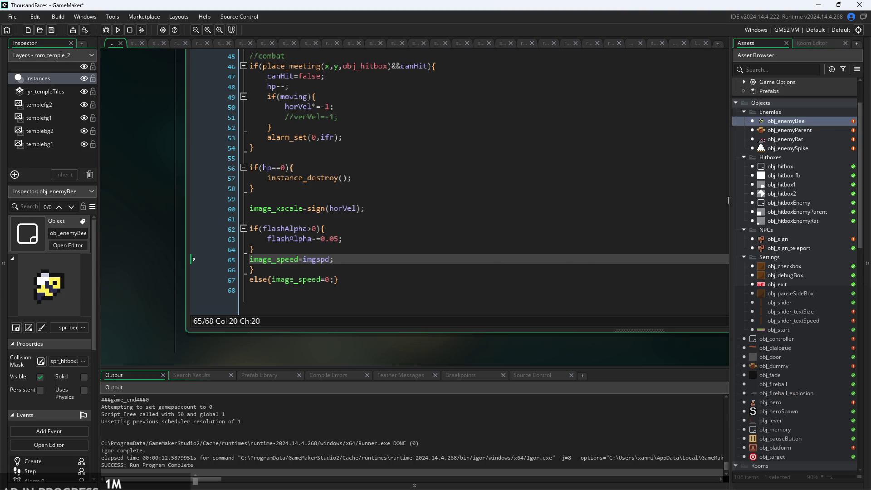
Copy the image_speed=imgspd / else image_speed=0 lines 65–67 from obj_enemyBee's Step event, then reopen obj_enemyParent.
double_click(805, 131)
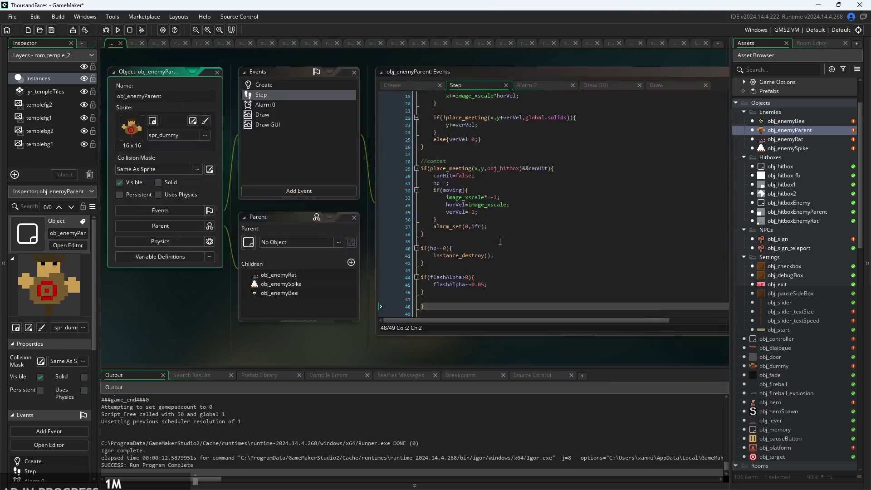
double_click(795, 122)
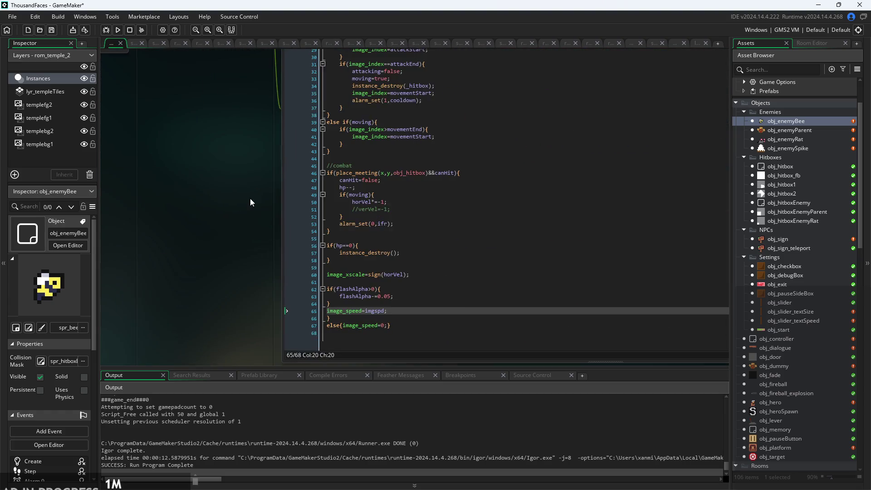
scroll(209, 172, up, 3)
click(315, 257)
drag(294, 244, 268, 231)
key(ctrl+c)
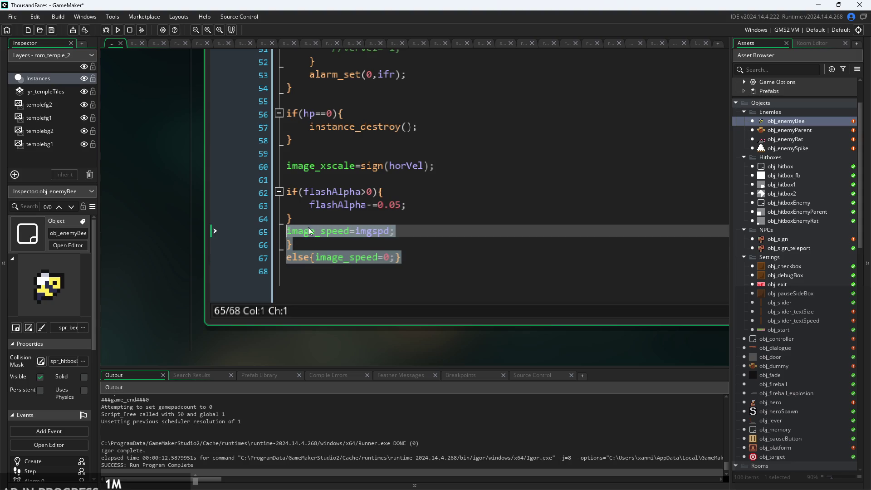
double_click(777, 127)
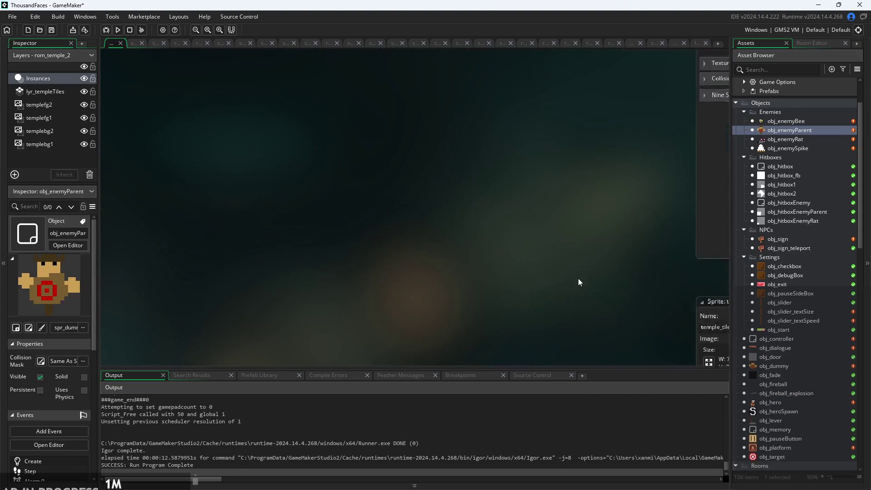
Paste the copied image_speed block at the end of obj_enemyParent's Step event.
scroll(433, 283, down, 1)
click(434, 286)
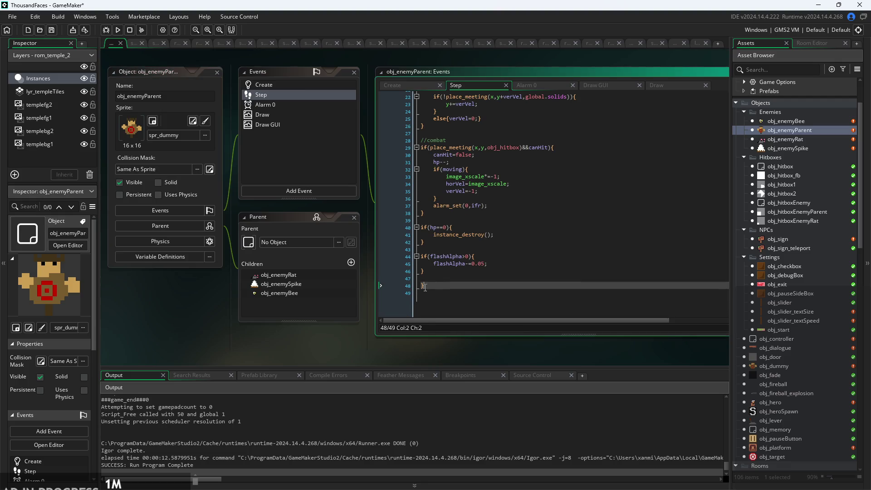
key(ctrl+v)
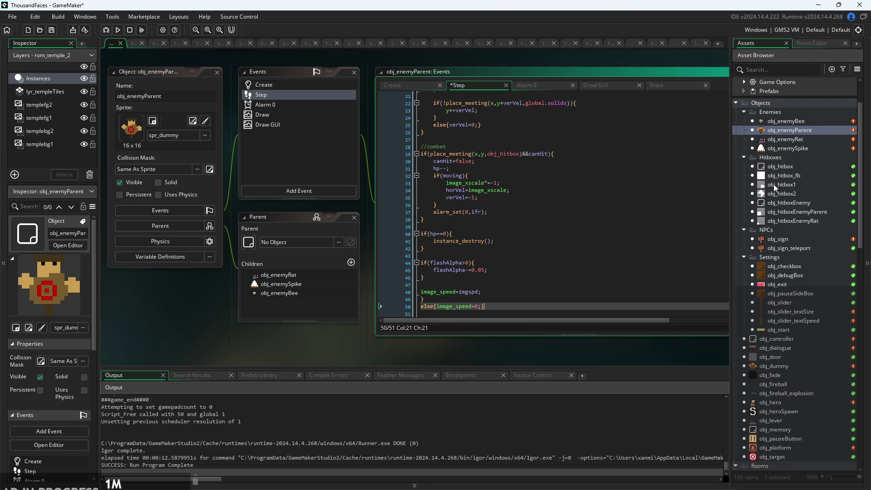
In obj_enemyParent's Create event, add imgspd and image_speed=imgspd; lines after line 16.
click(389, 85)
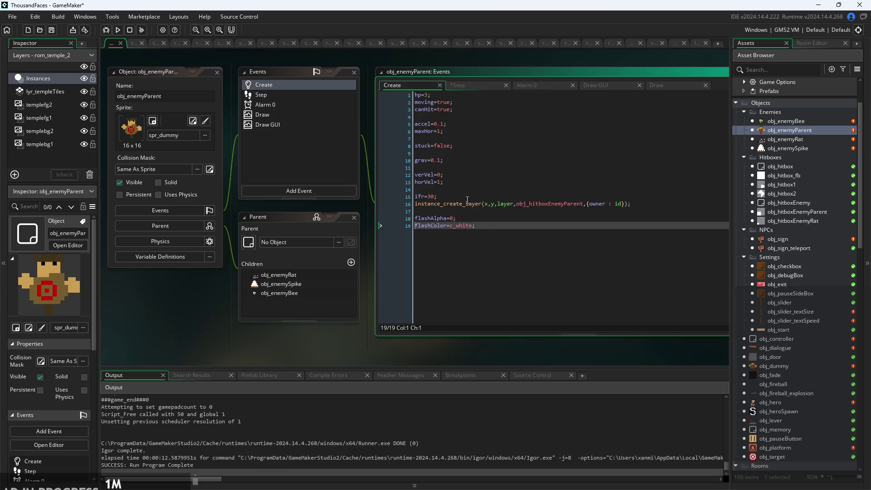
scroll(484, 217, up, 2)
click(501, 210)
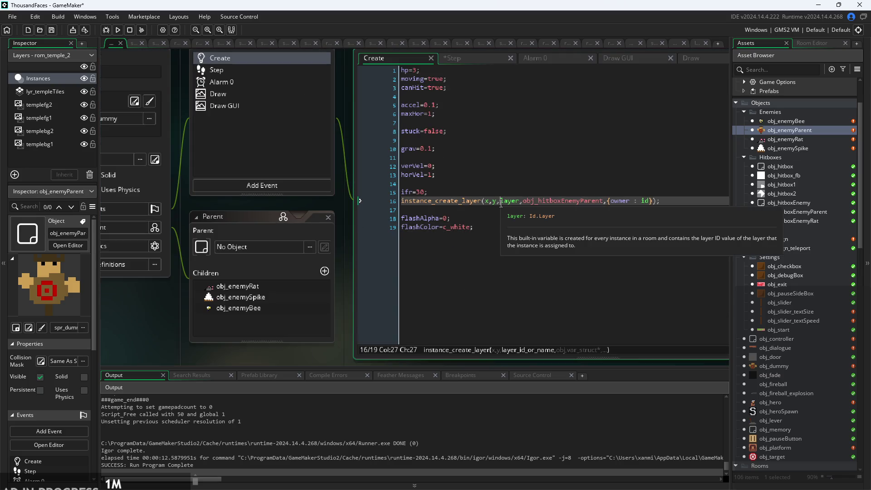
key(Return)
key(Return)
key(Up)
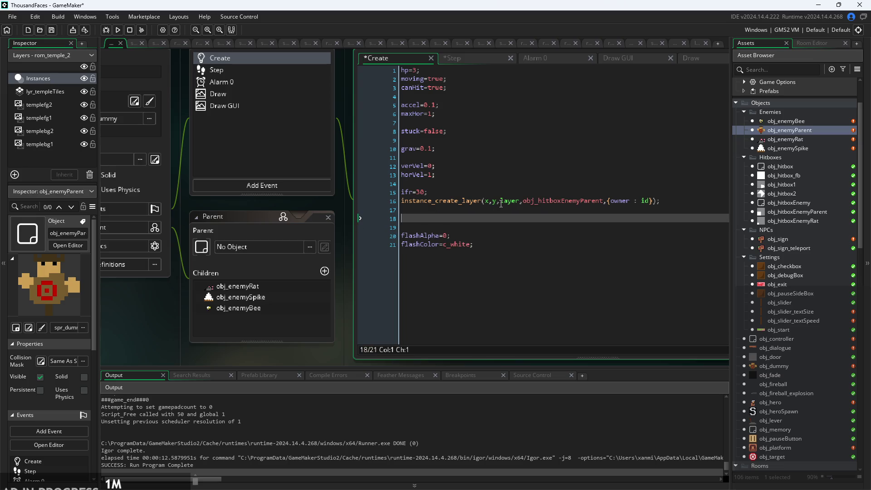
text(imgspd=)
key(Return)
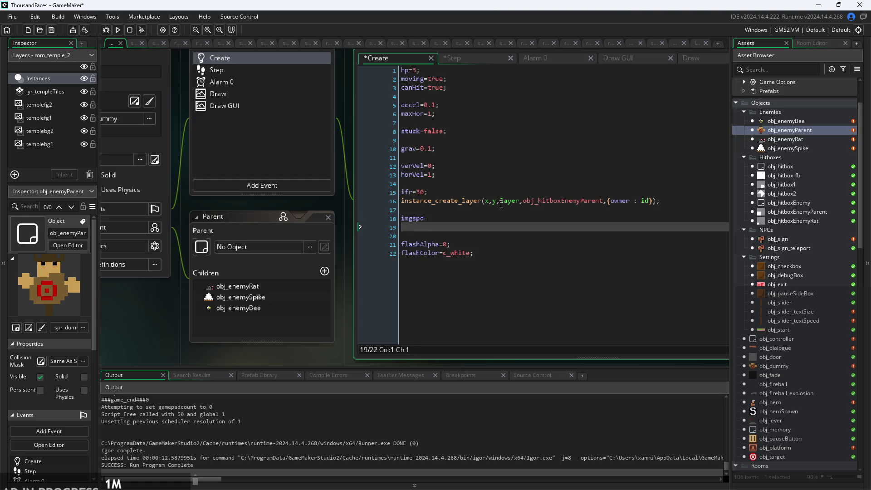
text(imag)
key(Down)
key(Down)
key(Down)
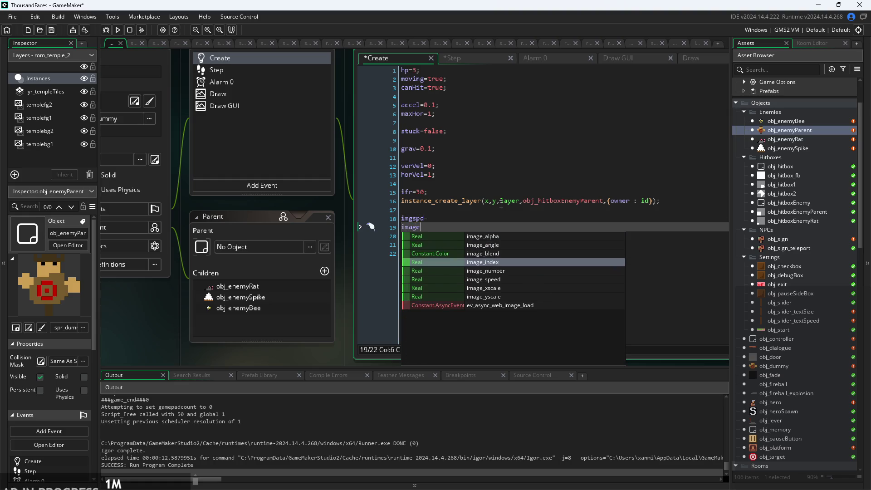
key(Return)
text(mgspd;)
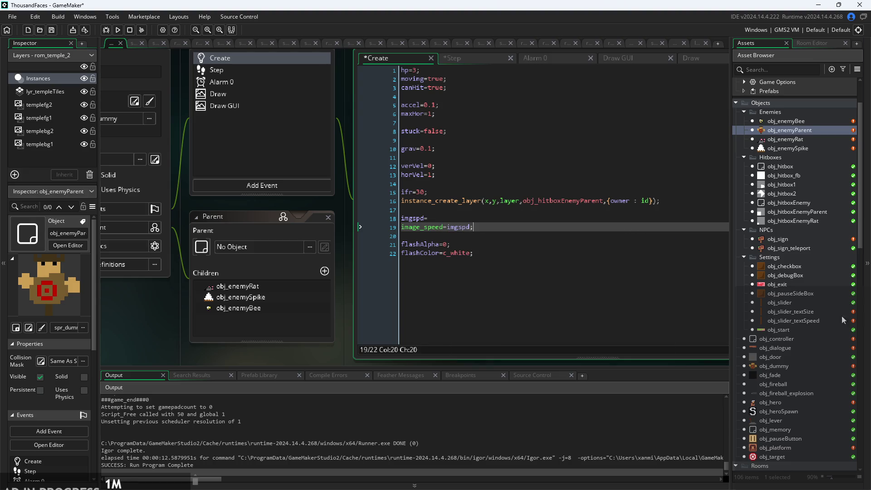
Finish the imgspd=0 line with a semicolon in the Create code.
scroll(766, 331, down, 15)
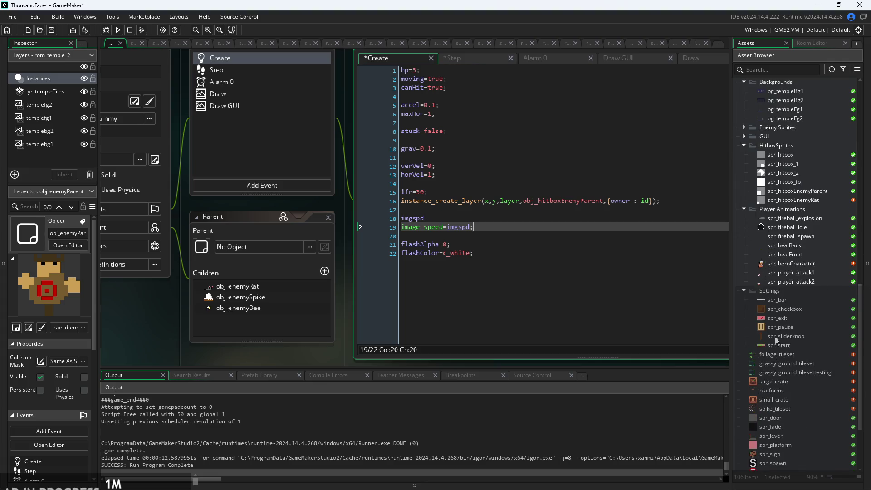
scroll(796, 345, down, 1)
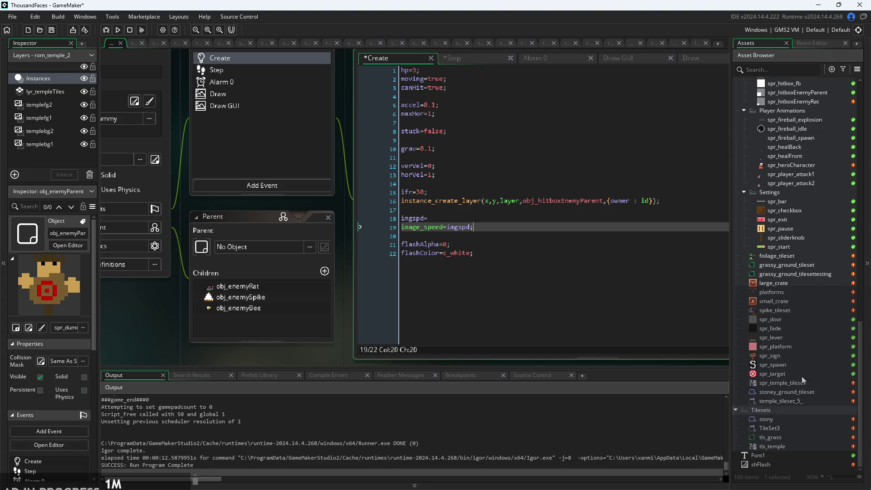
scroll(796, 353, up, 2)
scroll(791, 333, down, 2)
scroll(792, 333, up, 10)
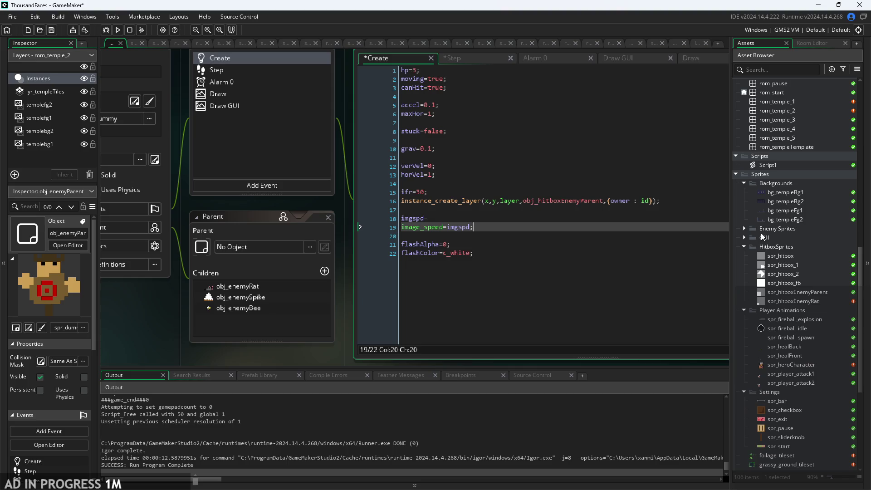
click(507, 218)
text(;)
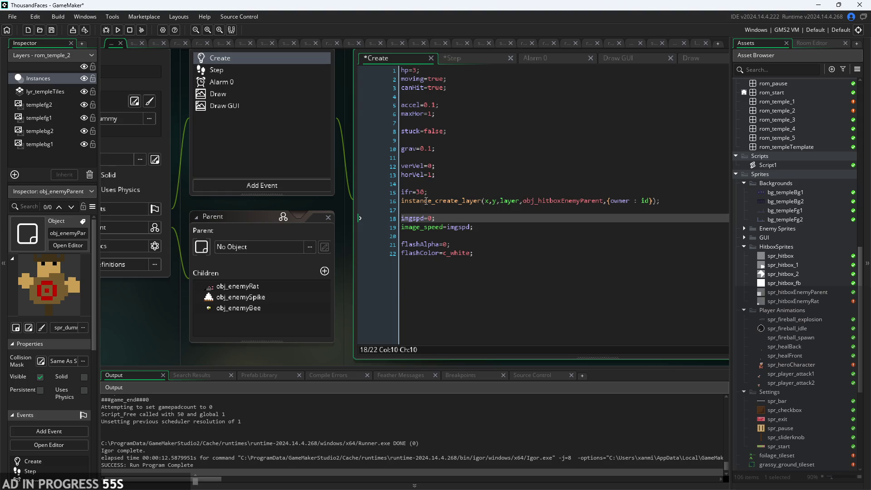
Check obj_enemyParent's Step code, return to Create, then open obj_enemyRat's code.
click(457, 59)
scroll(478, 302, down, 1)
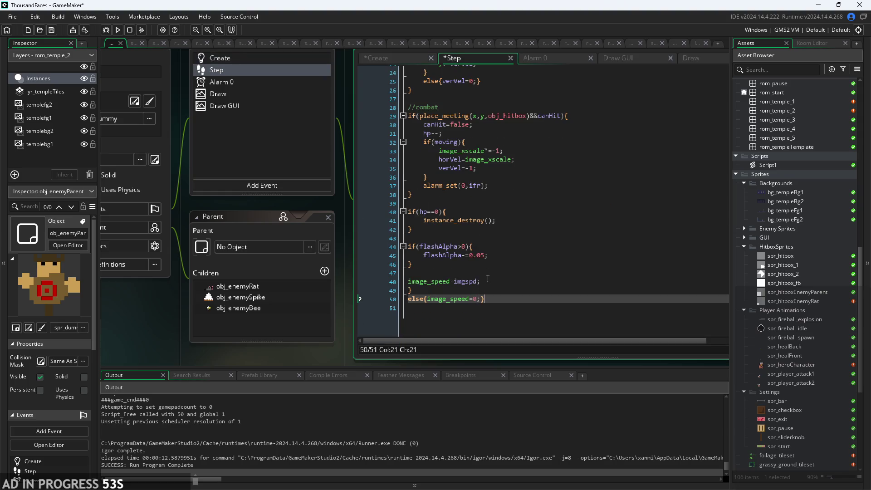
click(392, 59)
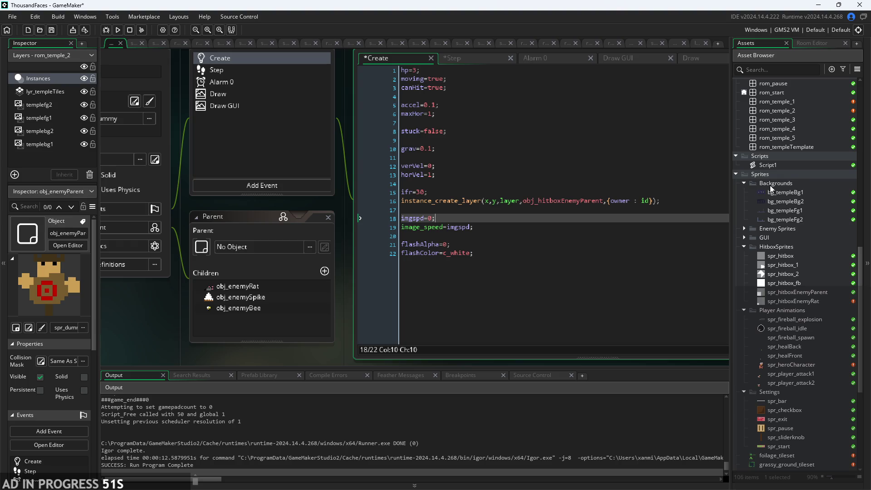
scroll(793, 203, up, 12)
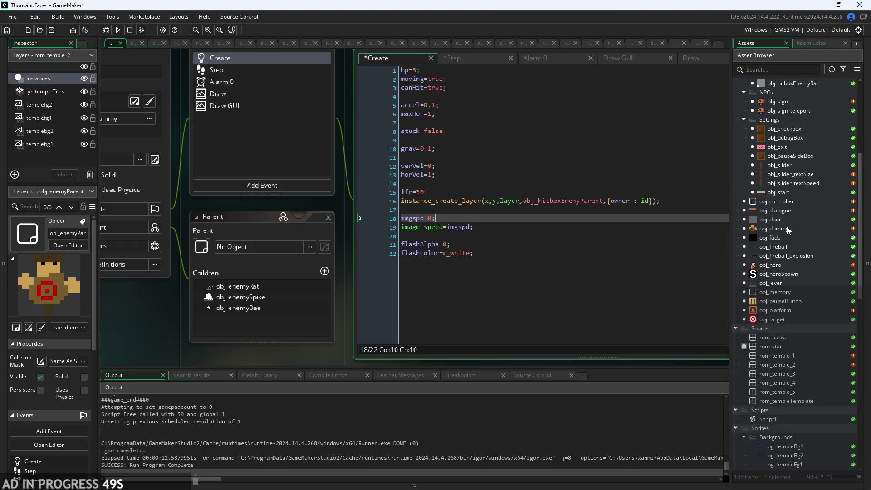
scroll(781, 119, up, 2)
double_click(787, 132)
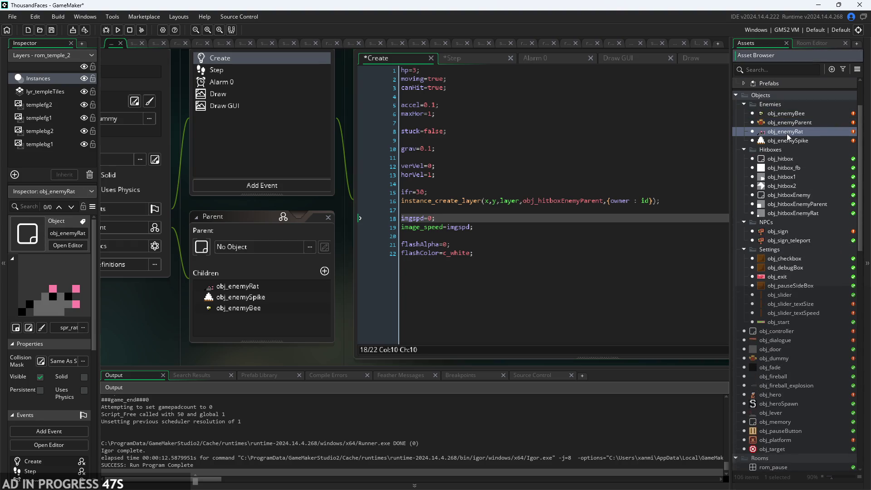
click(538, 313)
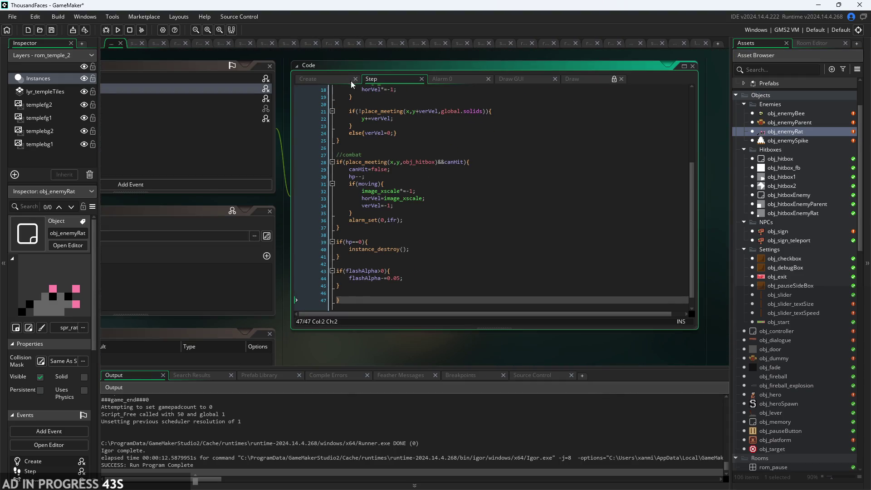
Add imgspd=0; and image_speed=imgspd lines after line 16 of obj_enemyRat's Create event.
click(352, 82)
scroll(364, 193, up, 2)
click(411, 210)
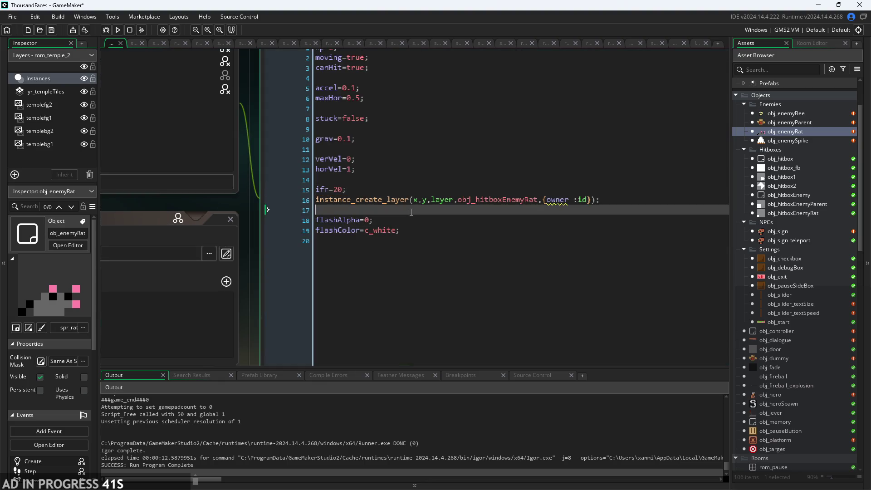
key(Return)
key(Return)
key(Up)
text(mgp)
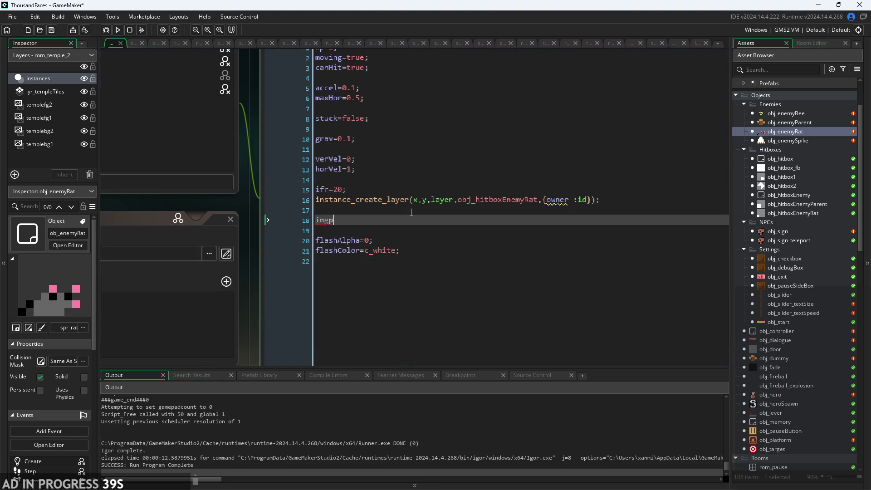
text(spd)
text(pd=0;)
key(Return)
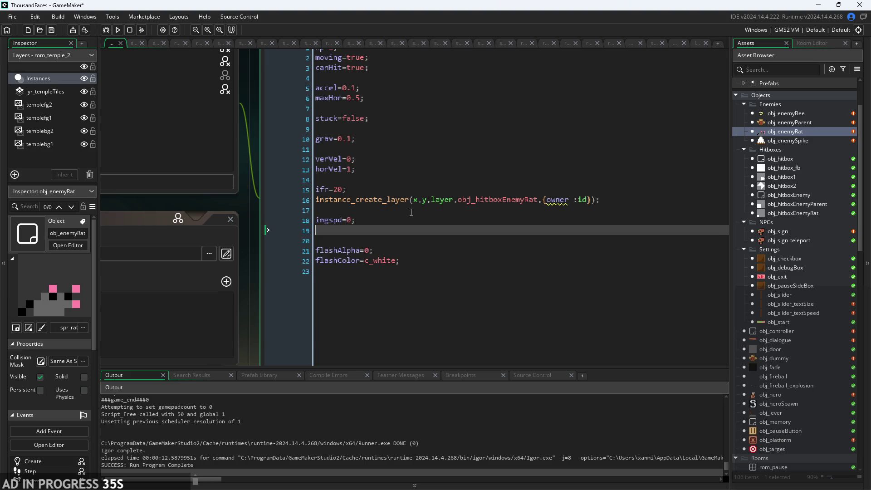
text(imag)
key(Down)
key(Down)
key(Down)
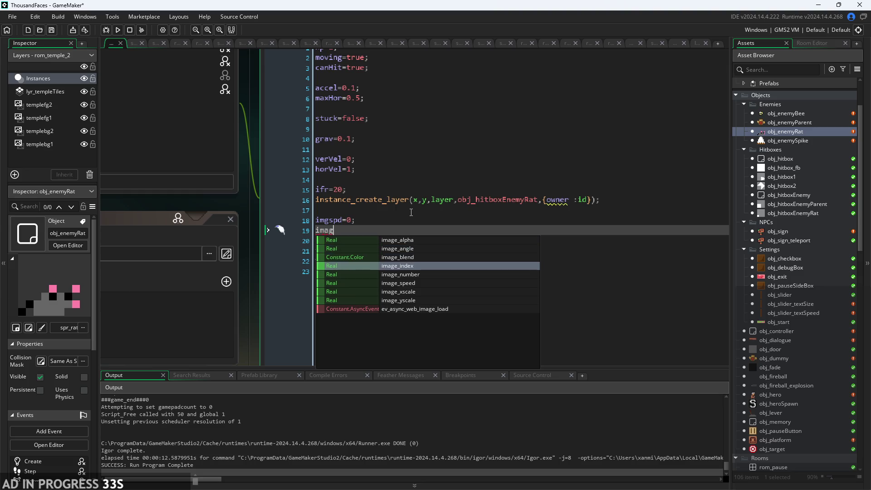
key(Return)
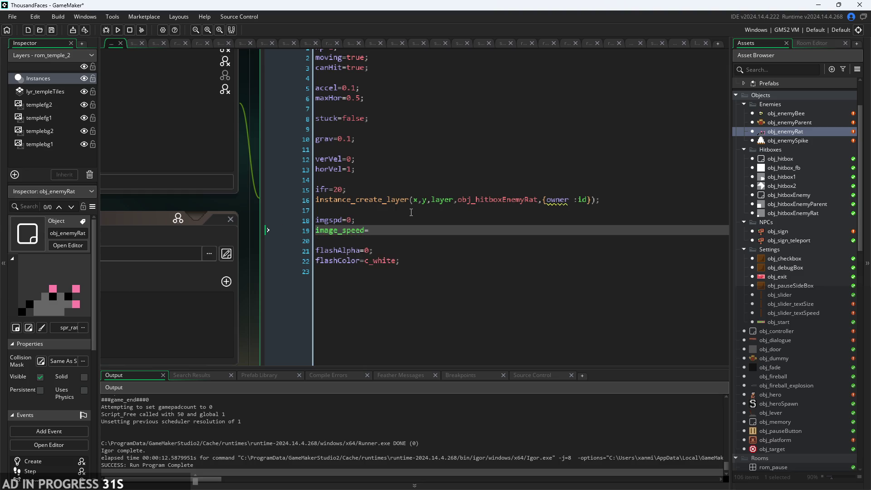
text(imgspd;)
scroll(390, 159, down, 3)
Paste the image_speed block at the end of obj_enemyRat's Step event and open obj_enemySpike.
click(376, 69)
click(335, 283)
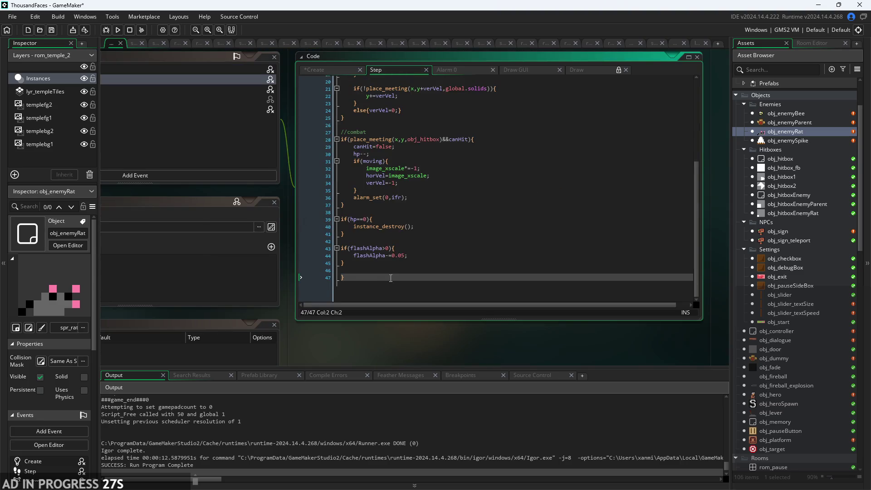
key(ctrl+v)
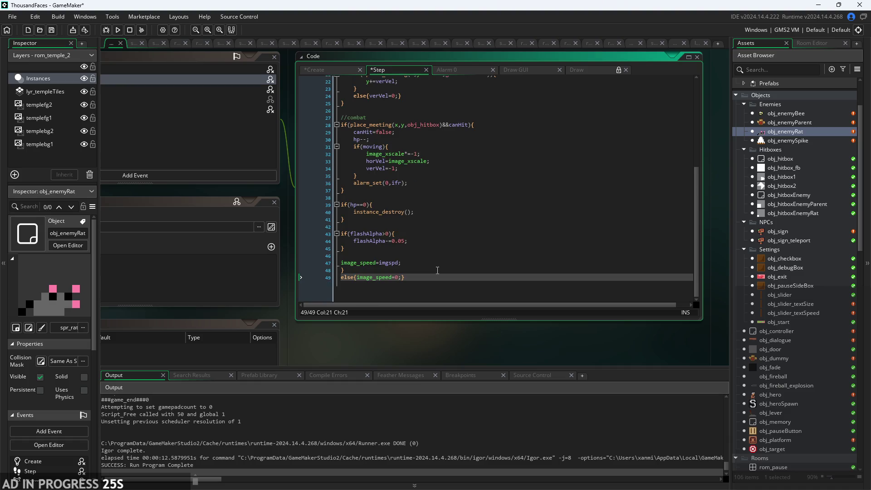
click(438, 270)
double_click(809, 141)
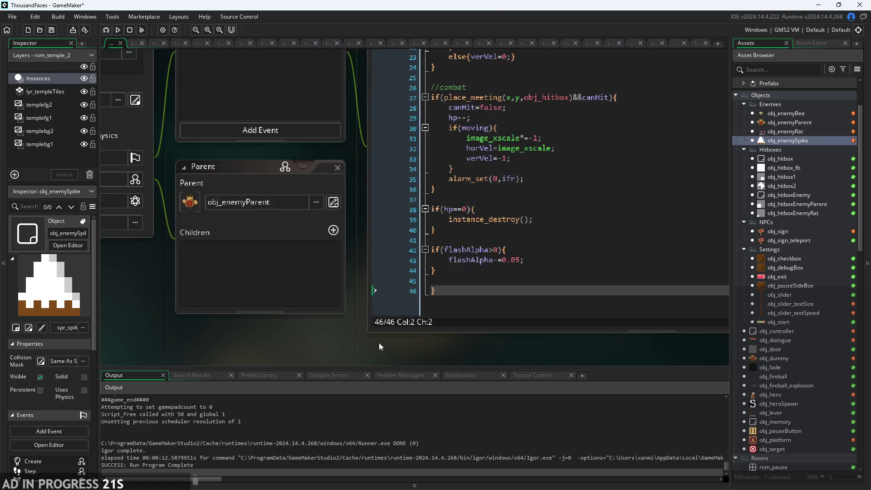
Undo the stray Step edit and start a new line below imgspd=0; in obj_enemySpike's Create event.
key(ctrl+z)
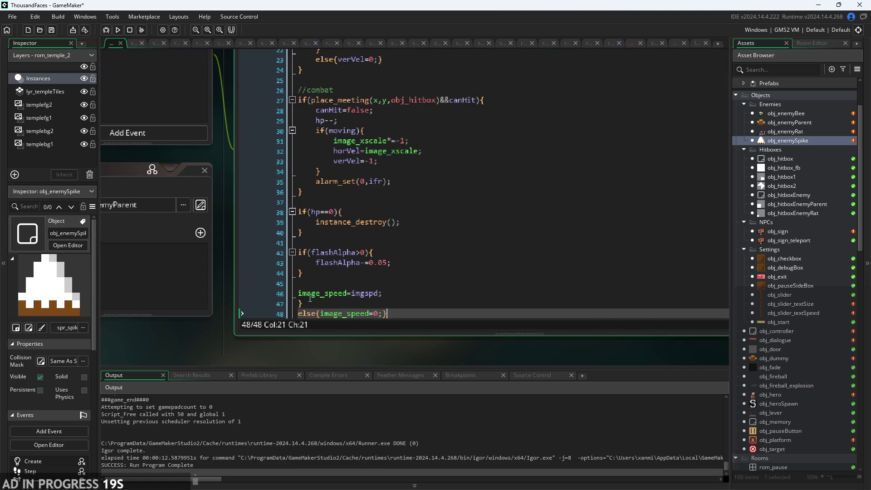
click(277, 282)
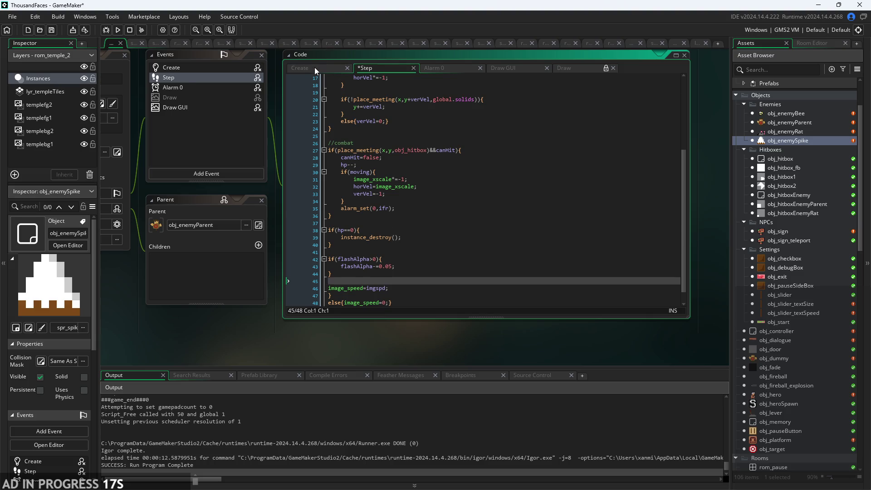
click(315, 67)
click(390, 194)
key(Return)
key(Return)
key(Up)
text(img)
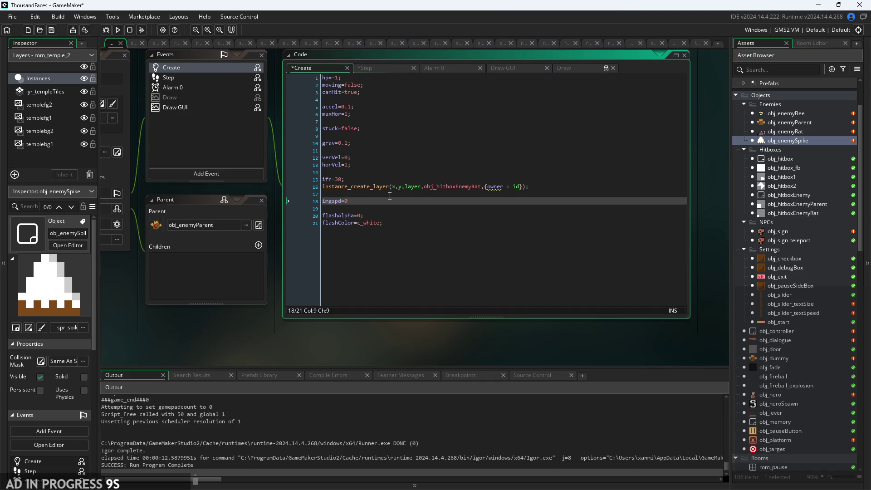
text(;)
key(Return)
Write image_speed=imgspd; on the new line and save the project.
text(imag)
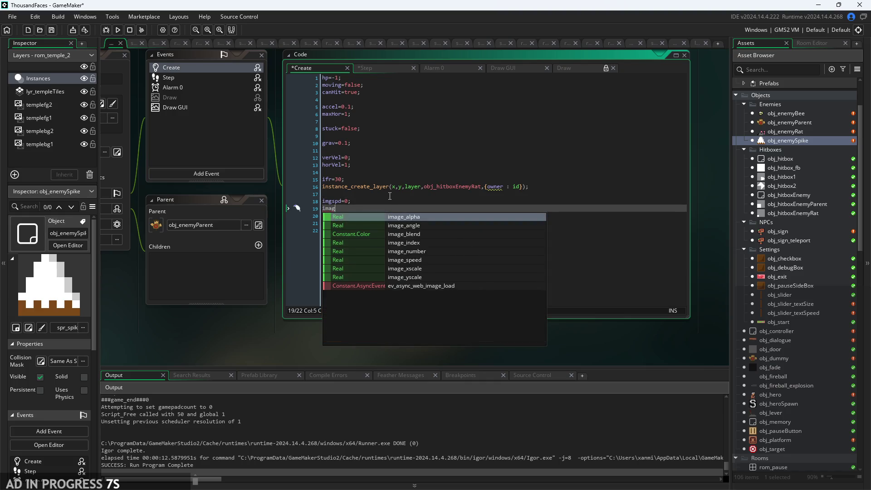
key(Down)
key(Down)
key(Down)
key(Return)
text(=)
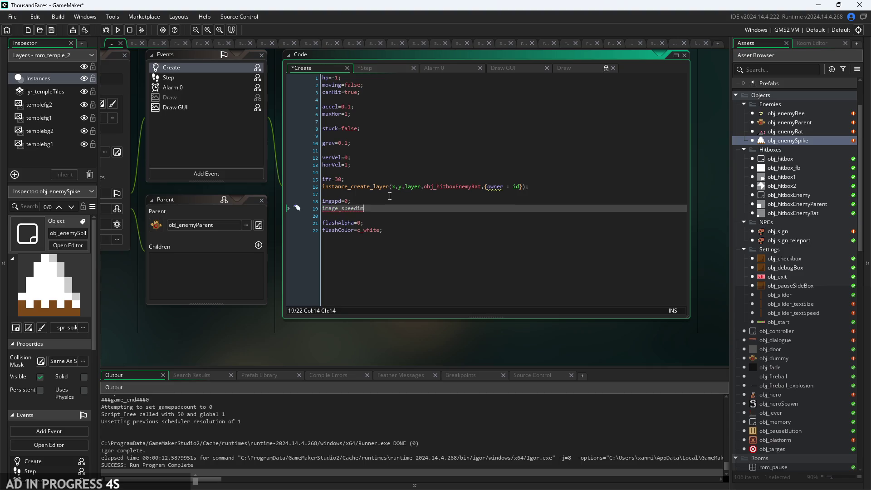
text(im)
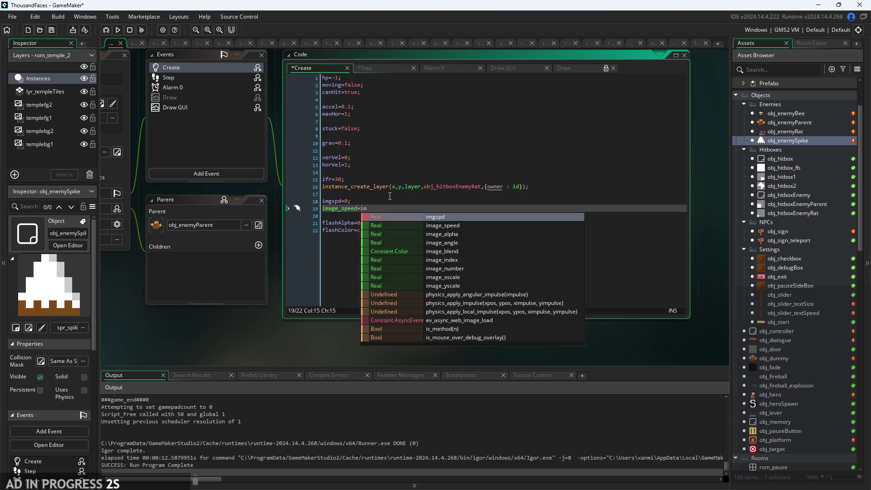
key(Return)
text(;)
key(ctrl+s)
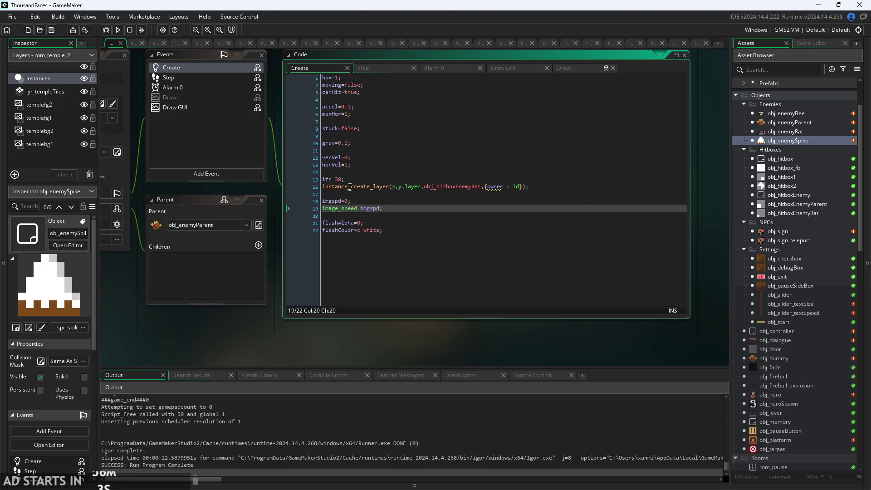
Run the game, start the first level, and walk the hero to the sign to read it.
click(118, 30)
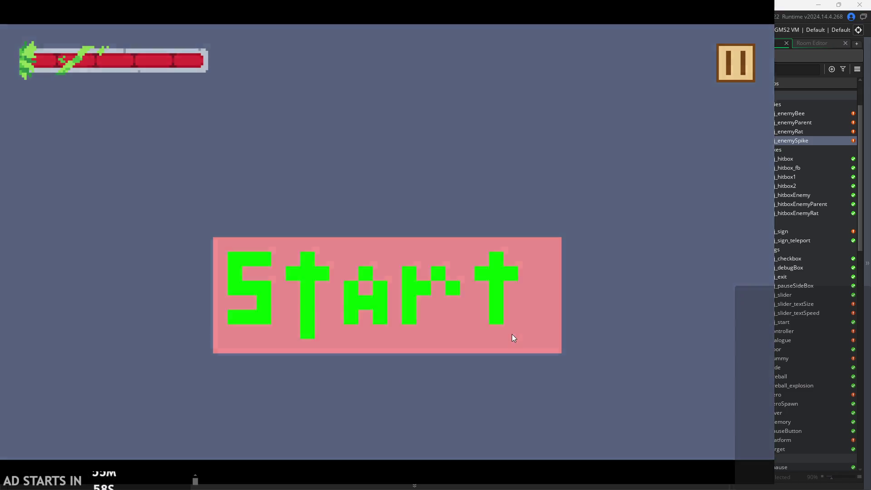
click(512, 334)
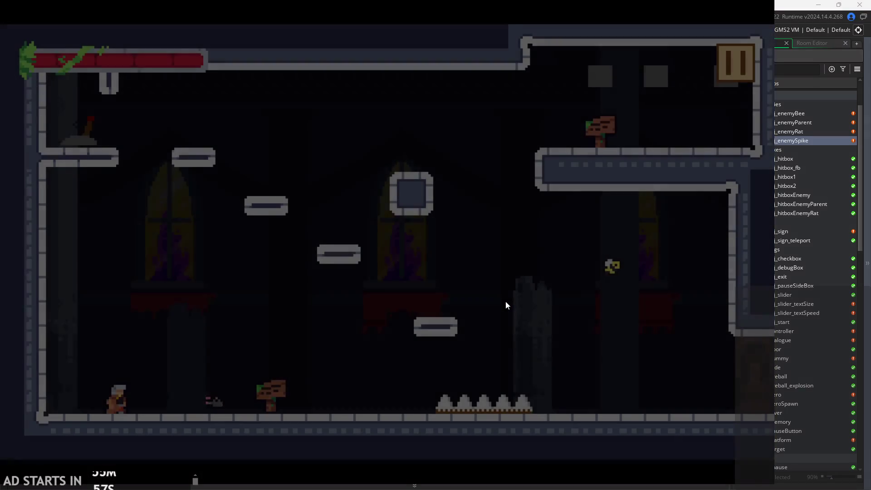
key(Right)
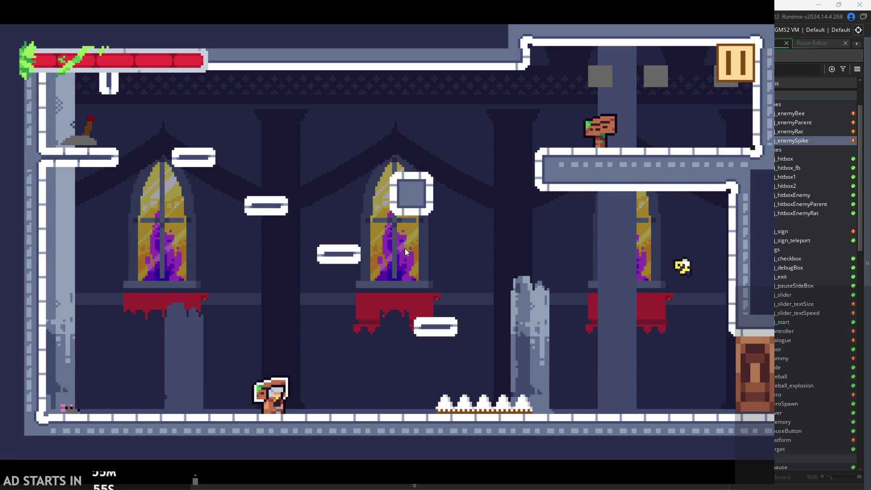
key(Escape)
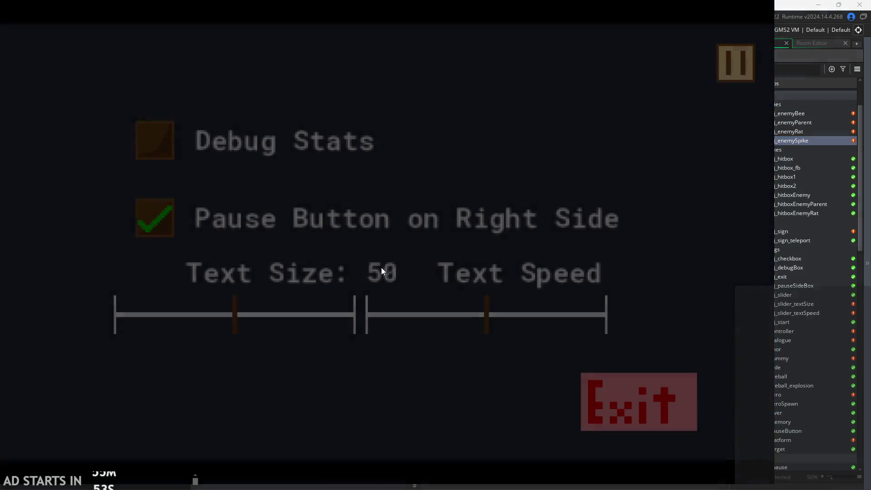
key(Escape)
key(Up)
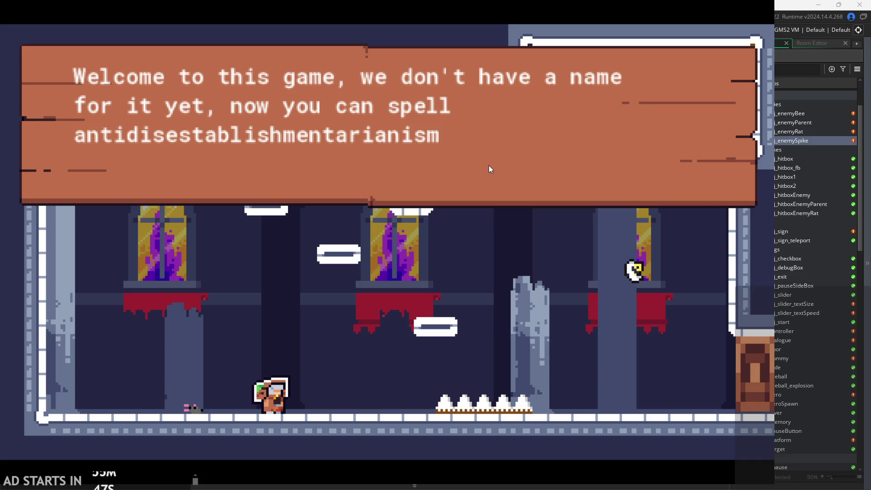
key(Up)
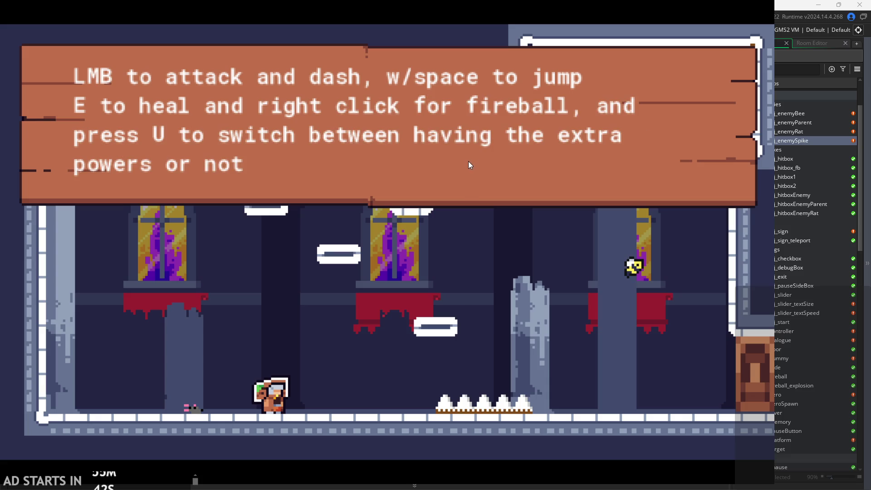
key(Up)
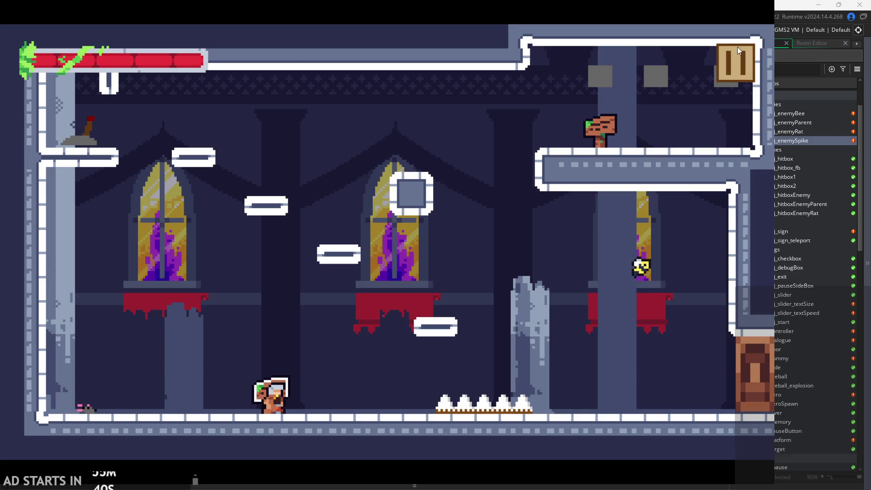
Talk to the sign again and page through to its controls dialogue.
click(734, 52)
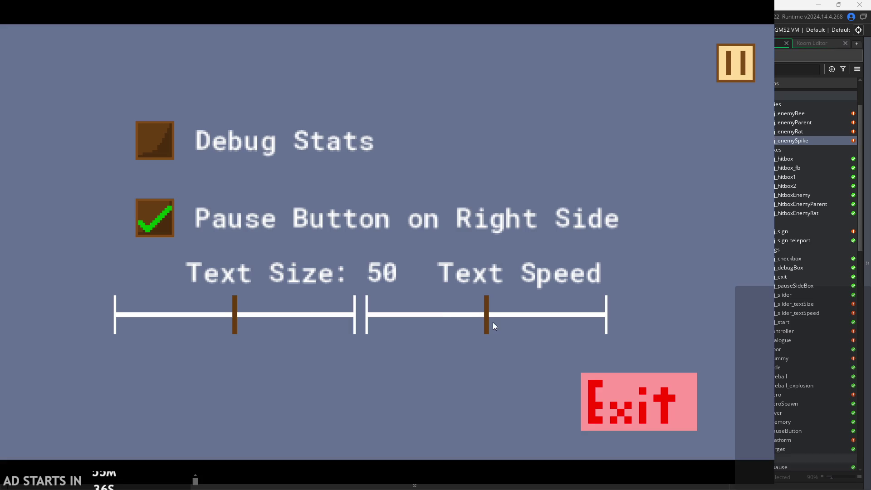
click(736, 63)
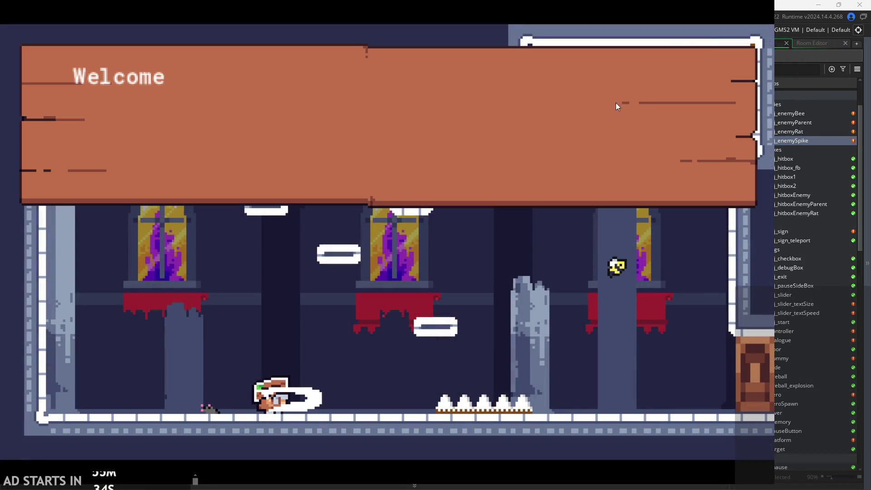
key(Escape)
key(Escape)
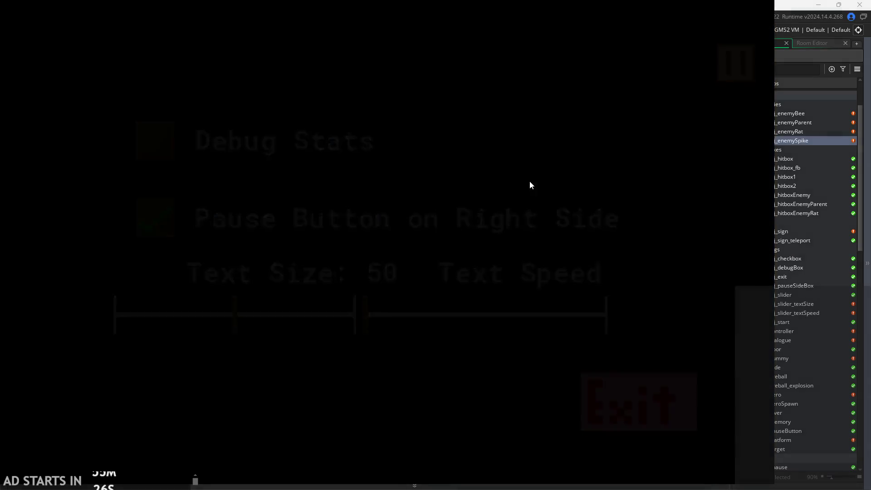
click(448, 265)
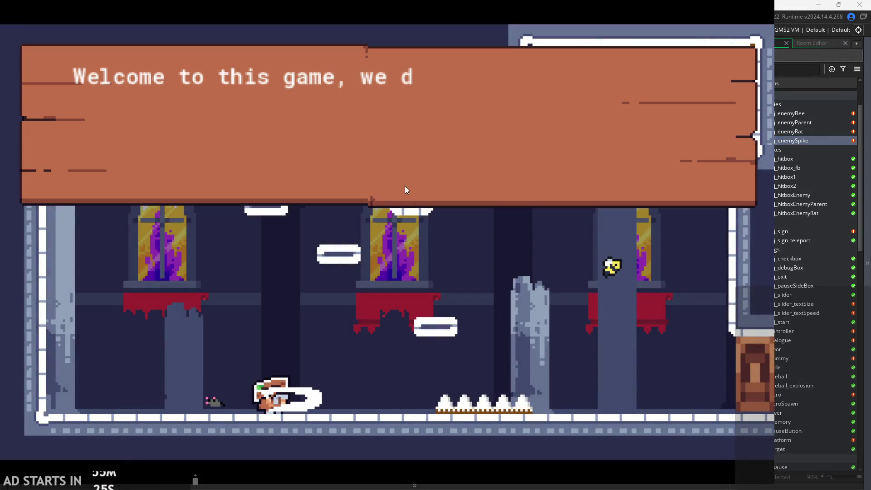
click(404, 160)
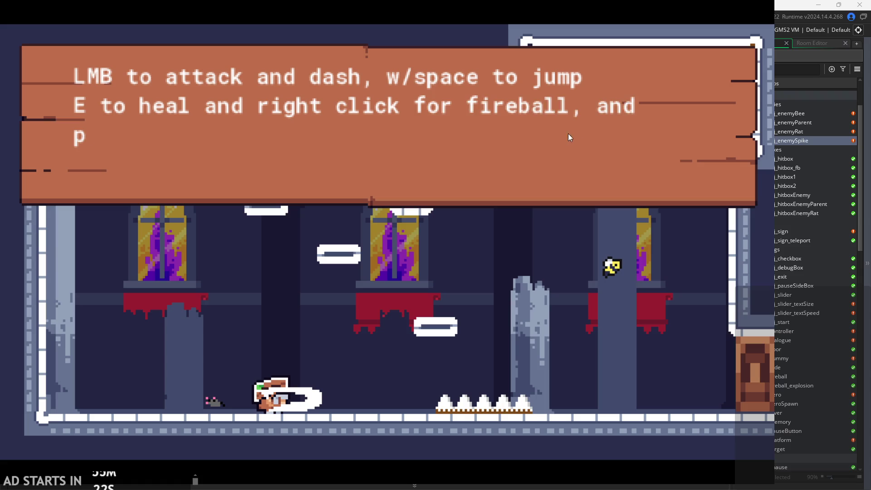
click(538, 145)
Set Text Speed to maximum in the pause menu and finish the sign dialogue.
click(753, 55)
click(388, 313)
drag(413, 313, 710, 76)
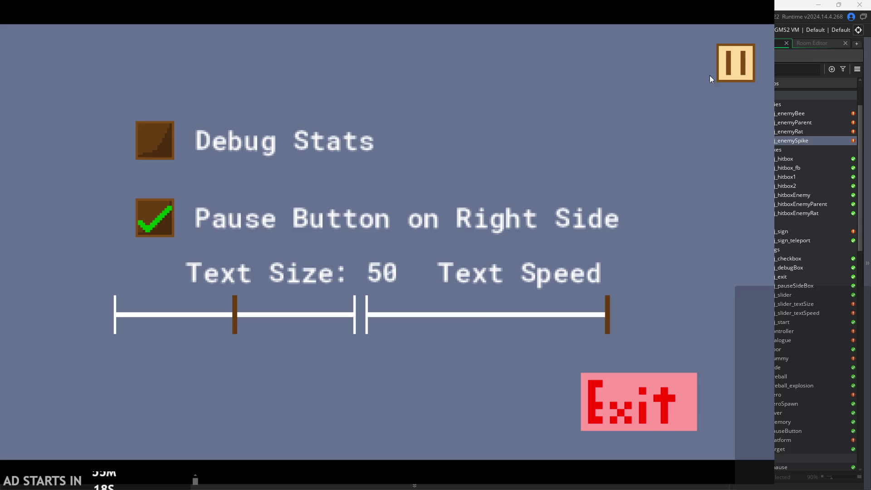
click(712, 75)
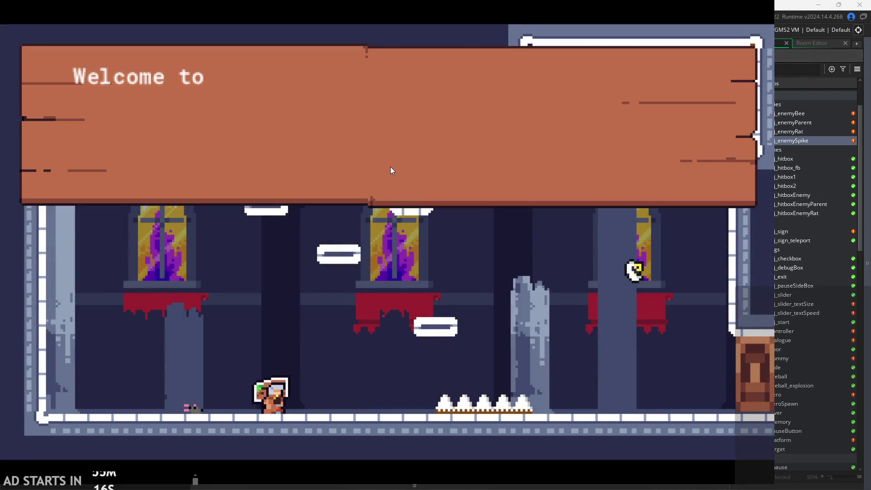
click(390, 168)
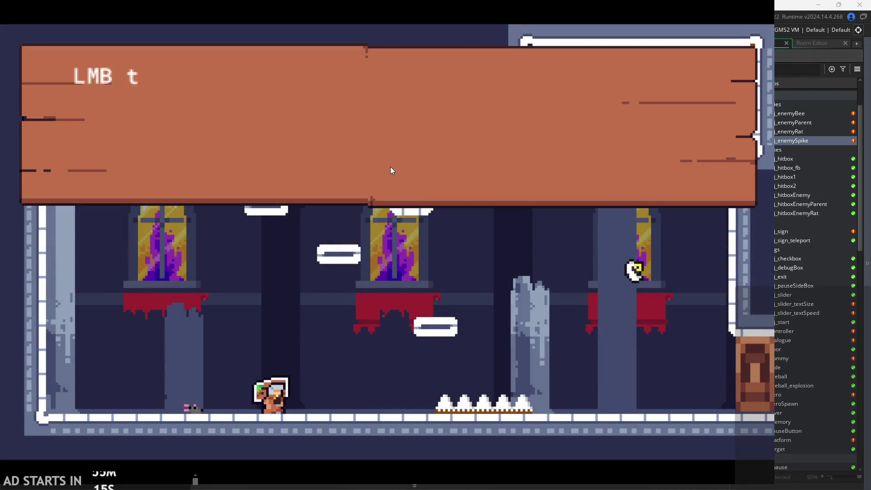
click(443, 165)
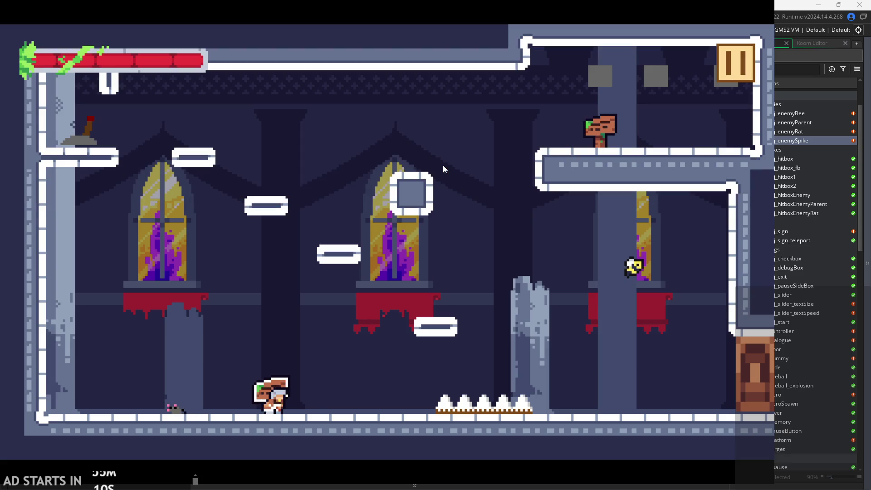
Attack the rat and jump across the platforms toward the spikes.
key(a)
click(393, 214)
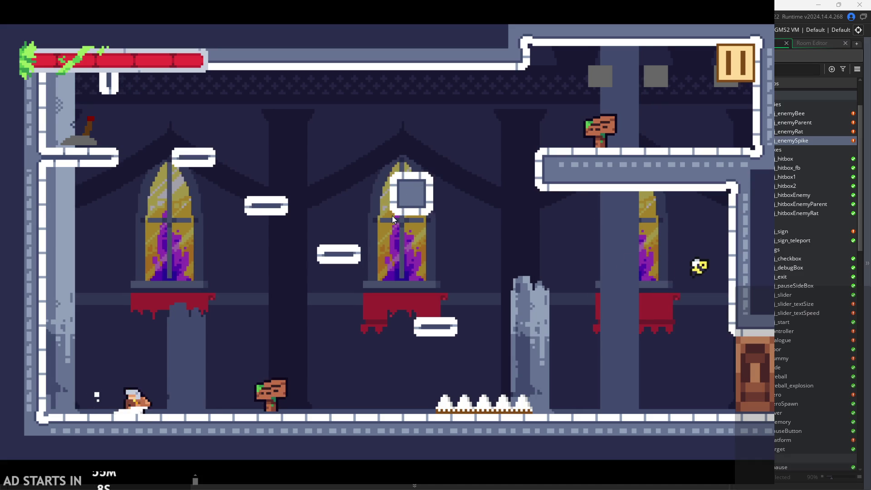
key(d)
key(space)
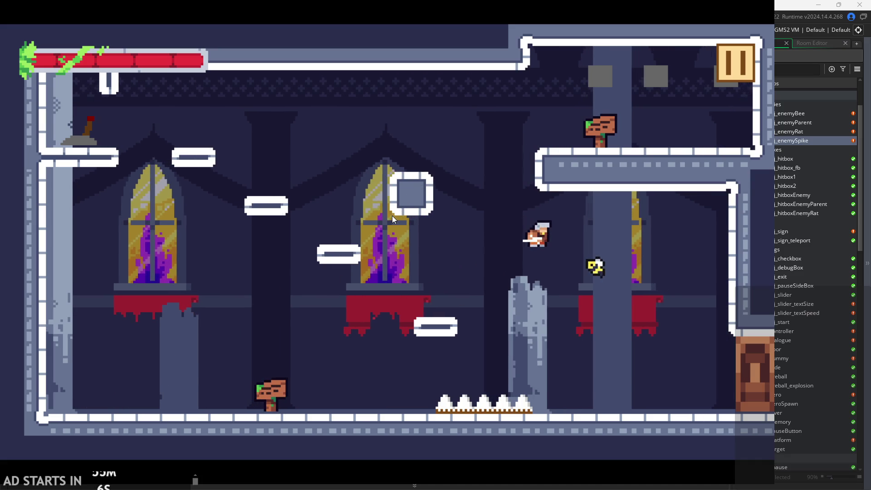
key(a)
key(space)
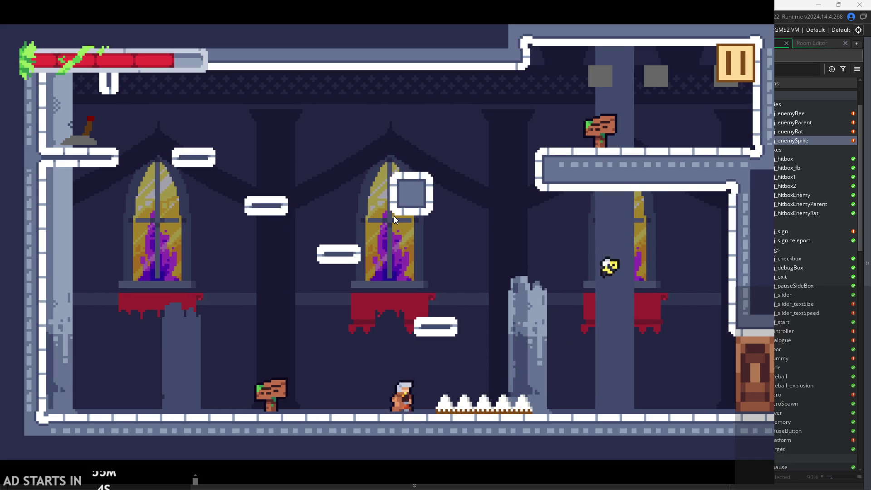
key(d)
key(space)
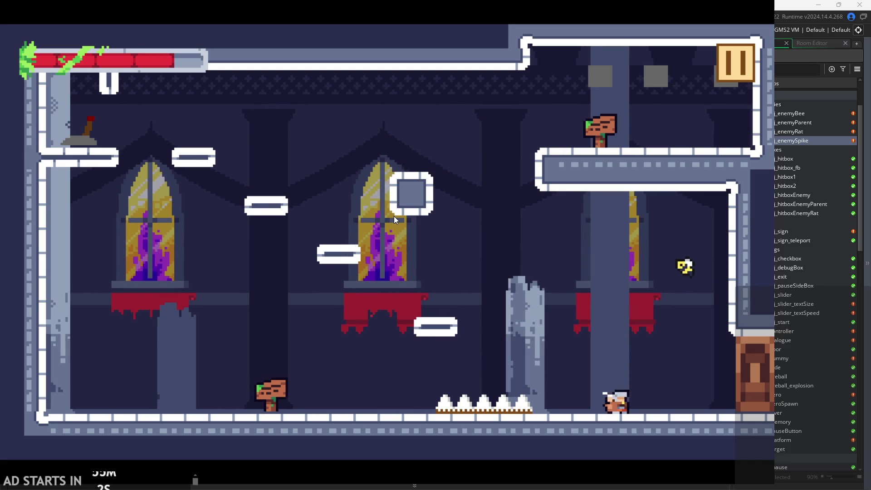
key(space)
key(a)
key(d)
key(space)
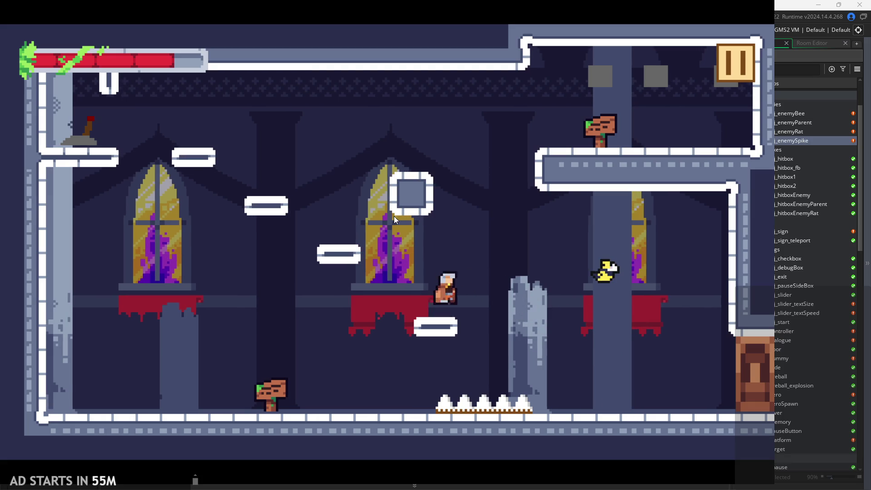
Keep jumping around the platforms and pillar, then pause the game.
key(a)
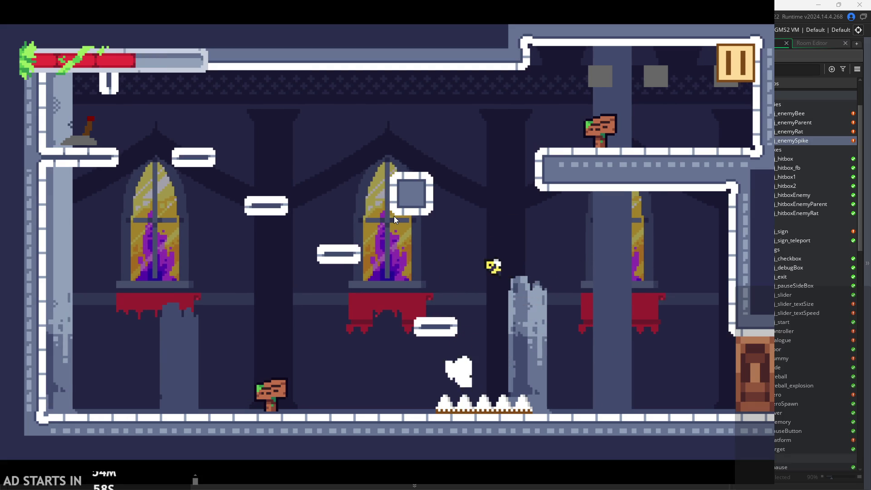
key(space)
key(a)
key(d)
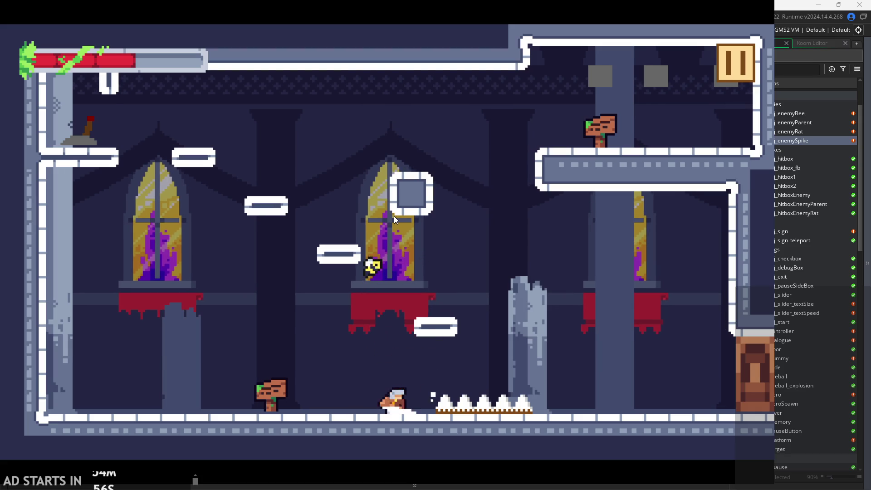
key(a)
key(space)
key(space)
key(d)
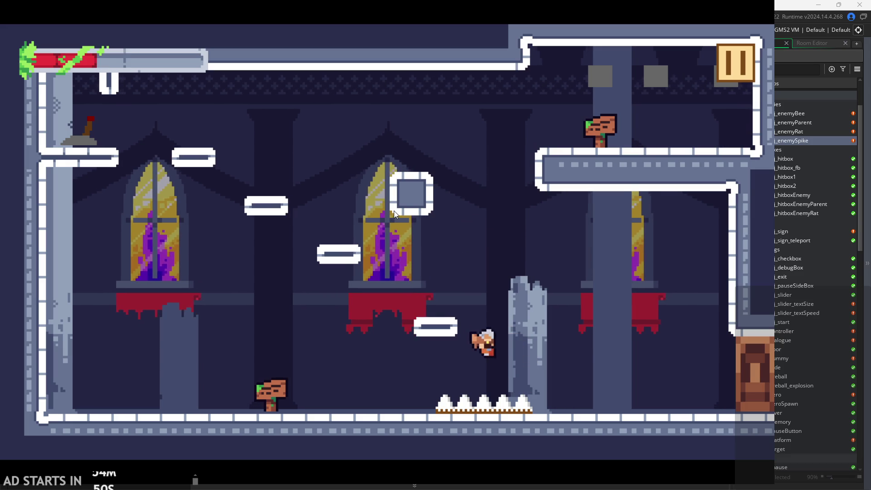
key(a)
key(space)
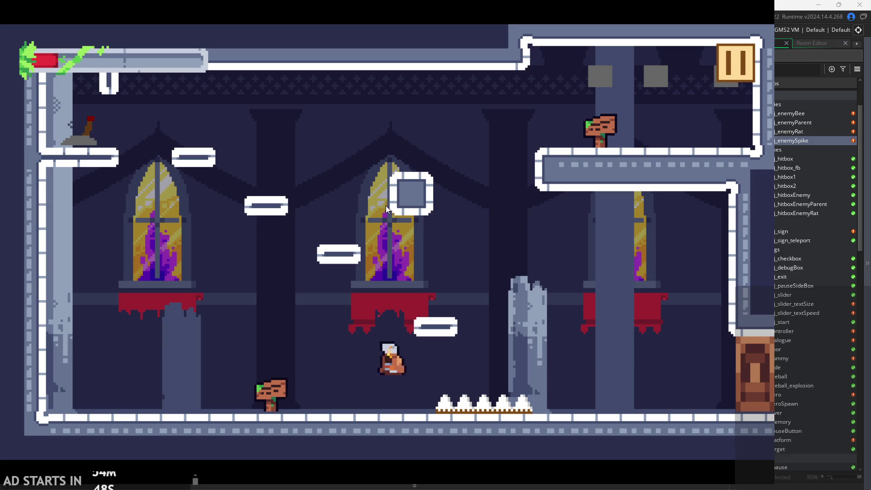
key(a)
click(731, 53)
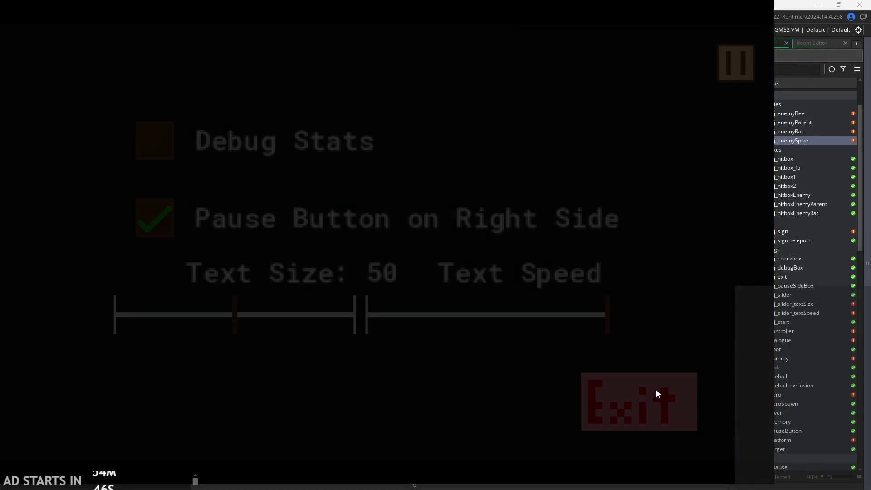
Exit the test run back to the GameMaker editor.
click(659, 388)
scroll(810, 168, up, 2)
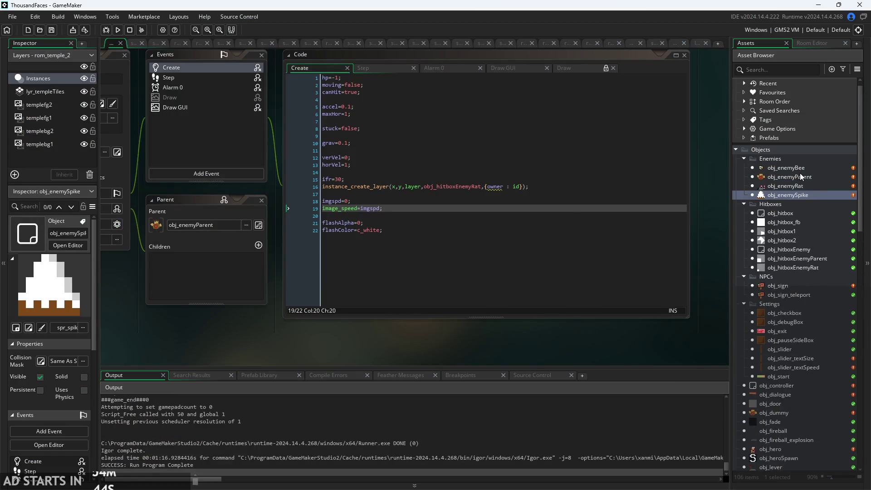
scroll(789, 295, down, 4)
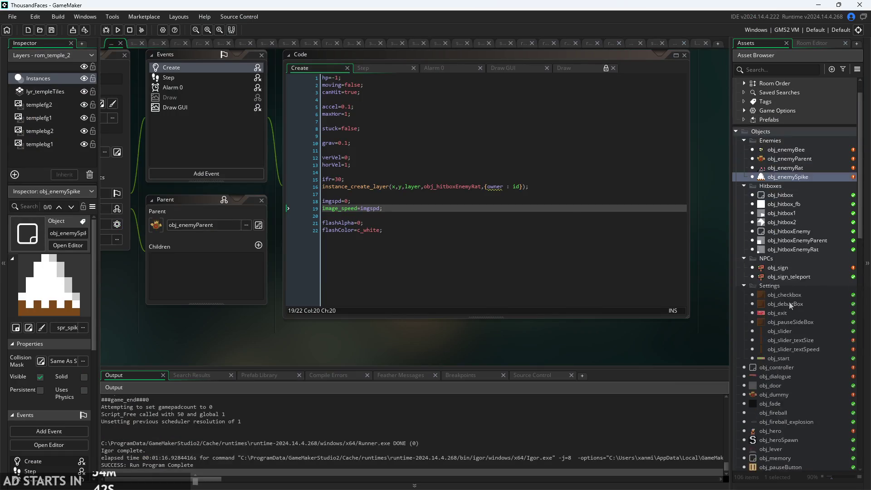
scroll(778, 315, up, 4)
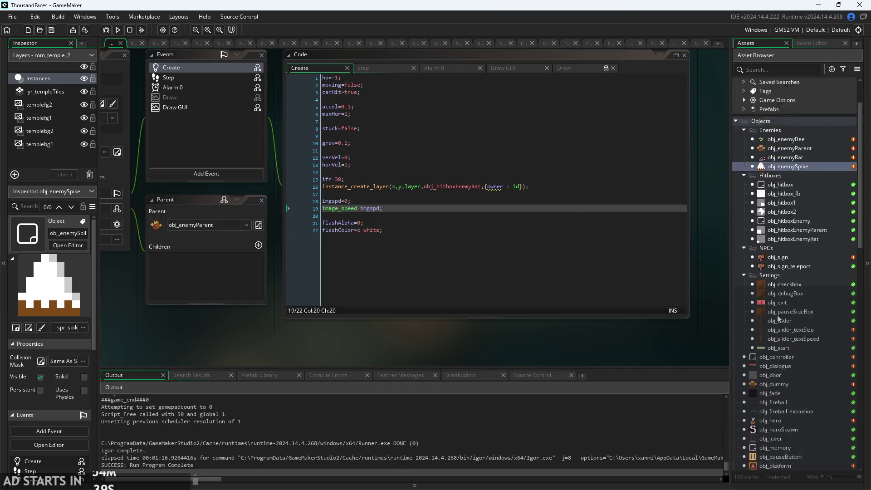
scroll(776, 350, down, 4)
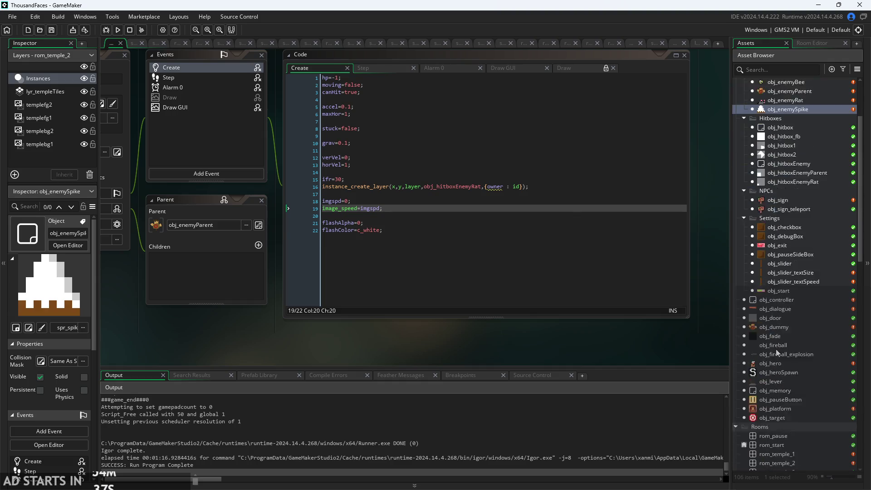
scroll(787, 309, down, 3)
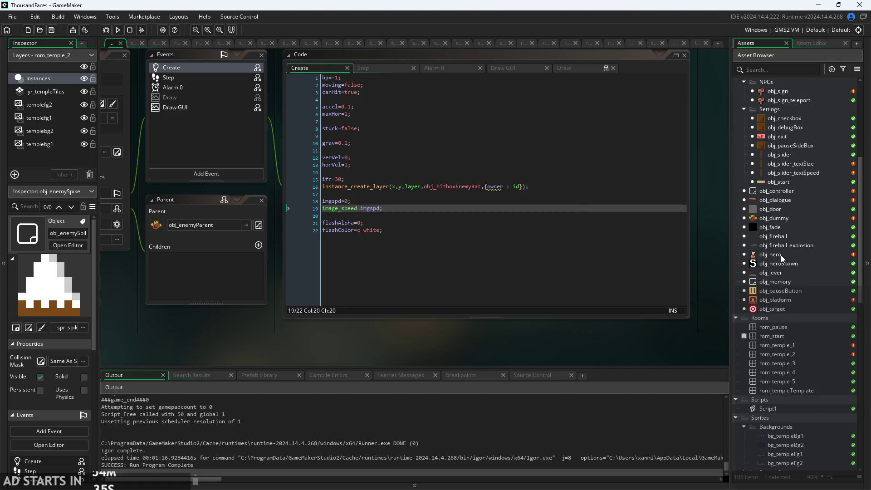
Open obj_hero, glance at its Create code, and scroll through its Step code.
double_click(780, 255)
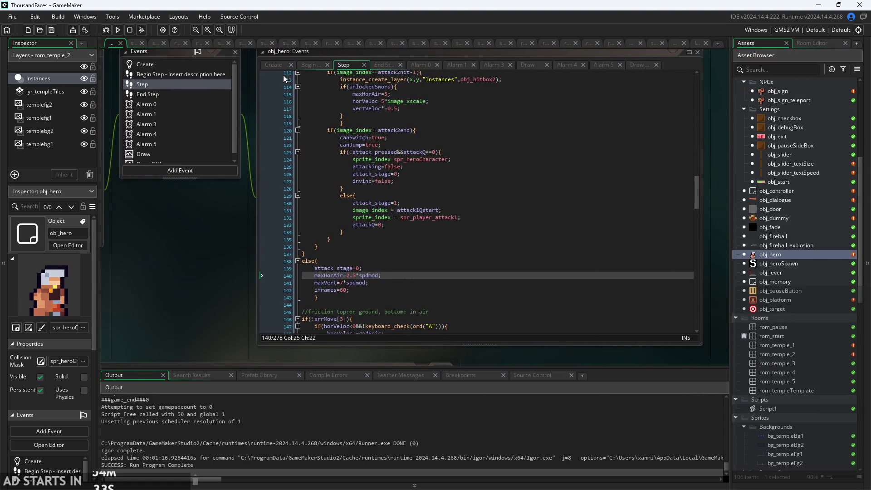
click(278, 67)
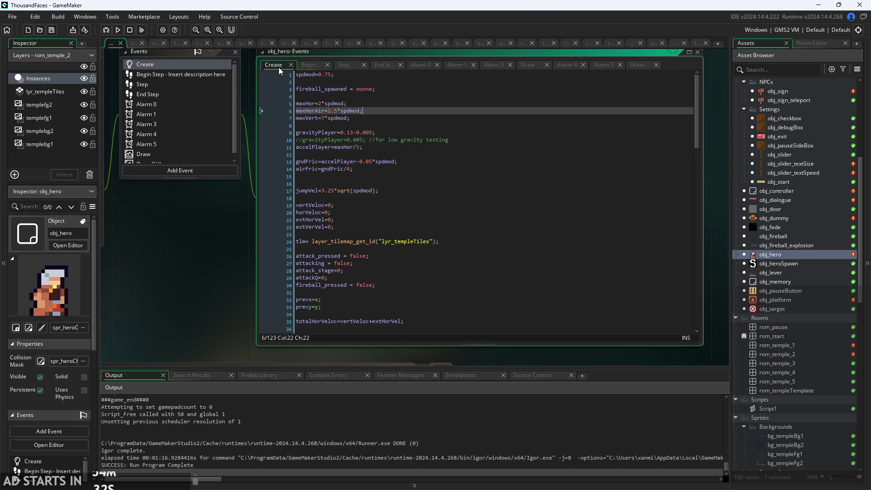
click(345, 67)
scroll(338, 291, down, 20)
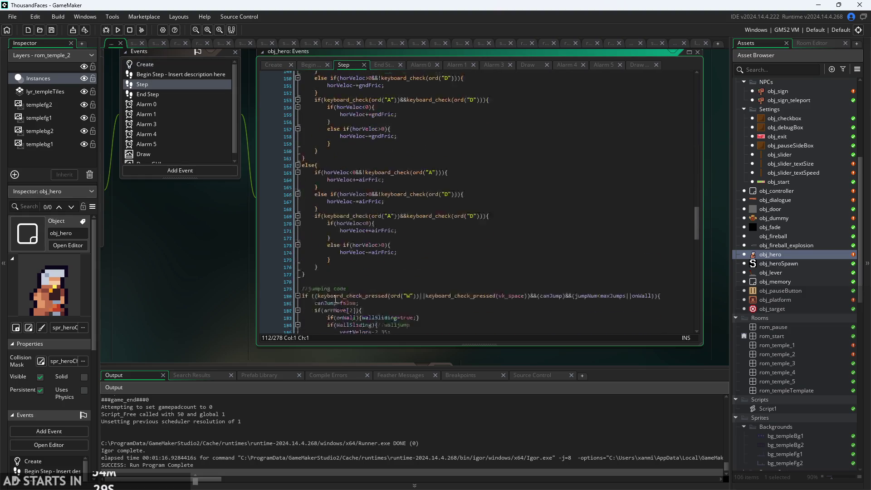
scroll(686, 267, down, 10)
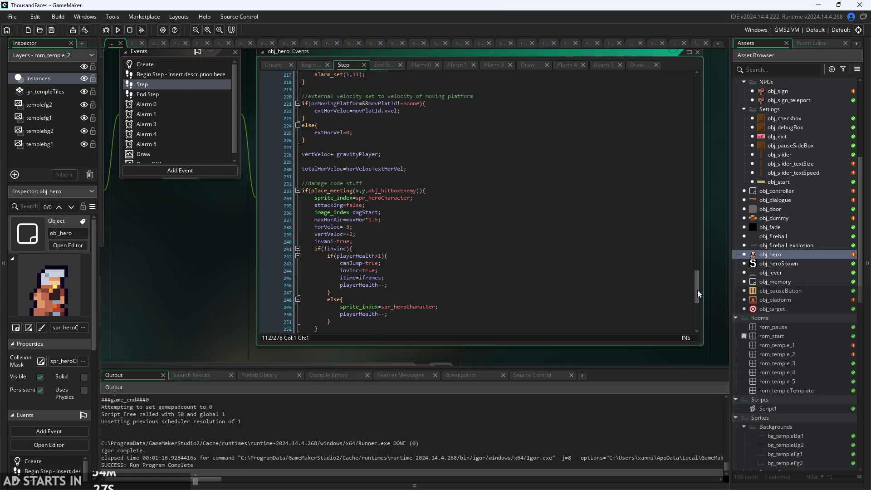
scroll(383, 317, up, 2)
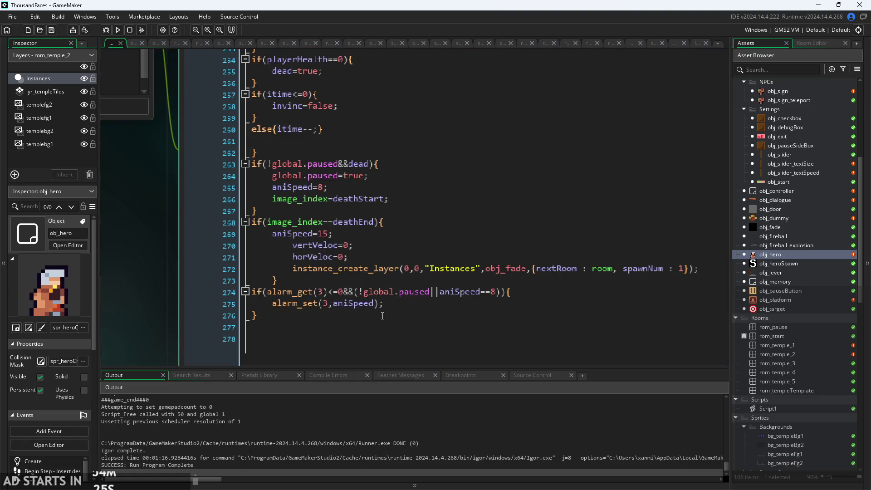
scroll(383, 280, up, 3)
scroll(329, 255, up, 11)
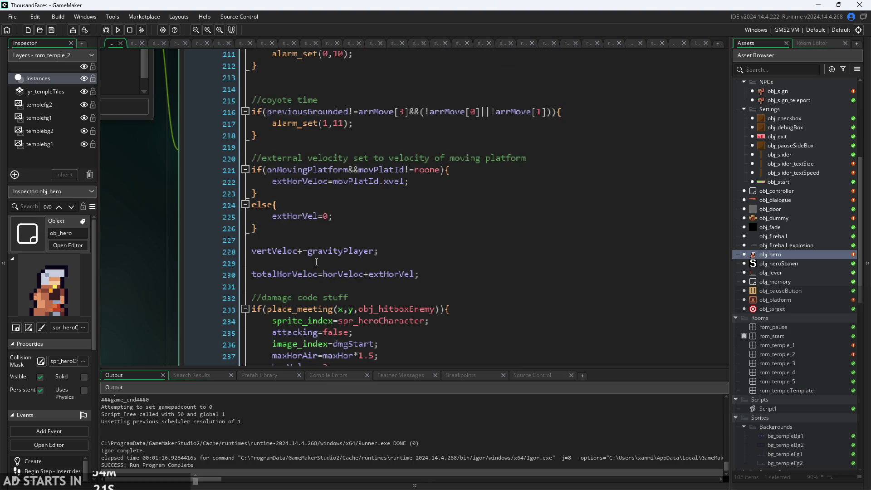
scroll(315, 271, down, 2)
scroll(309, 273, down, 12)
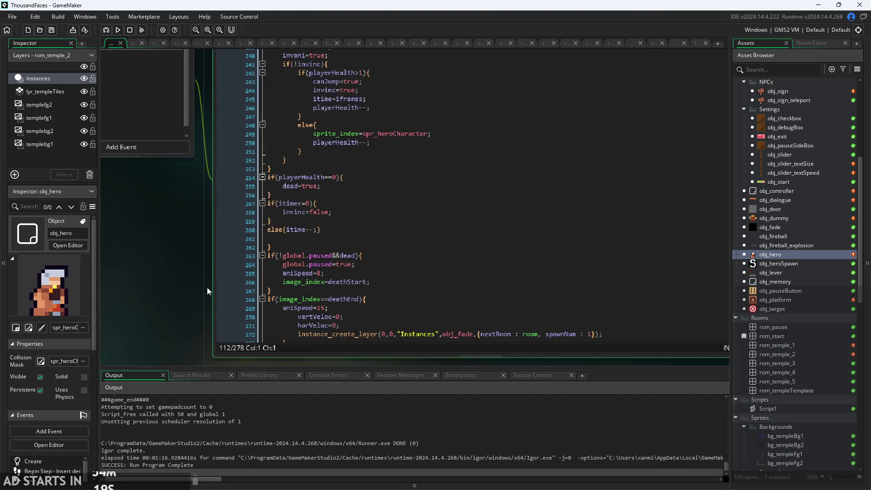
Insert a blank line at line 262, above the death-check block in obj_hero's Step code.
click(299, 307)
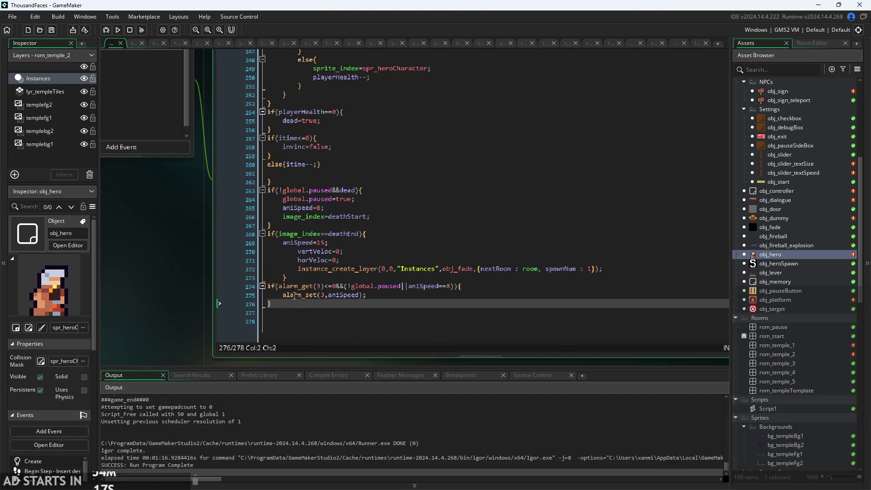
scroll(272, 197, up, 1)
scroll(269, 211, up, 1)
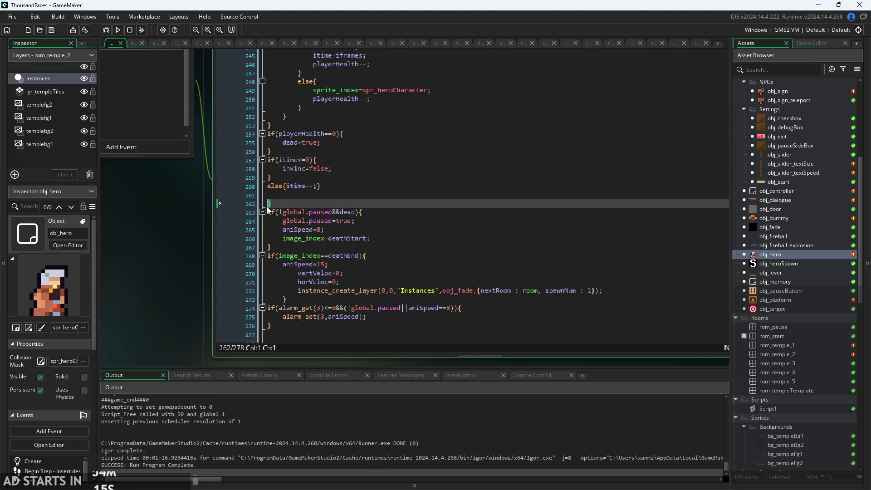
click(279, 226)
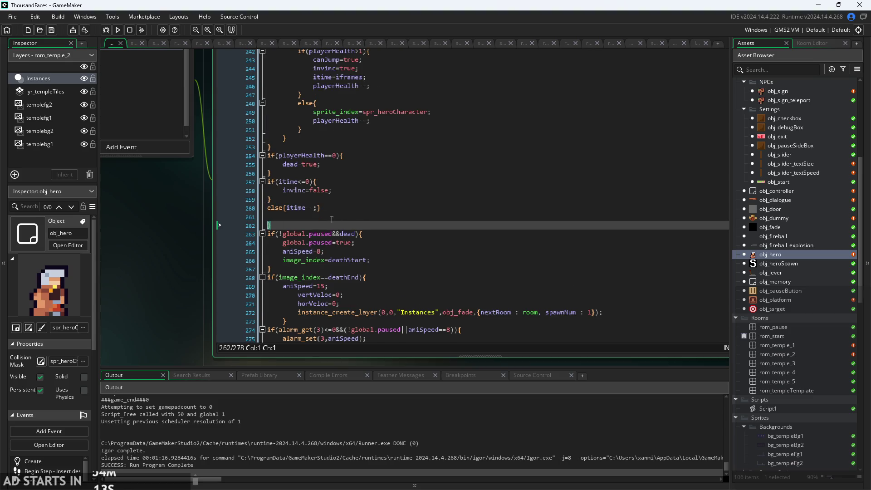
key(Return)
key(Up)
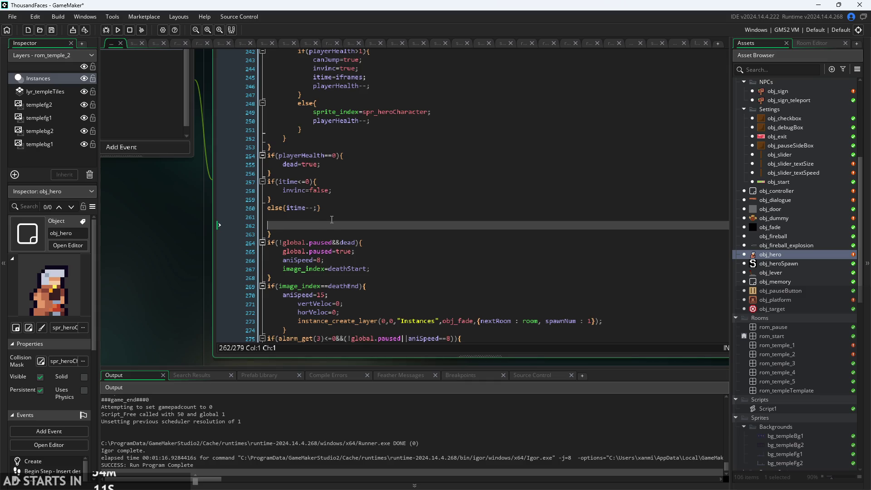
Remove the stray empty lines after else{itime--;}.
key(BackSpace)
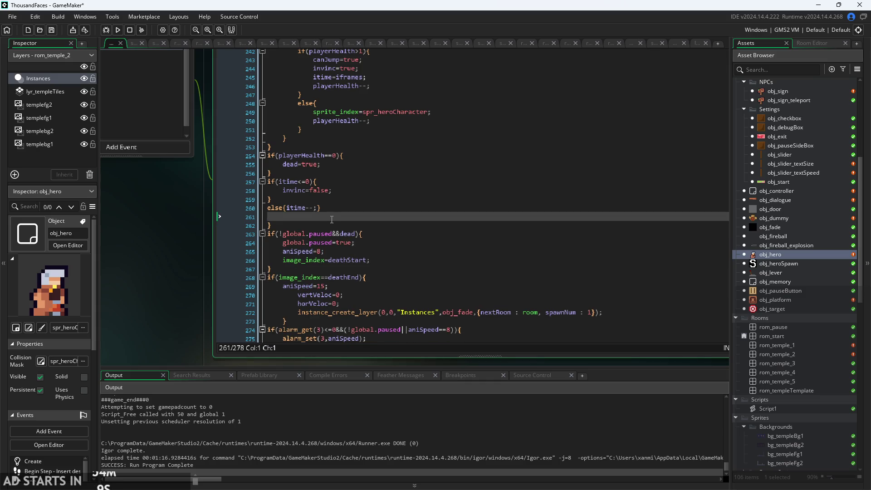
key(BackSpace)
scroll(183, 233, down, 2)
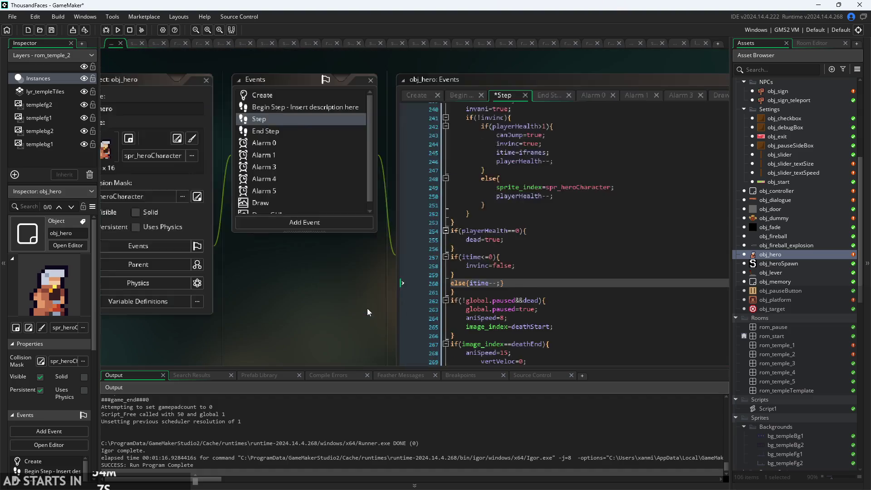
scroll(288, 287, up, 5)
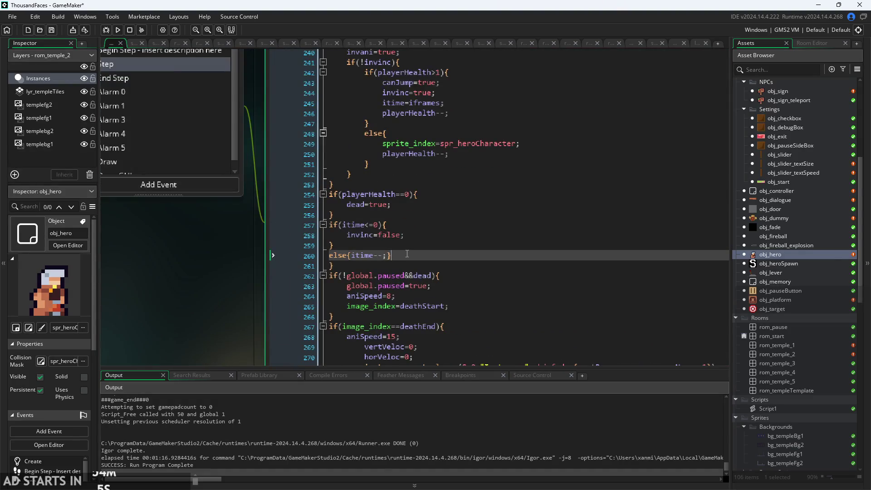
key(Return)
key(Return)
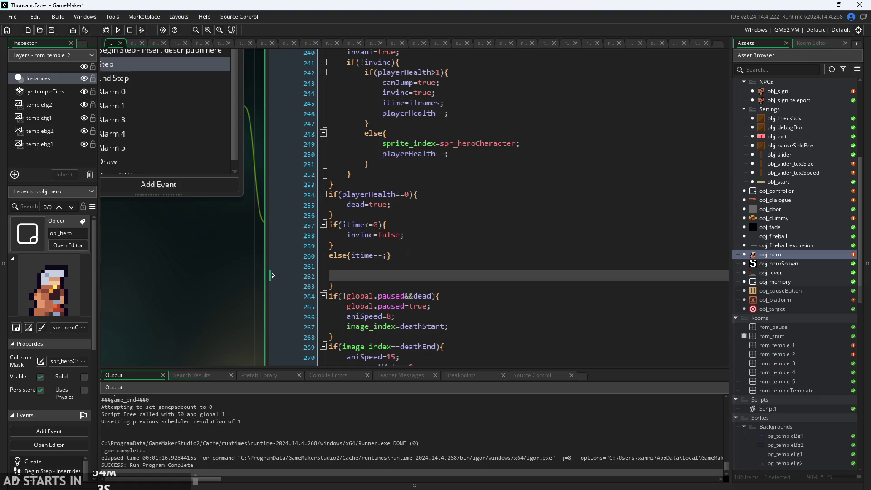
key(BackSpace)
key(BackSpace)
scroll(407, 254, down, 2)
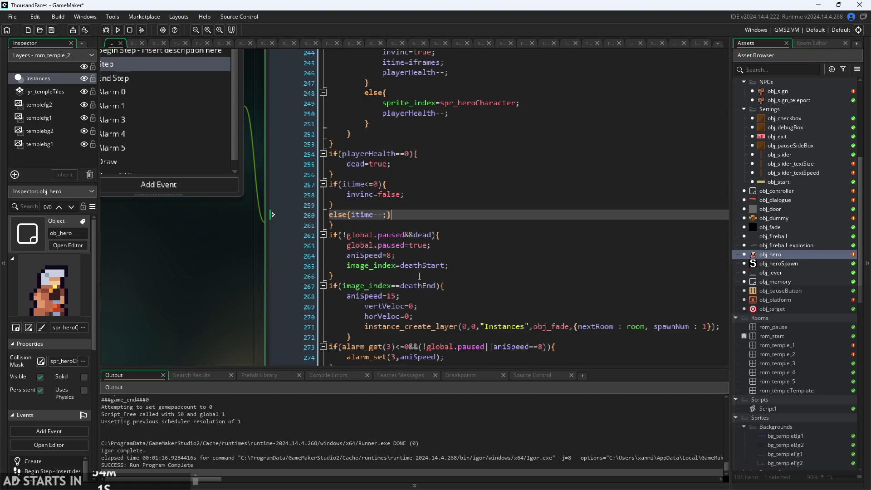
After the final closing brace, open an if(keyboard_check(ord("U"))){ block.
click(425, 307)
drag(381, 306, 144, 176)
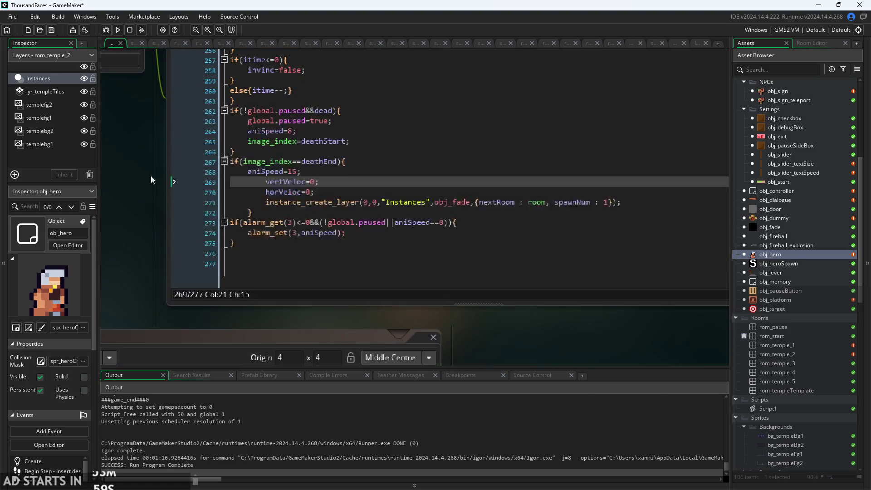
click(344, 244)
key(Return)
text(i)
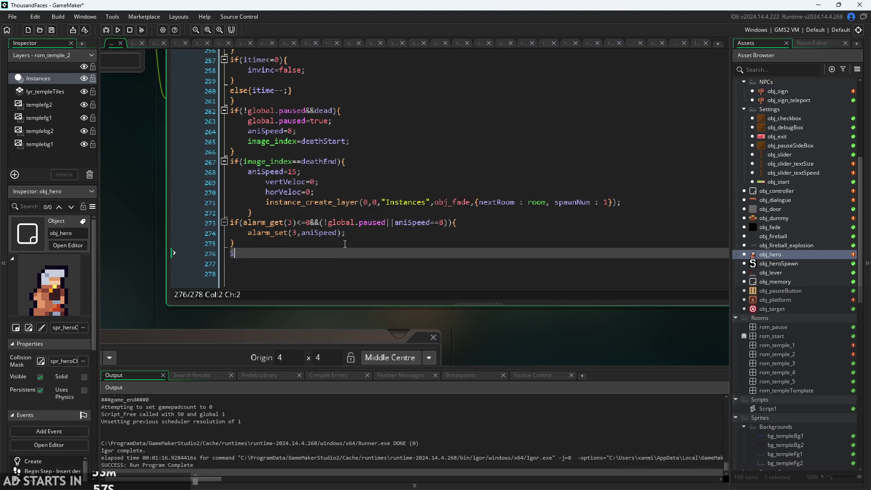
text(f(key)
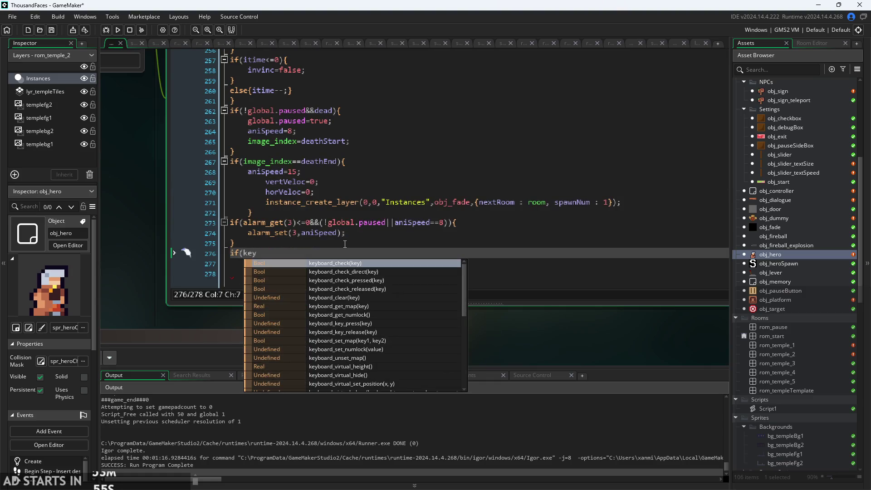
key(Down)
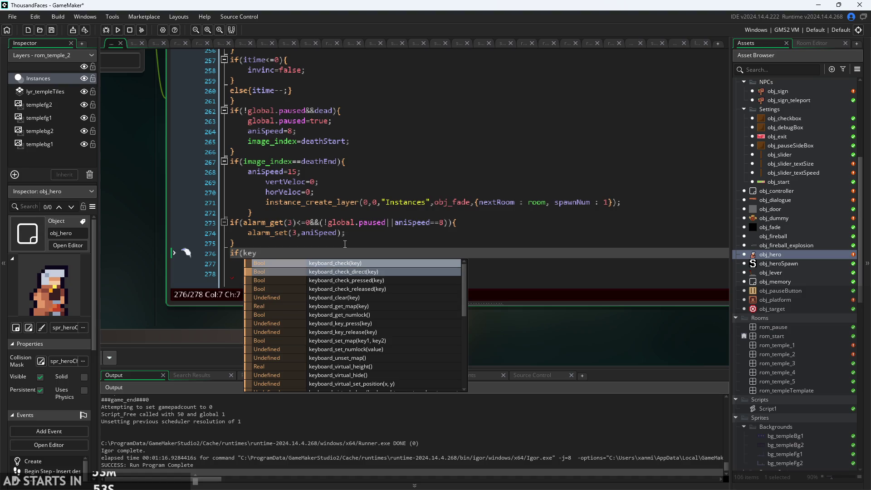
key(Down)
key(Up)
key(Up)
key(Return)
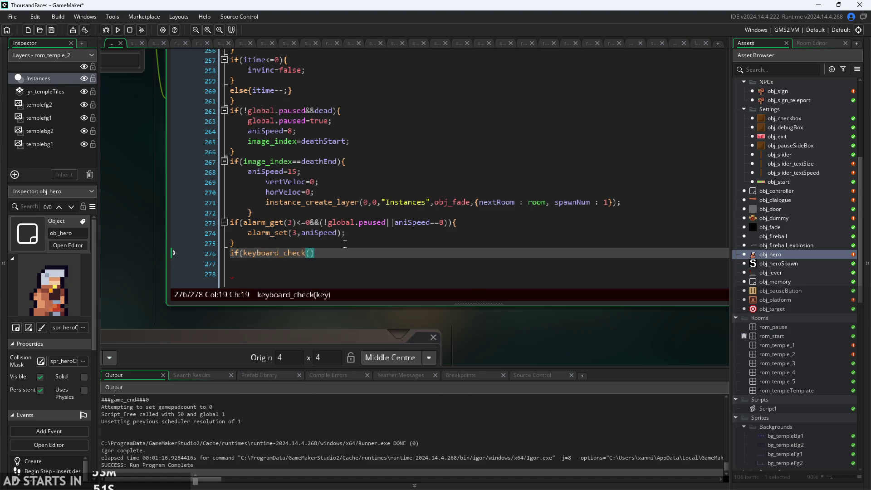
text(U)
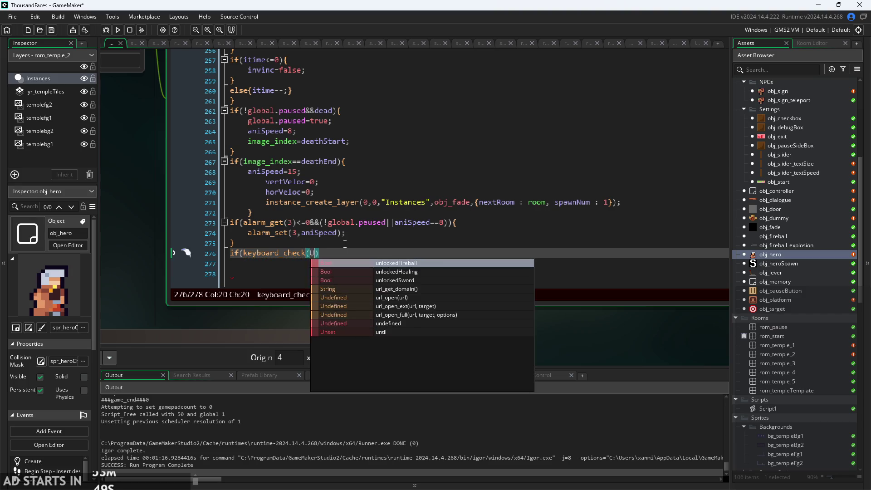
text(ord("U)
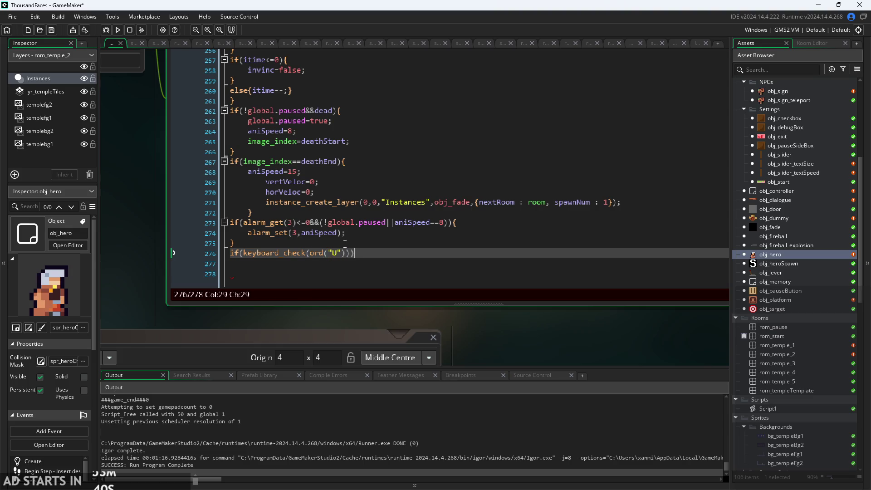
text({)
key(Return)
Write the unlockedSword=!unlockedSword; toggle inside the U block.
text(im)
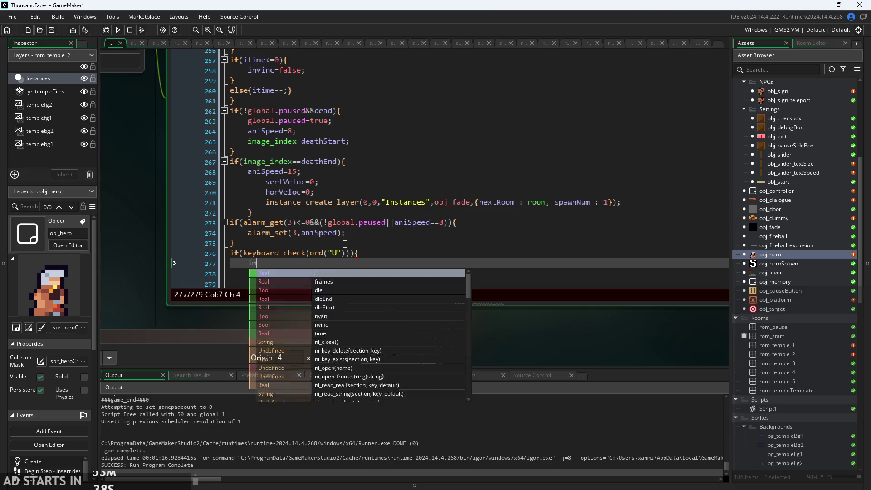
key(BackSpace)
key(BackSpace)
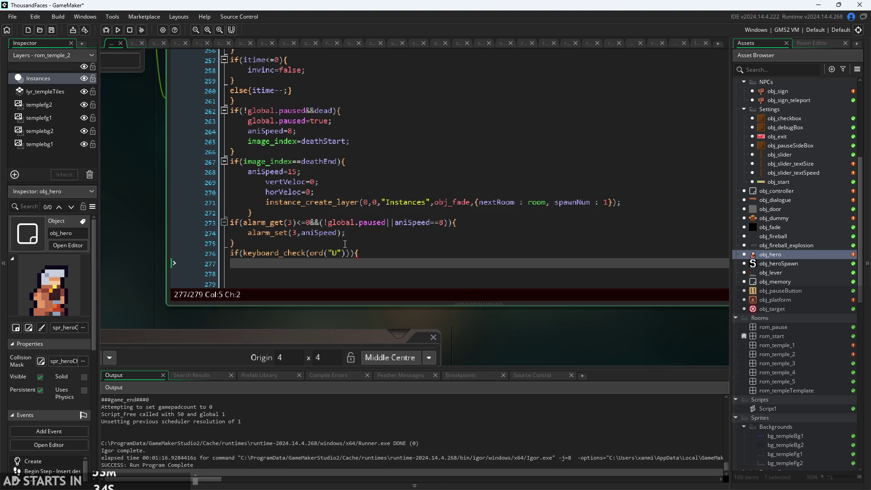
text(unl)
key(Return)
key(Return)
text(unl)
key(Return)
Add the unlockedHealing=!unlockedHealing; toggle on the next line.
key(Return)
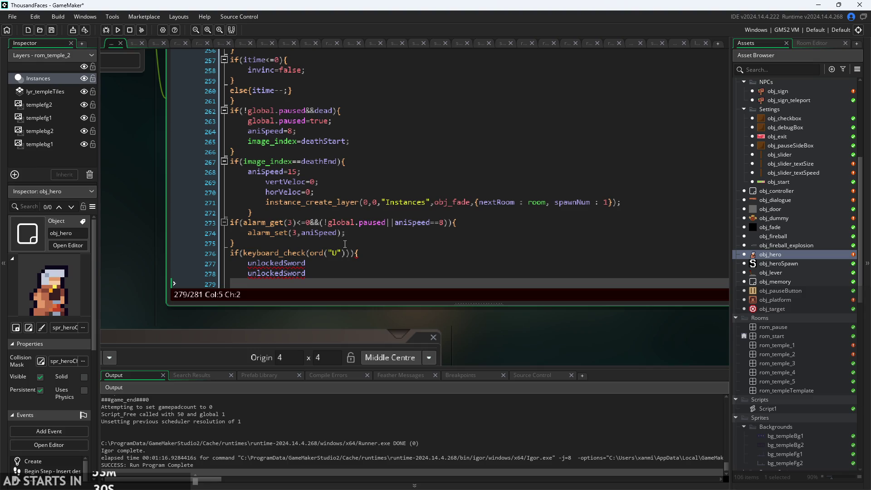
text(unl)
key(Down)
key(Return)
key(Up)
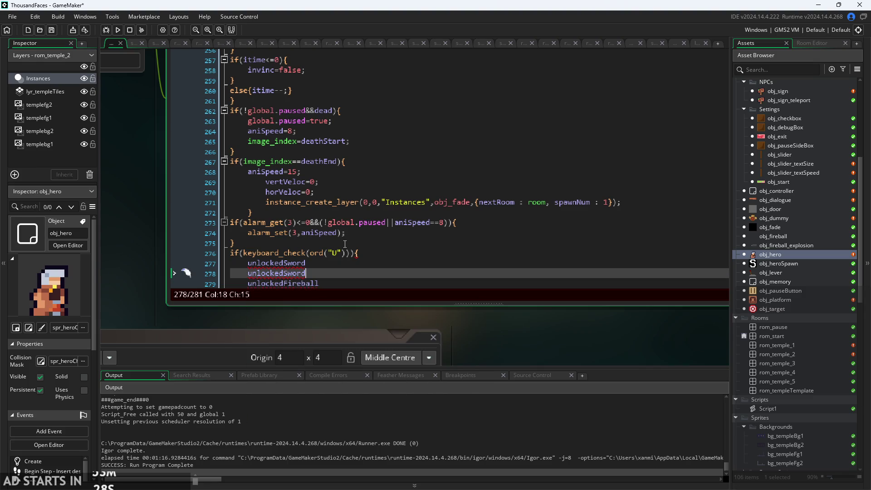
key(BackSpace)
key(BackSpace)
key(BackSpace)
text(H)
key(Return)
key(Up)
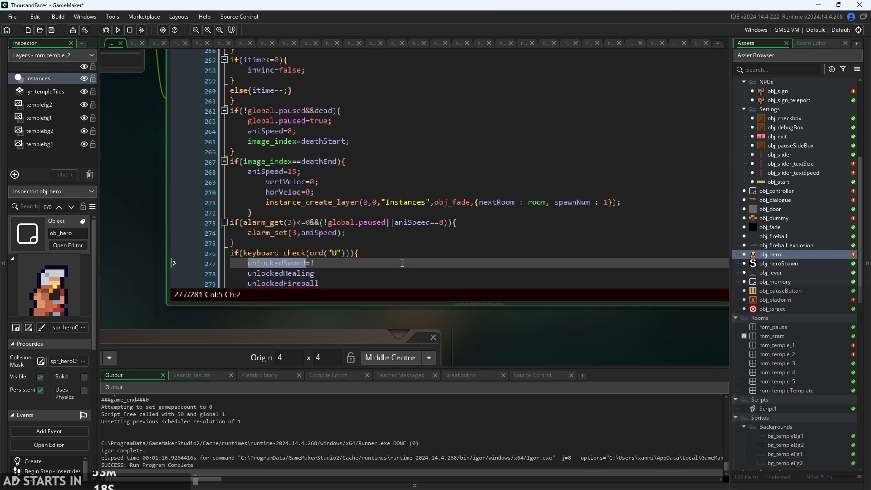
key(Down)
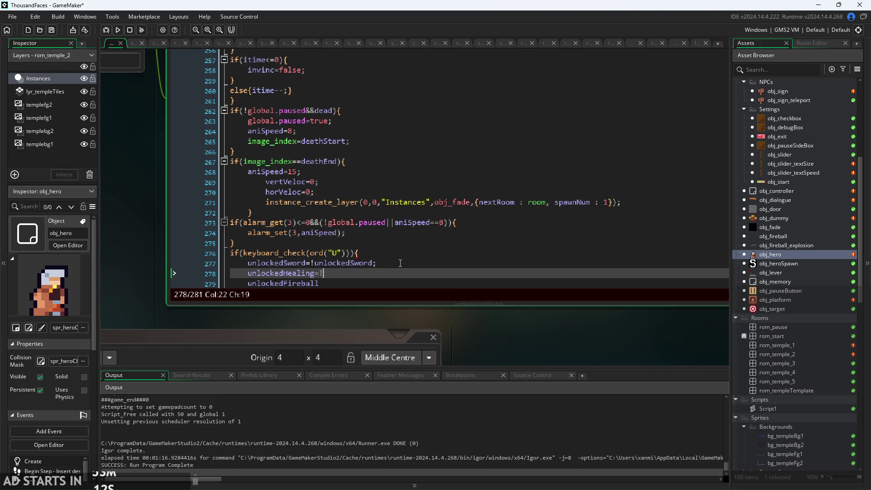
text(unl)
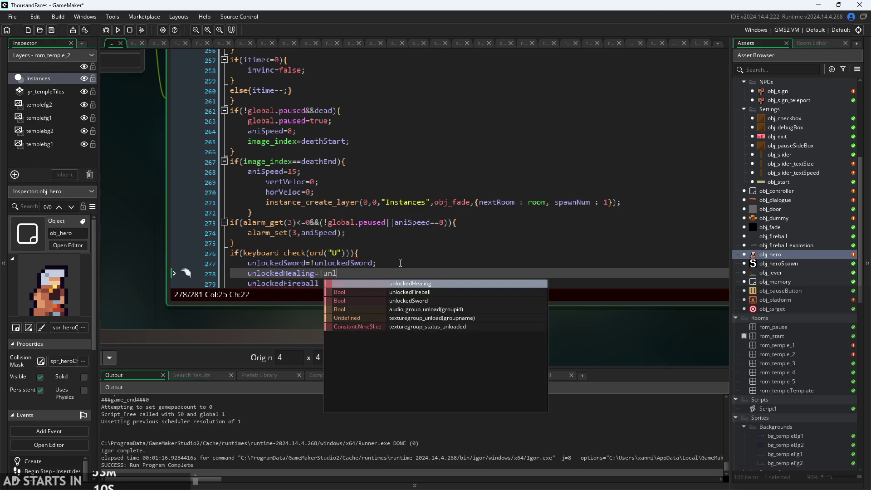
key(Return)
text(;)
key(Return)
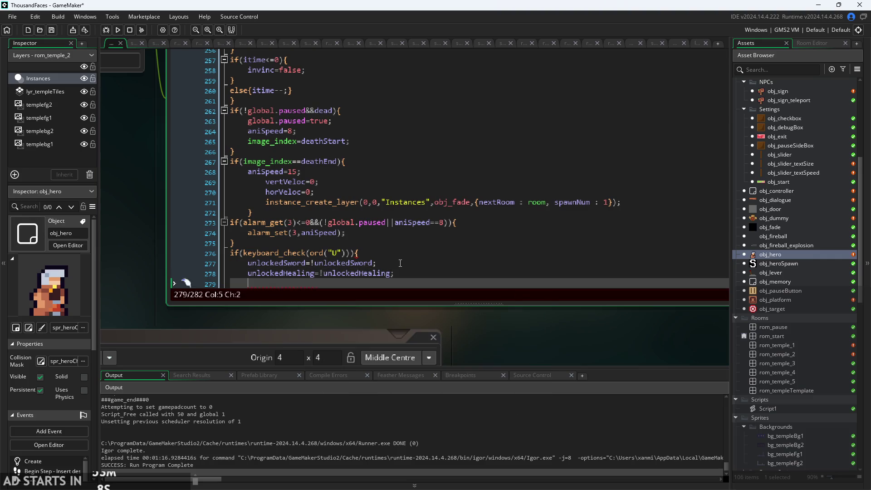
Add unlockedFireball=!unlockedFireball; after the healing toggle and start a test run.
text(unlockedFireball=!)
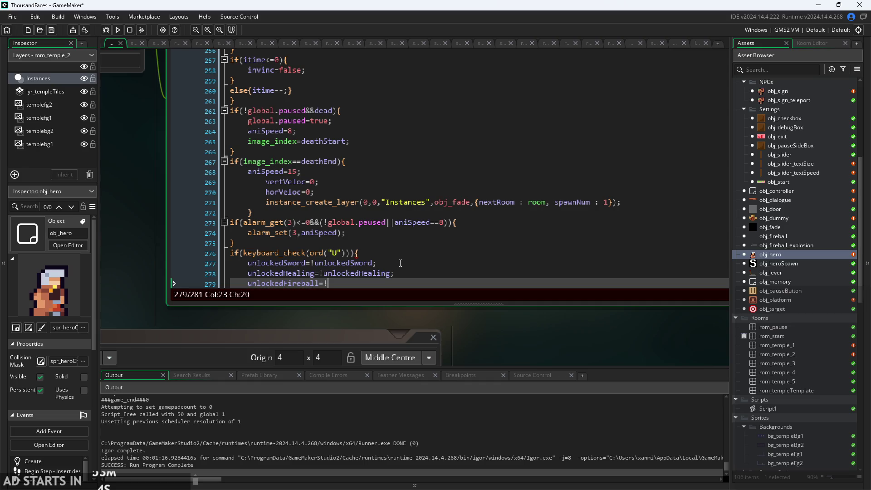
text(unlockedFireball)
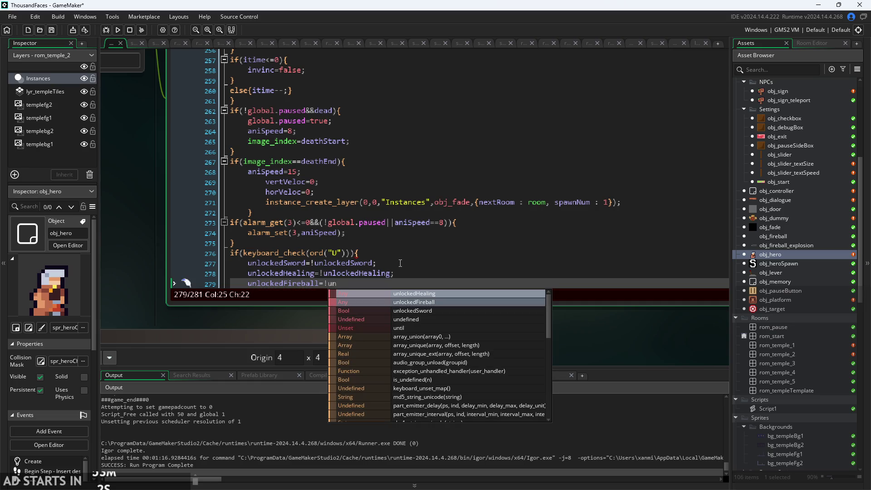
text(;)
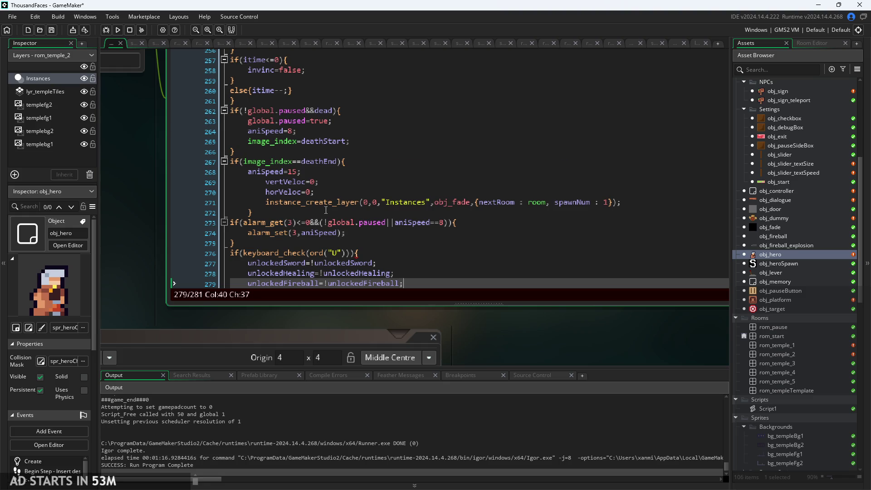
scroll(344, 256, down, 2)
key(Return)
text(})
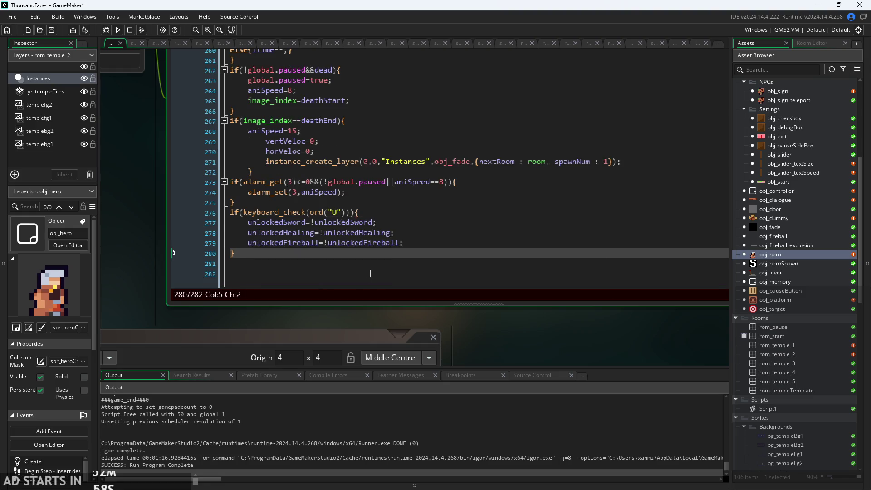
click(119, 30)
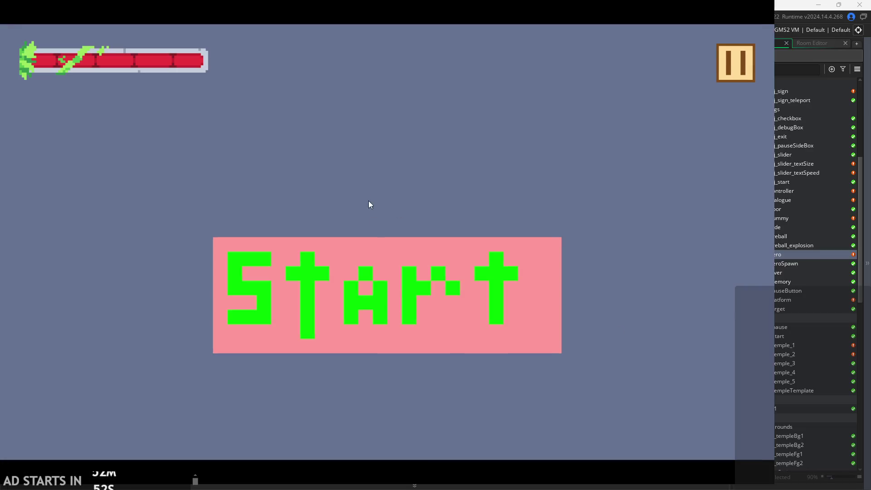
Start the game and test walking, a sword swing, wall jumps, a blast and a fireball.
click(404, 237)
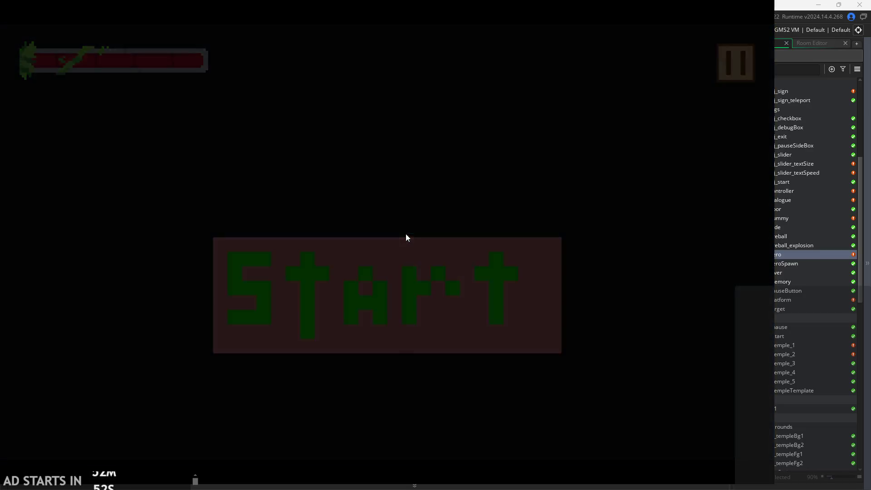
key(Left)
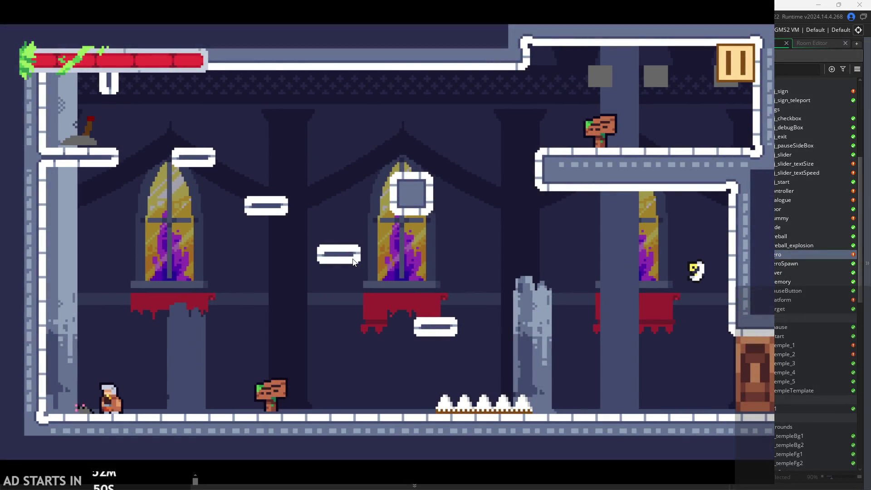
key(x)
key(Right)
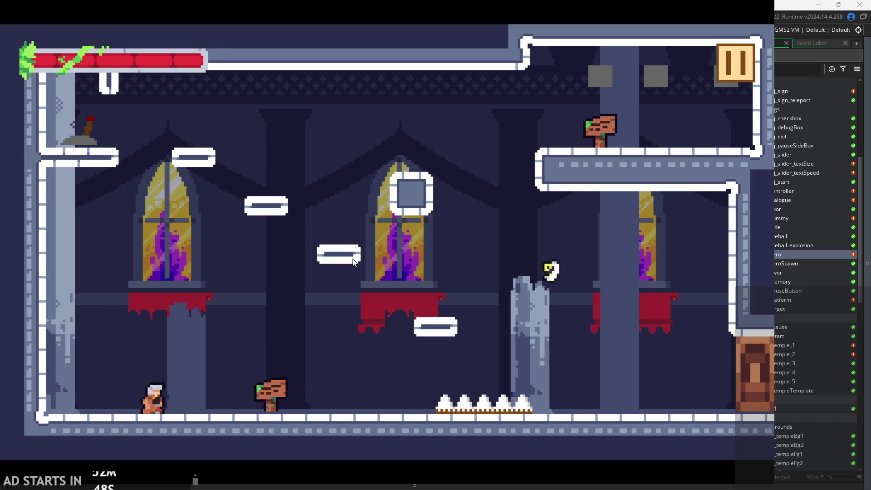
key(Left)
key(space)
key(Right)
key(space)
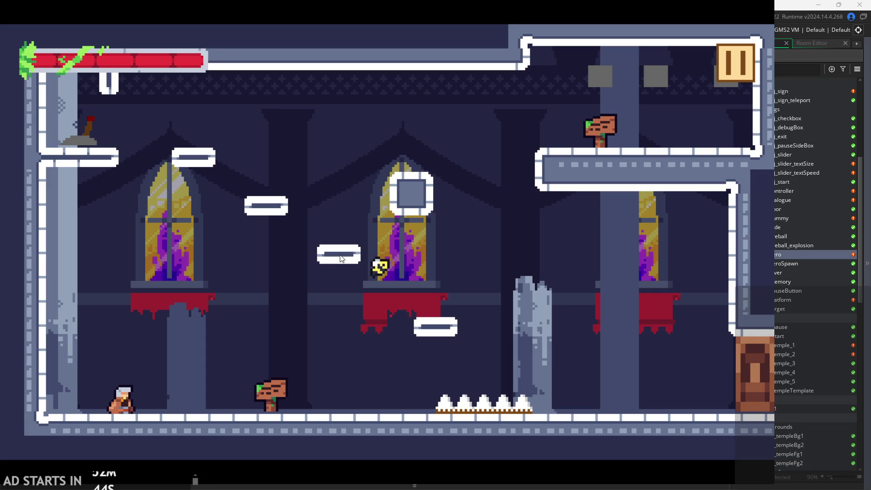
key(Right)
key(x)
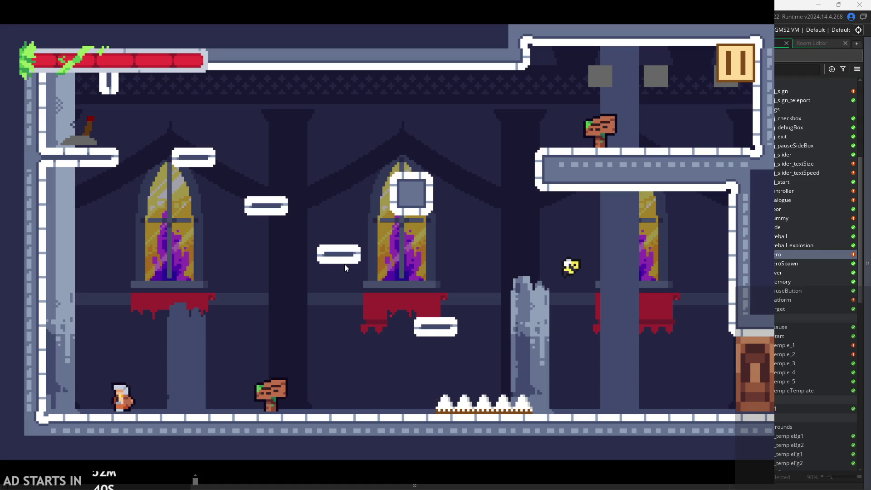
key(Left)
key(space)
Wall-jump into the room, slash past the pillar and flip the lever.
key(space)
key(Left)
key(space)
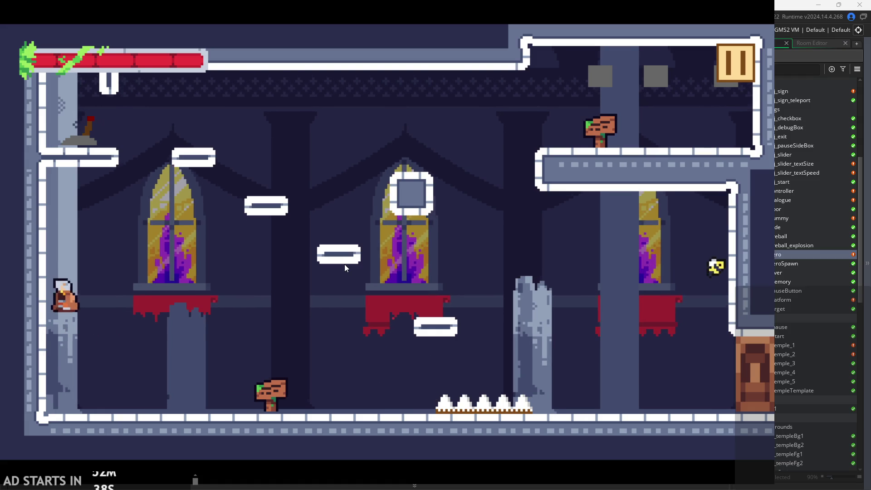
key(space)
key(Right)
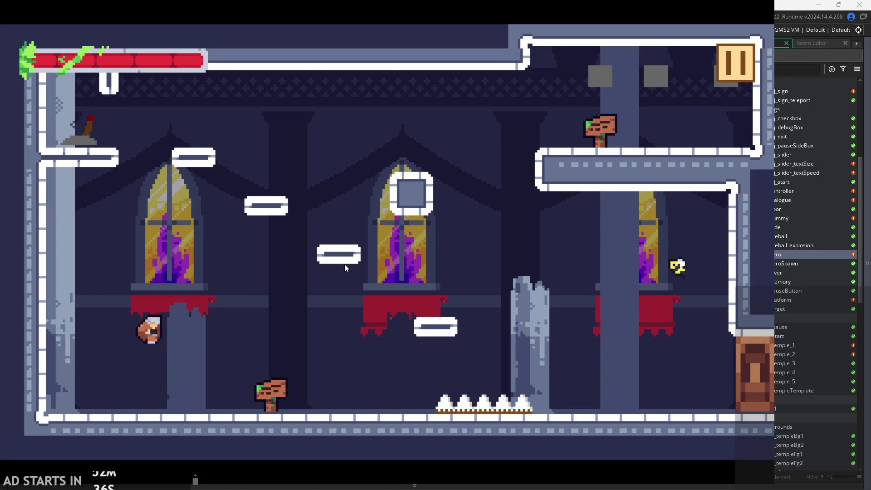
key(Right)
key(space)
key(x)
key(Left)
key(space)
key(space)
key(Right)
key(space)
key(Left)
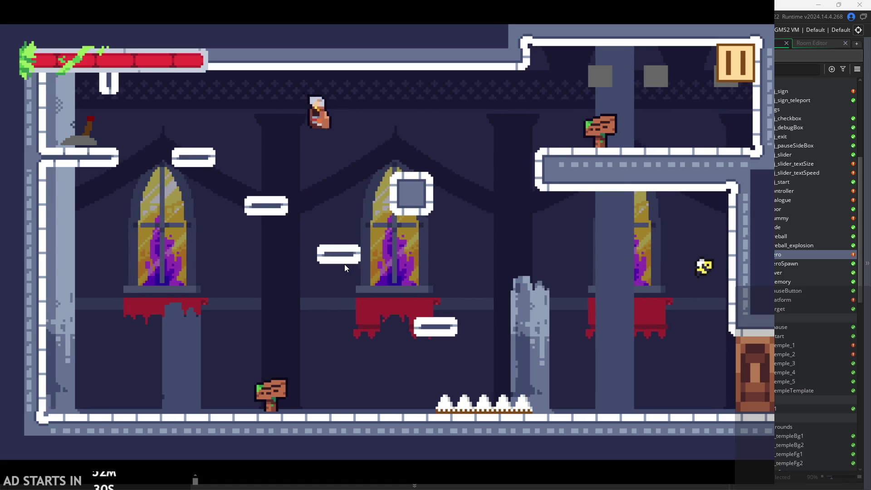
key(Left)
key(x)
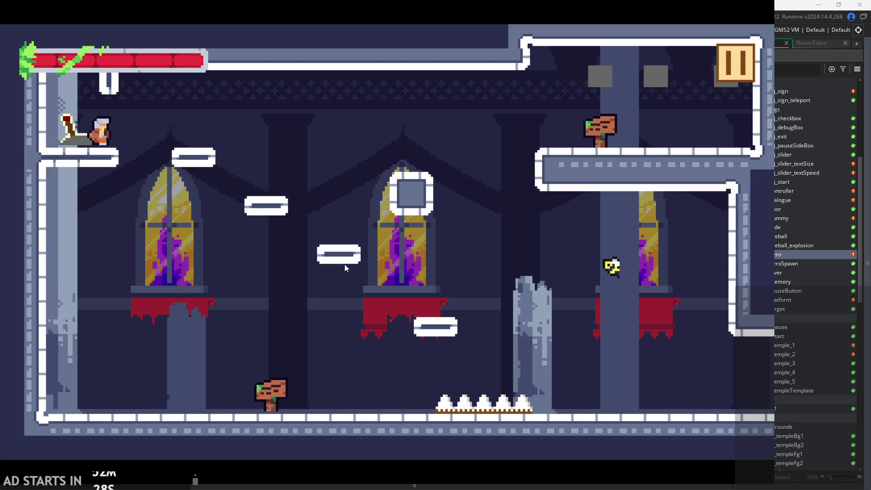
key(Right)
key(space)
Jump from the floor onto the floating platforms, then drop and double-jump.
key(Left)
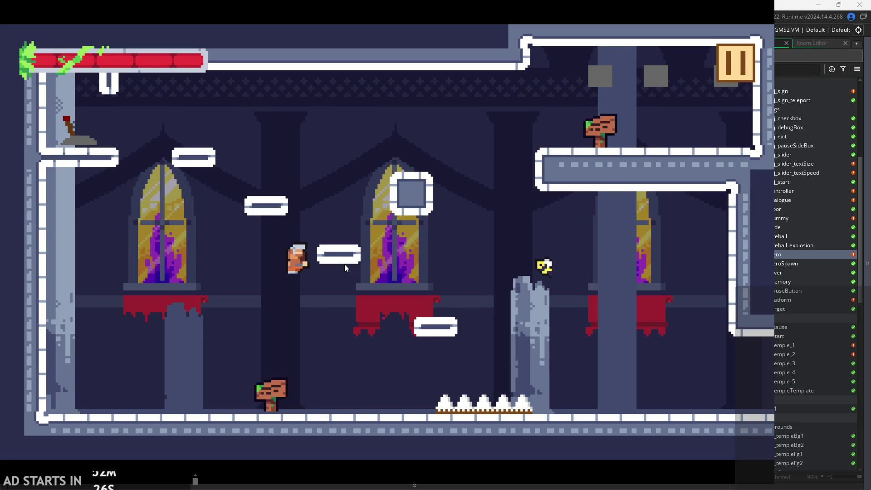
key(Right)
key(space)
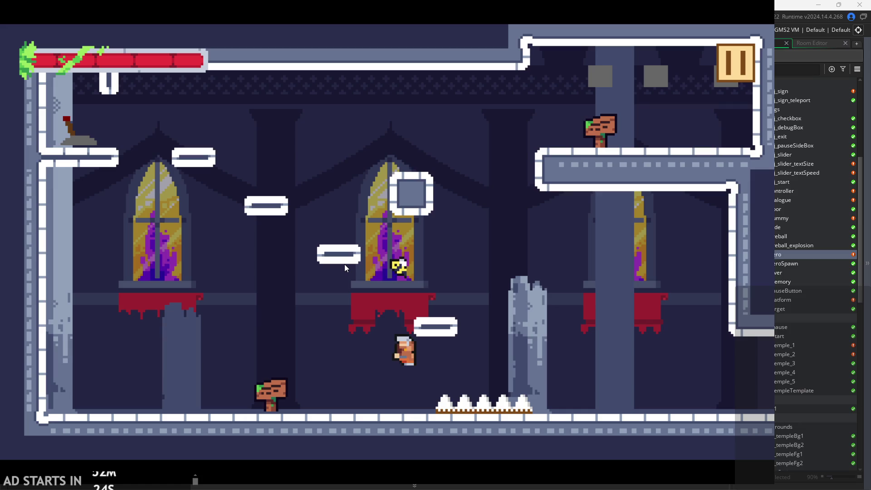
key(space)
key(Left)
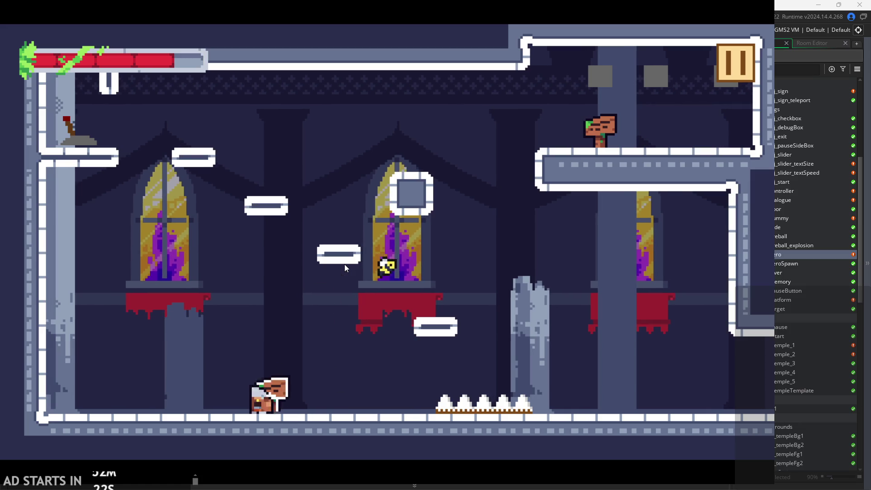
key(Right)
key(space)
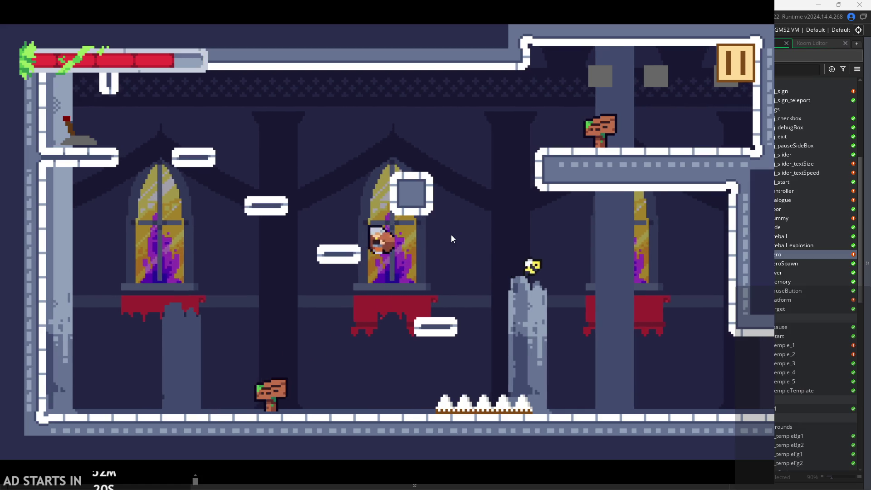
key(space)
key(Left)
key(Right)
key(space)
key(space)
key(Left)
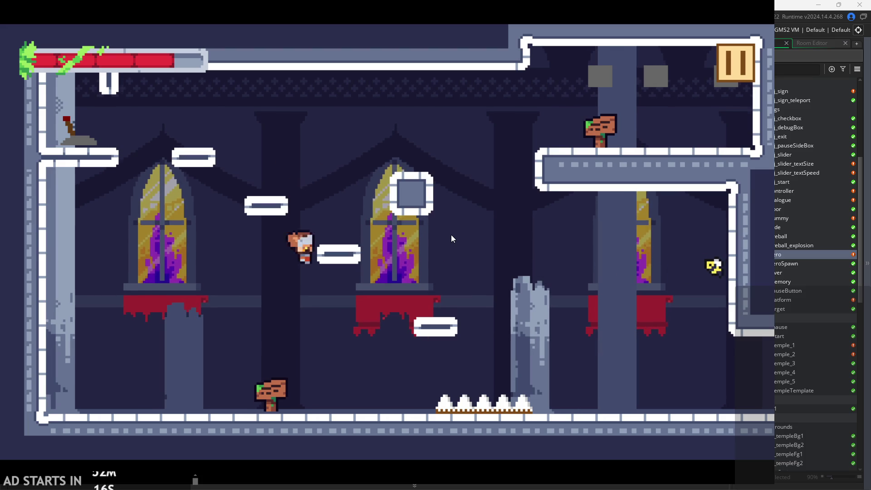
key(Right)
key(space)
key(space)
key(Left)
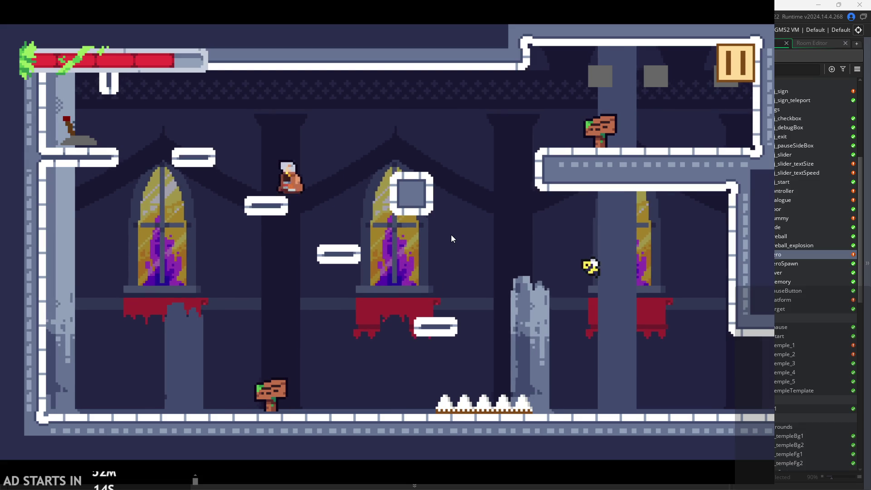
key(Left)
key(Right)
Jump toward the flying enemy and centre-window platform, then run right over the spikes.
key(space)
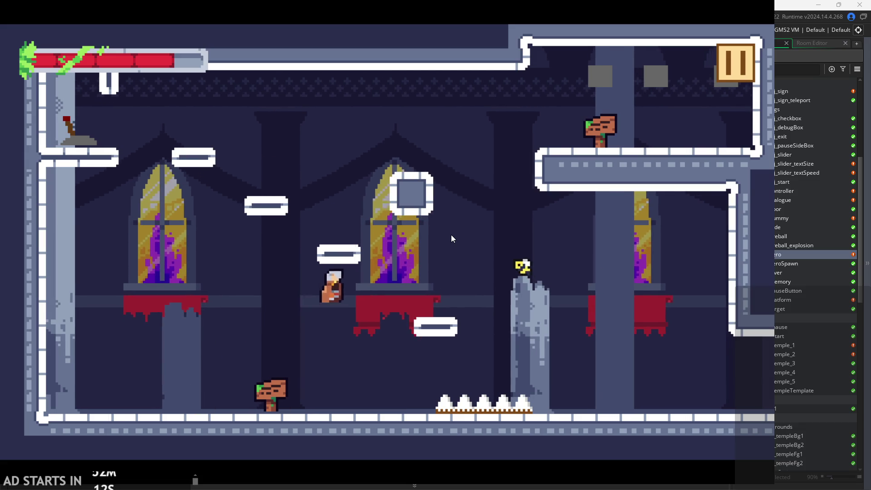
key(Left)
key(Right)
key(space)
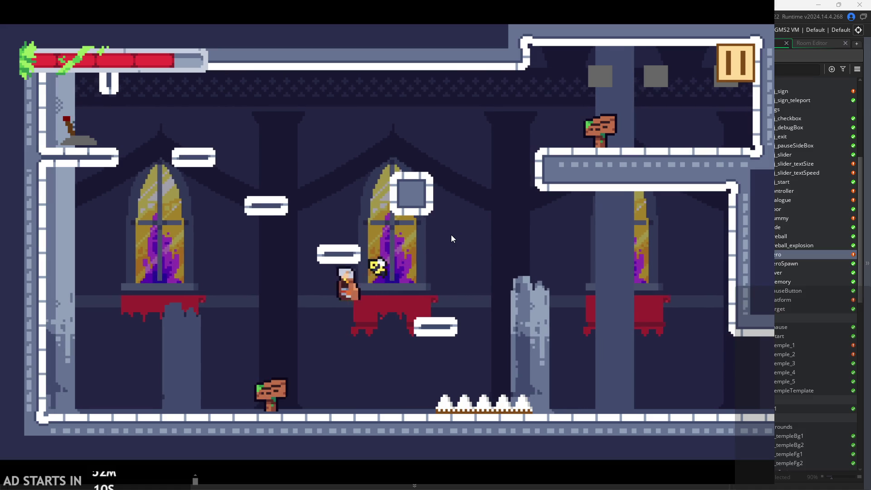
key(space)
key(Right)
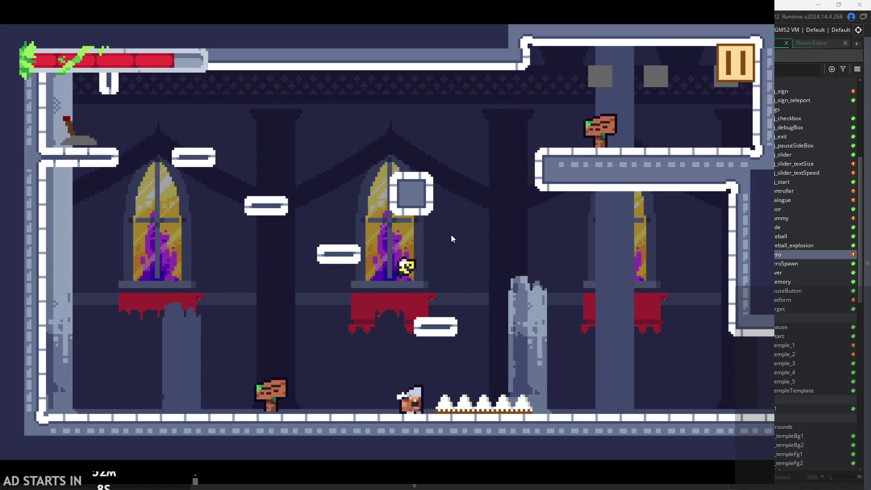
key(space)
key(Left)
key(Right)
key(space)
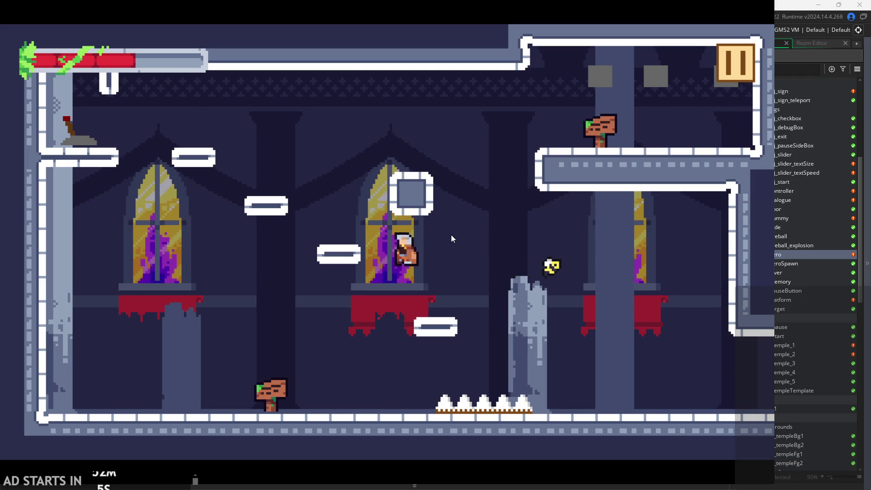
key(Left)
key(Right)
key(space)
key(Left)
key(Right)
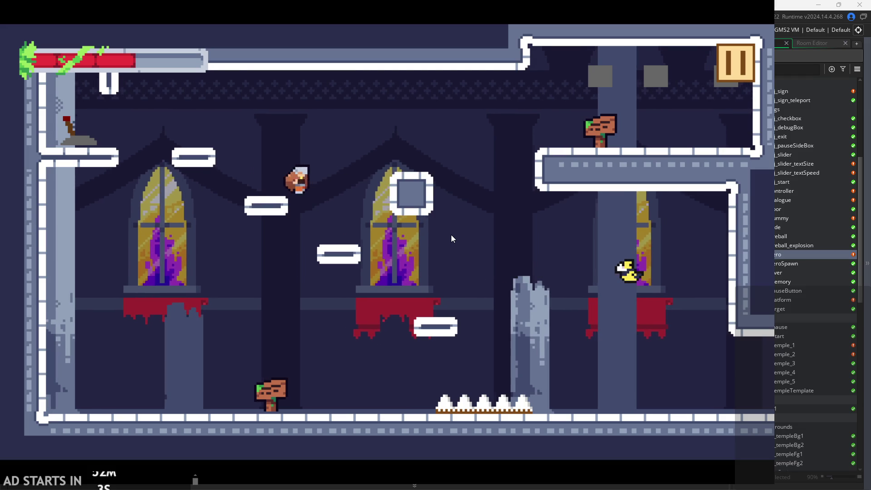
key(space)
key(Left)
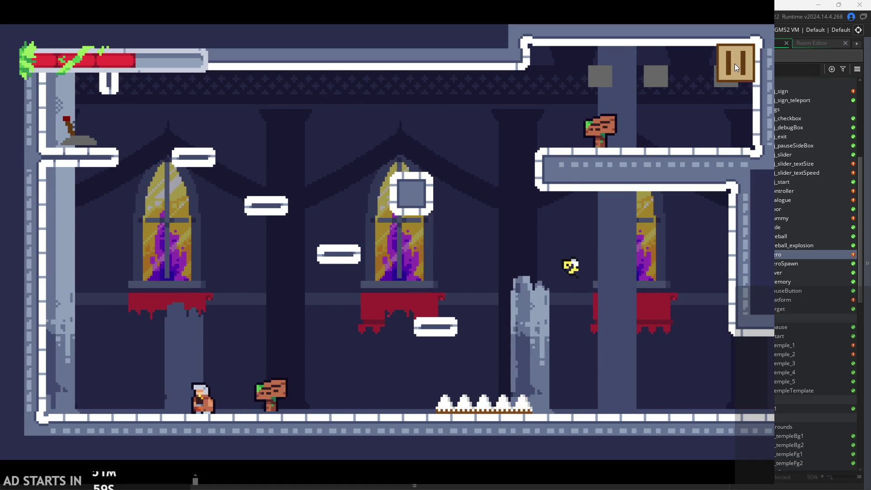
key(Right)
key(Right)
Run right over the spikes and past the broken pillar, striking targets, into the next room.
key(space)
key(Right)
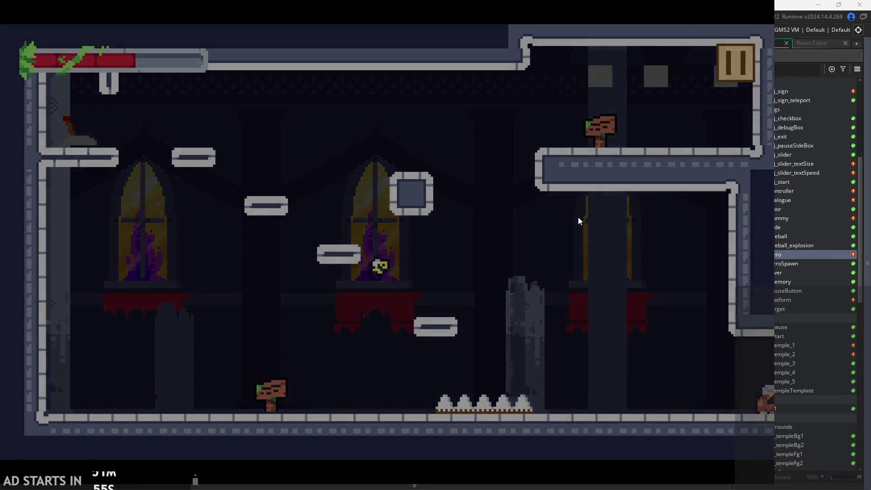
key(Right)
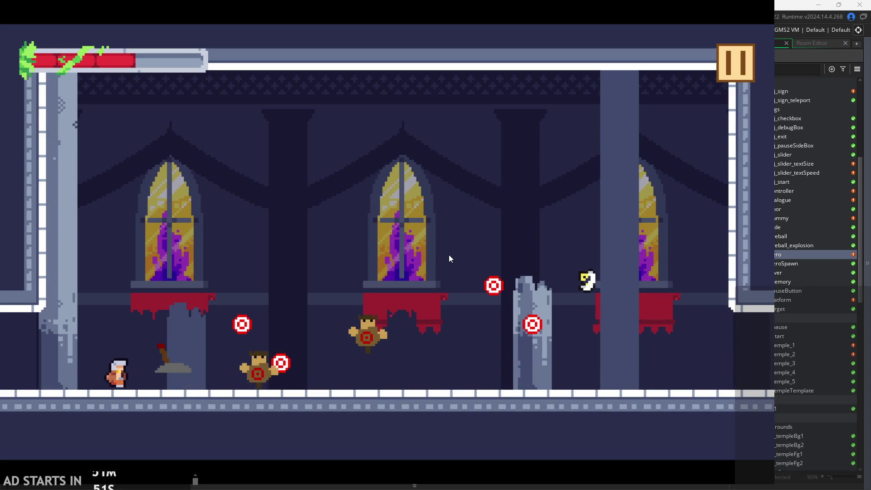
key(Right)
key(Right)
key(space)
key(Right)
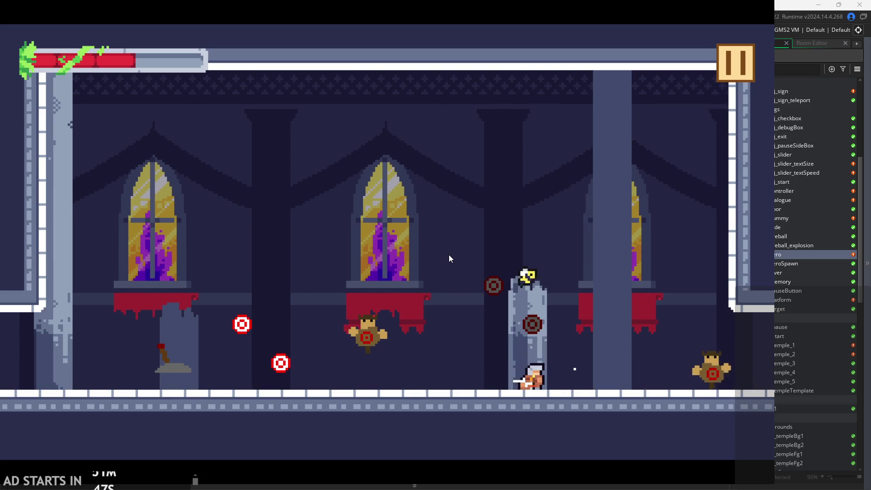
key(Right)
key(space)
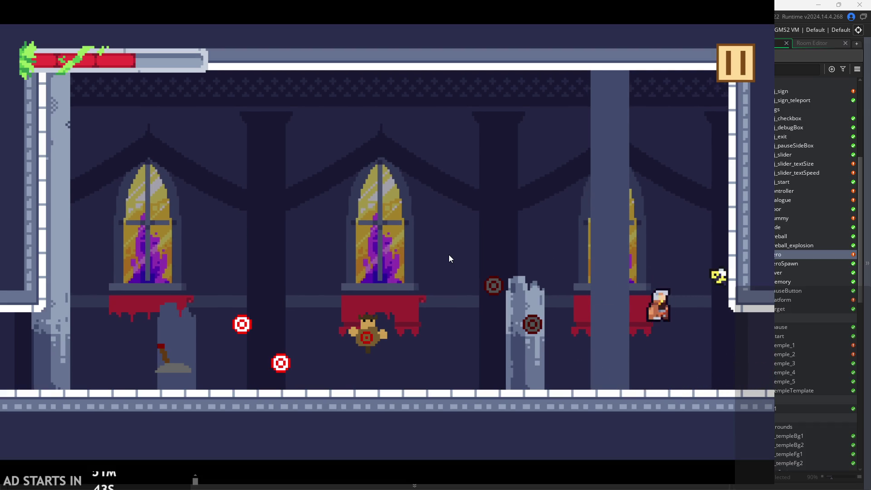
key(Right)
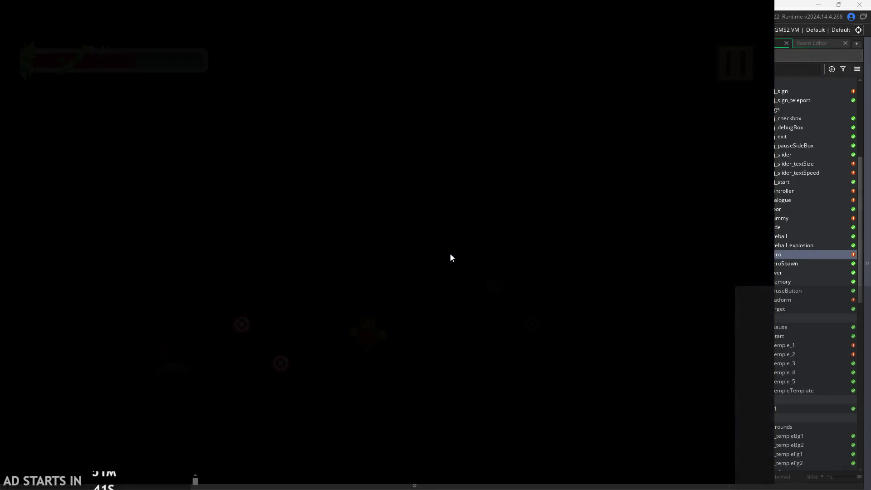
key(Right)
key(space)
key(space)
Zig-zag up between the walls, reach the grey pillar, and wall-jump over the right wall.
key(Left)
key(Right)
key(Left)
key(Left)
key(Right)
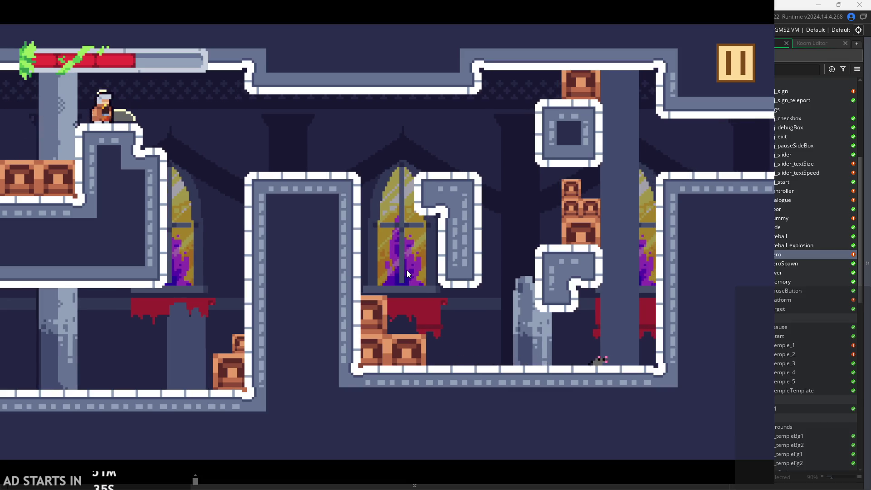
key(space)
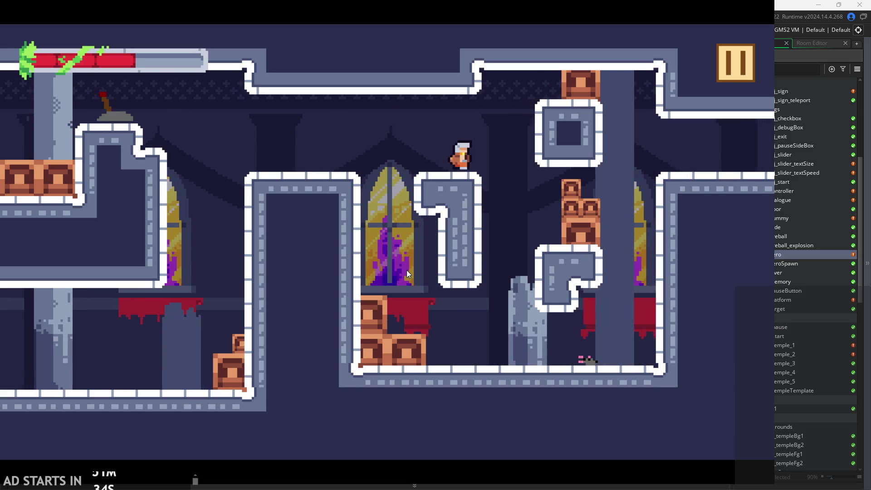
key(Right)
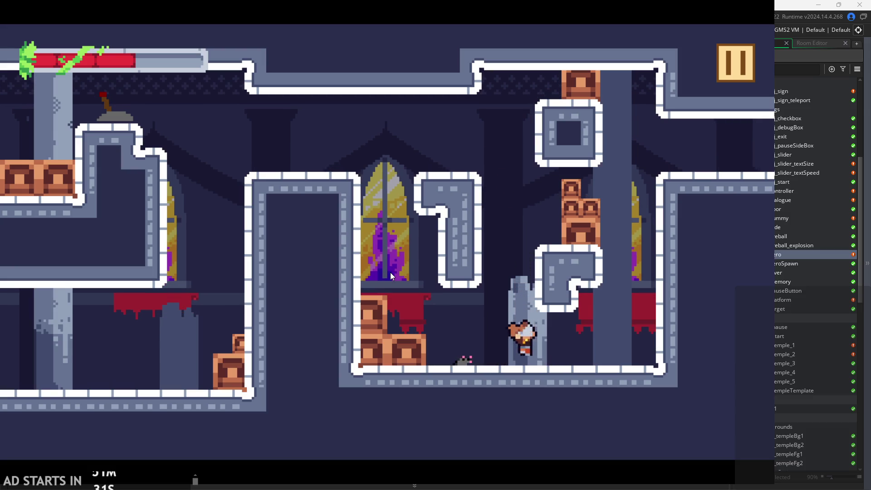
key(Left)
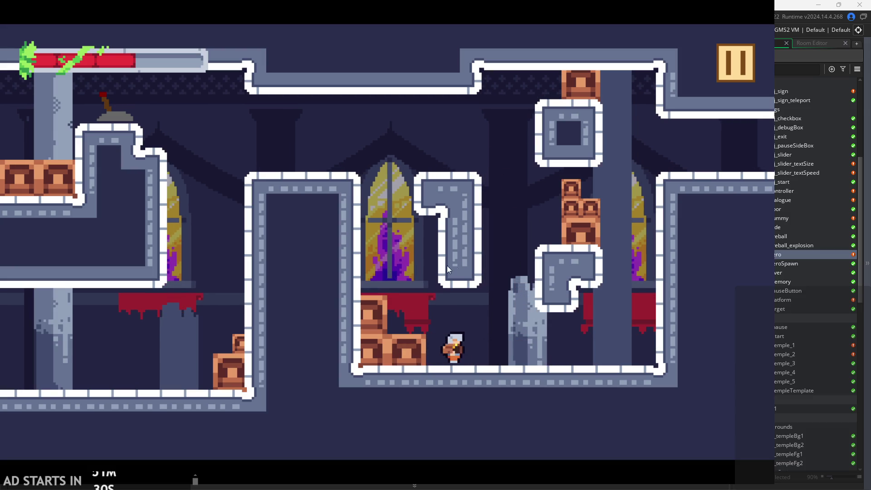
key(Right)
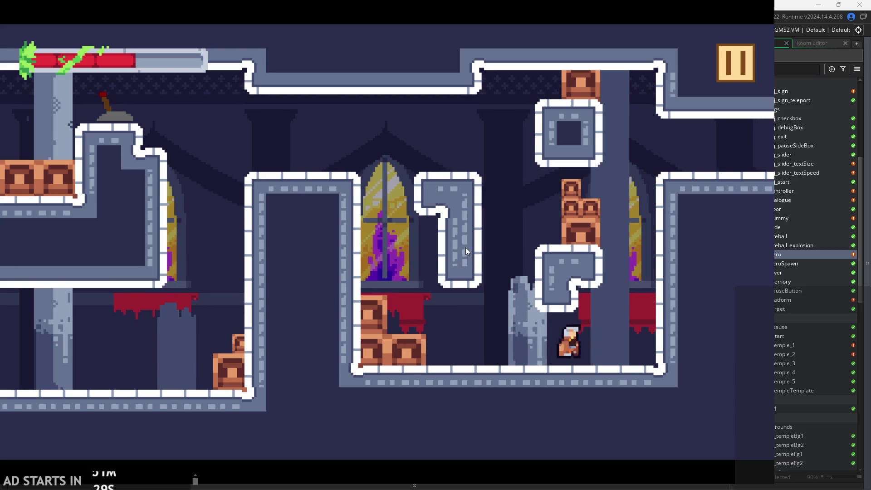
key(space)
key(space)
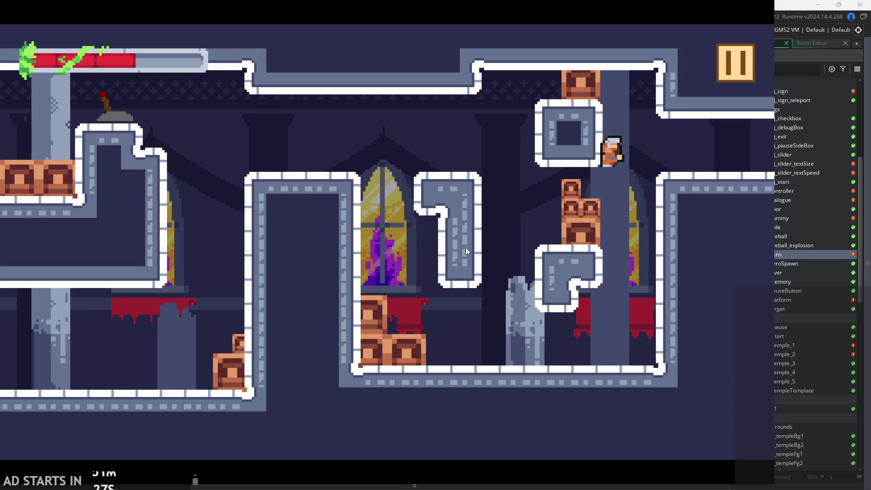
key(space)
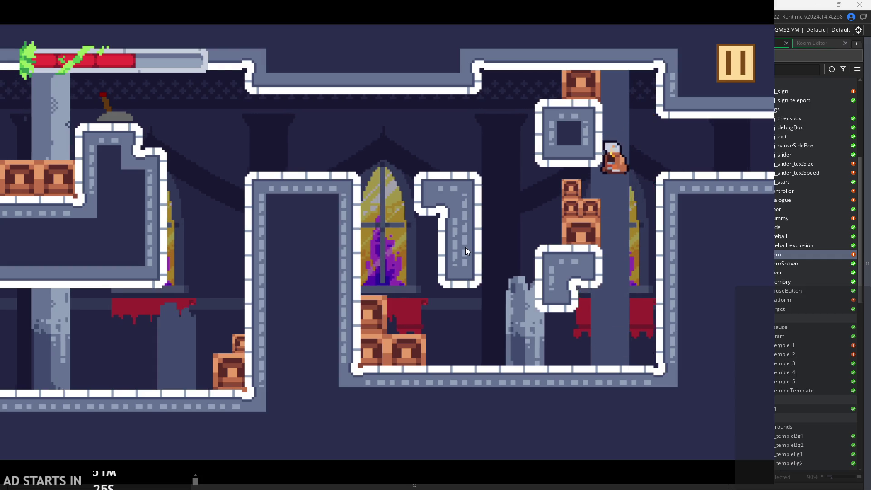
key(Right)
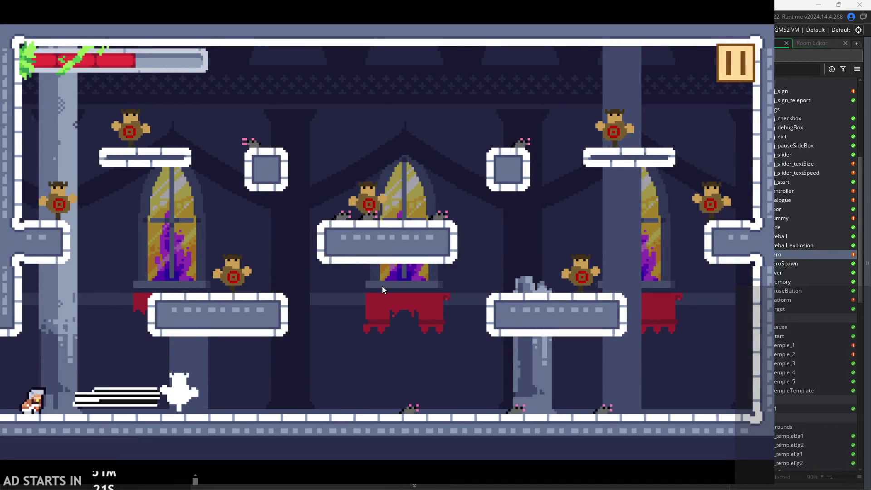
Dash right along the floor, then jump left across the centre platform onto the left wall.
key(Right)
key(Right)
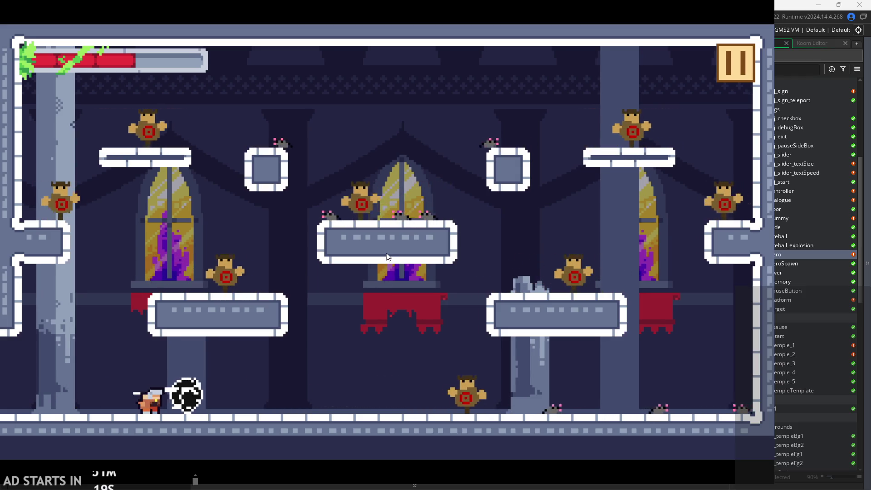
key(Right)
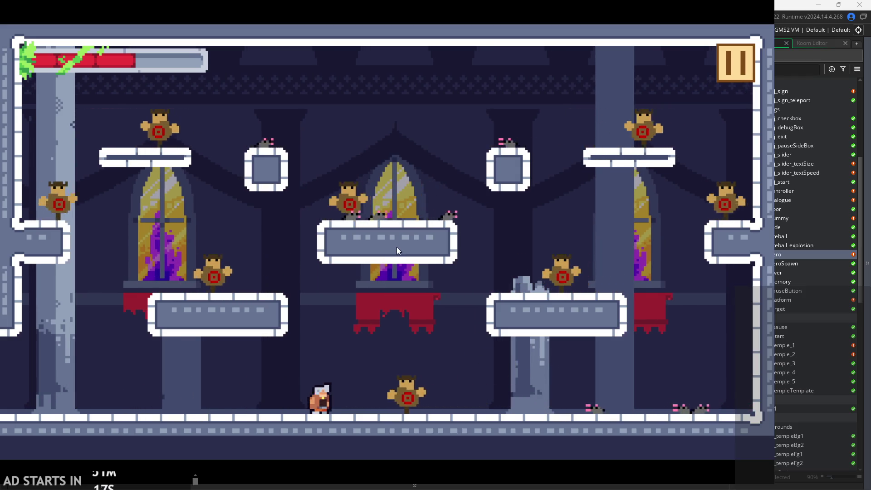
key(Right)
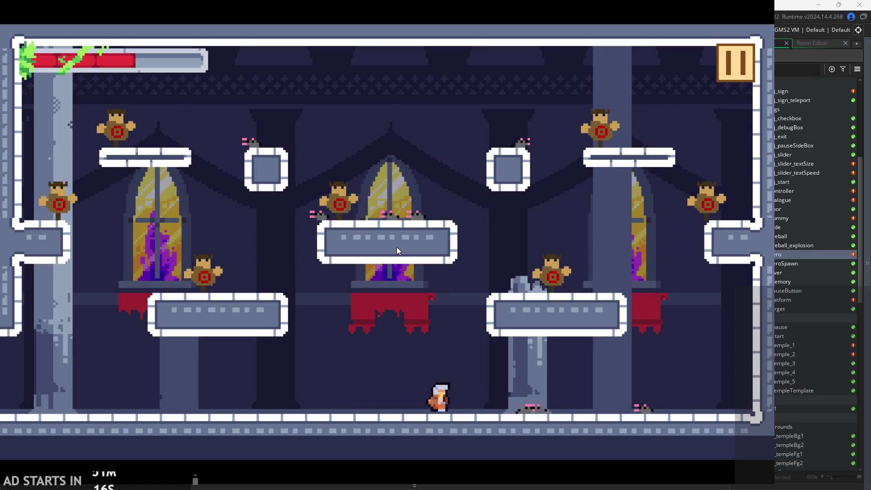
key(Right)
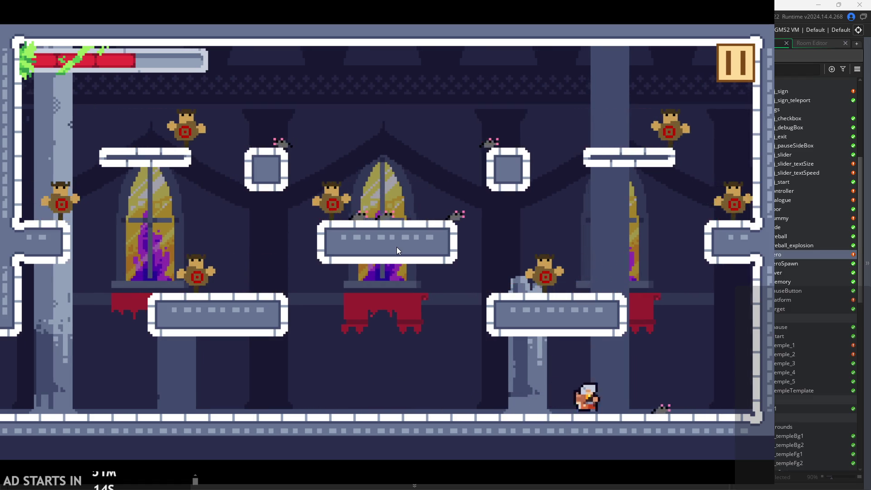
key(space)
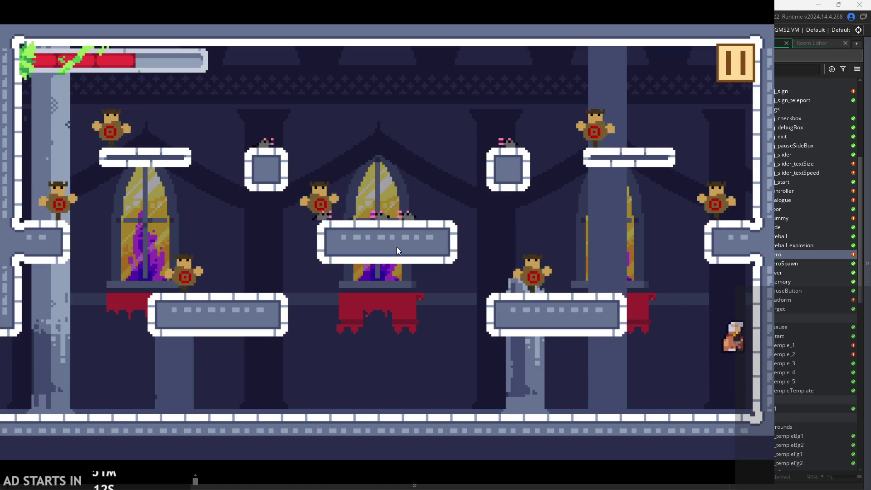
key(Left)
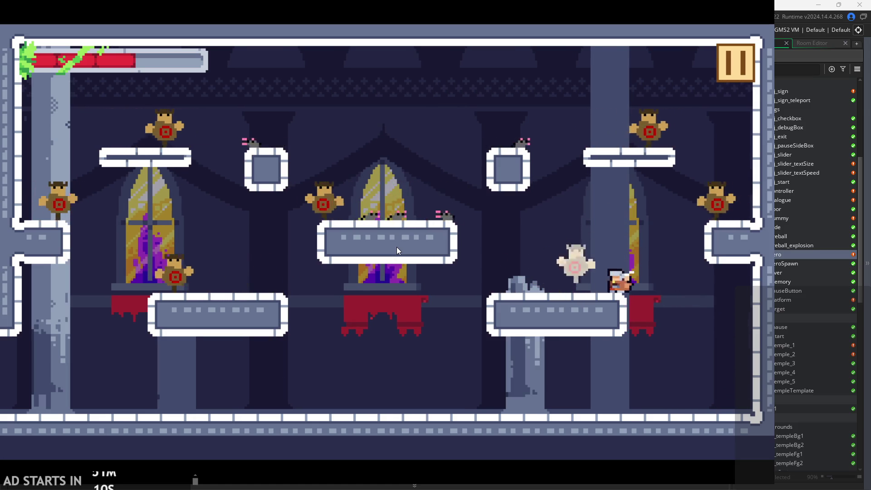
key(space)
key(Left)
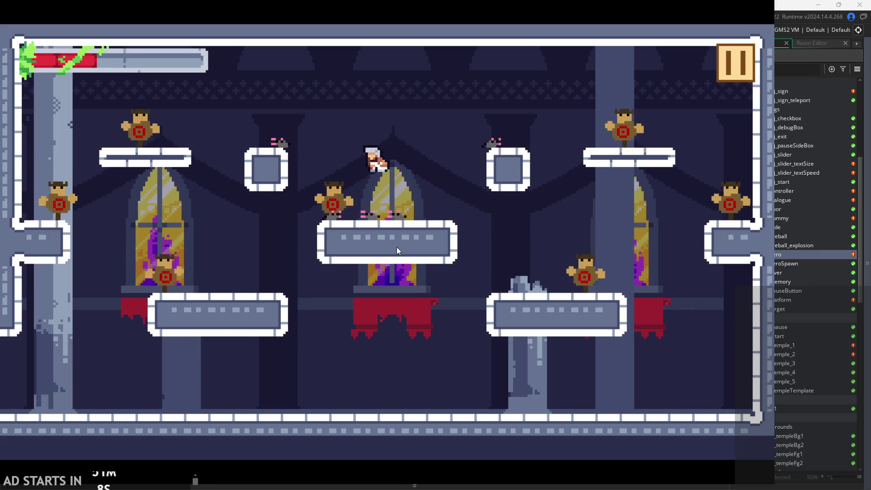
key(space)
key(Left)
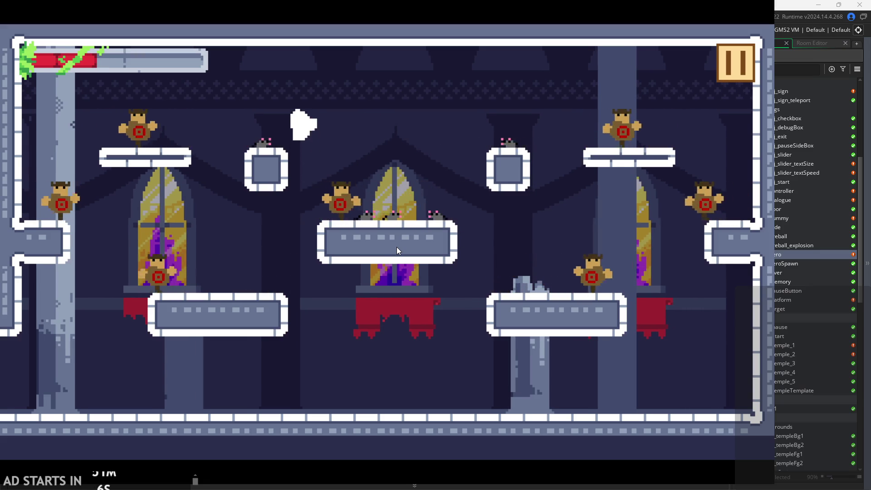
key(space)
key(Left)
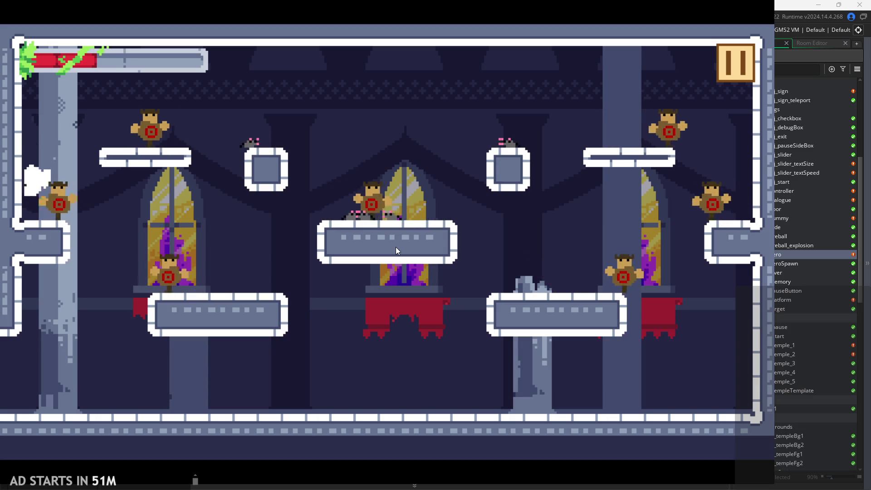
Wall-jump up the left wall with sword slashes, then pause and exit the game.
key(space)
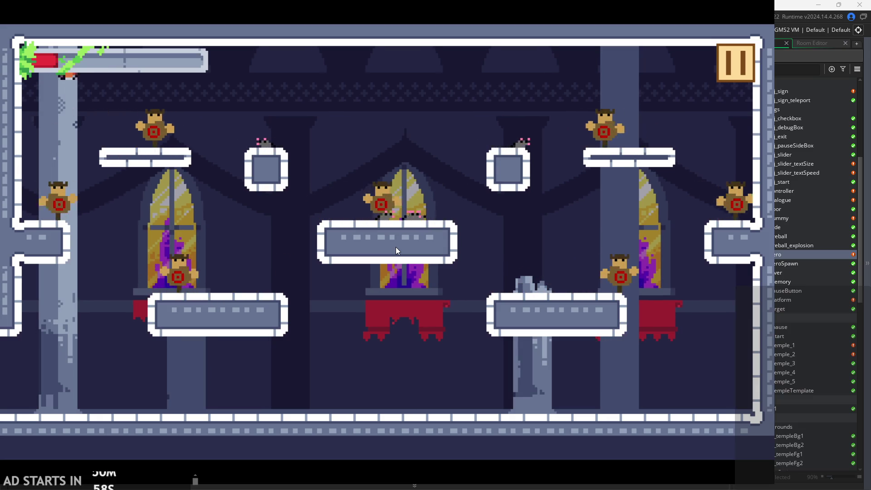
key(space)
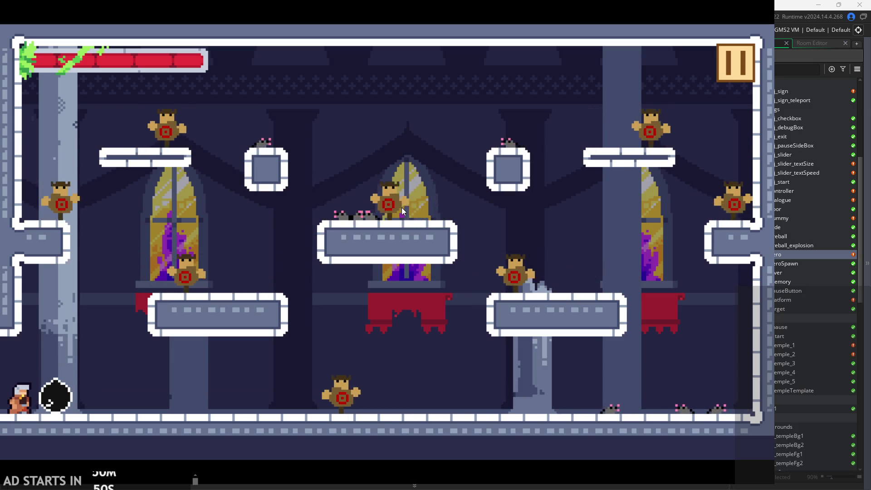
key(space)
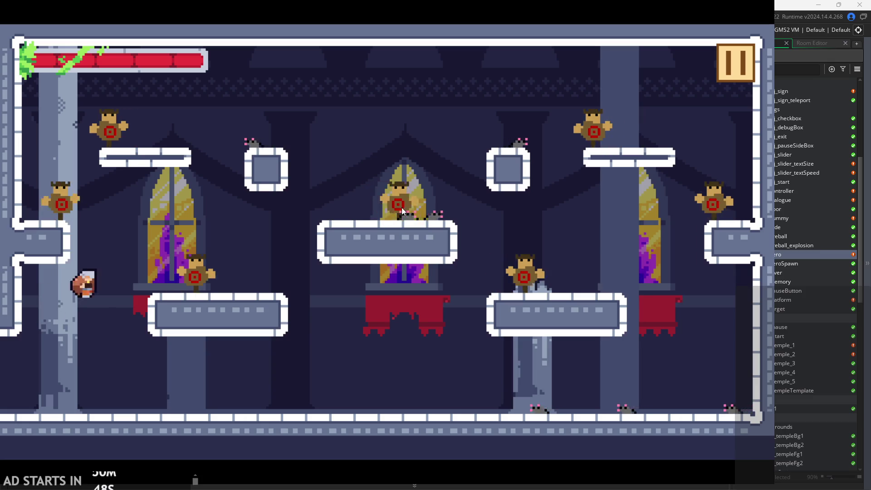
key(Right)
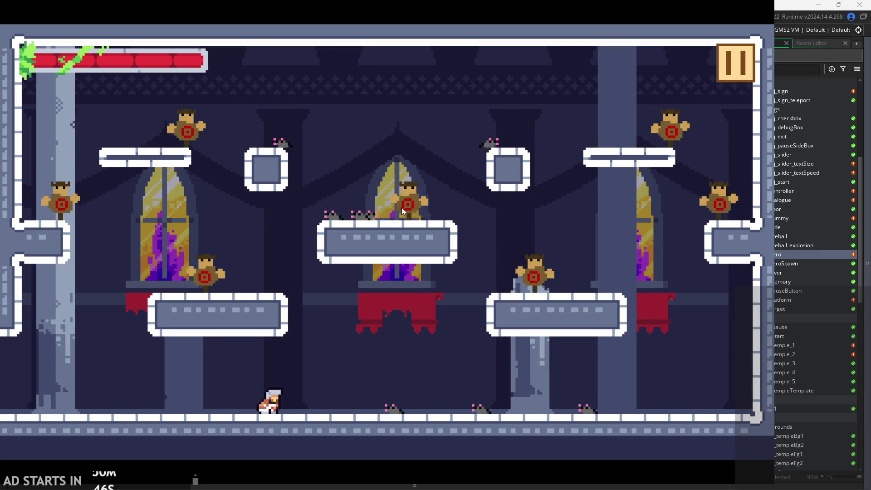
key(space)
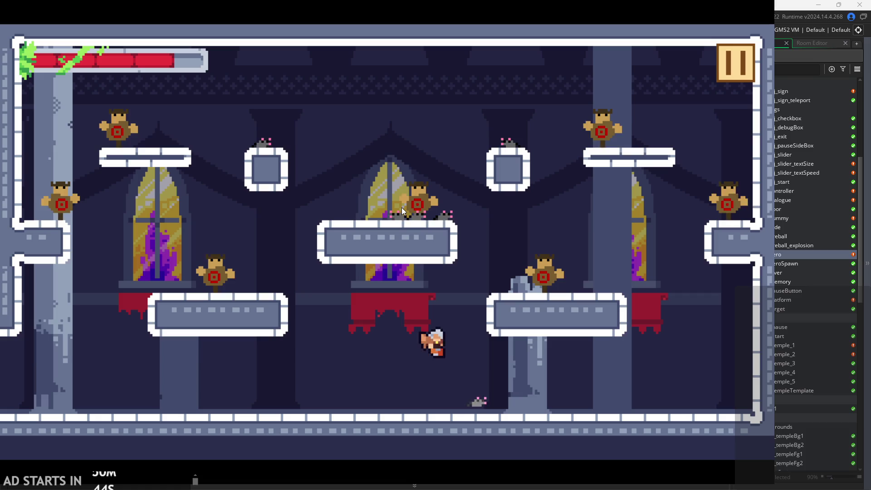
key(Right)
key(space)
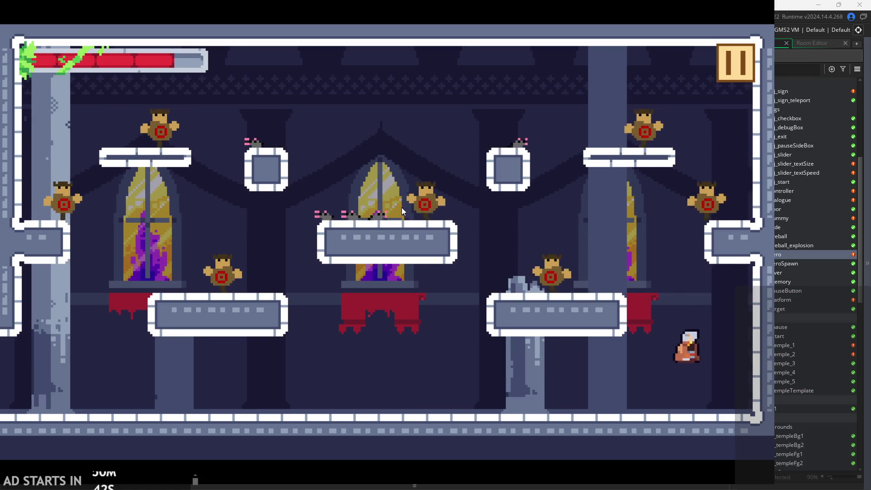
key(Left)
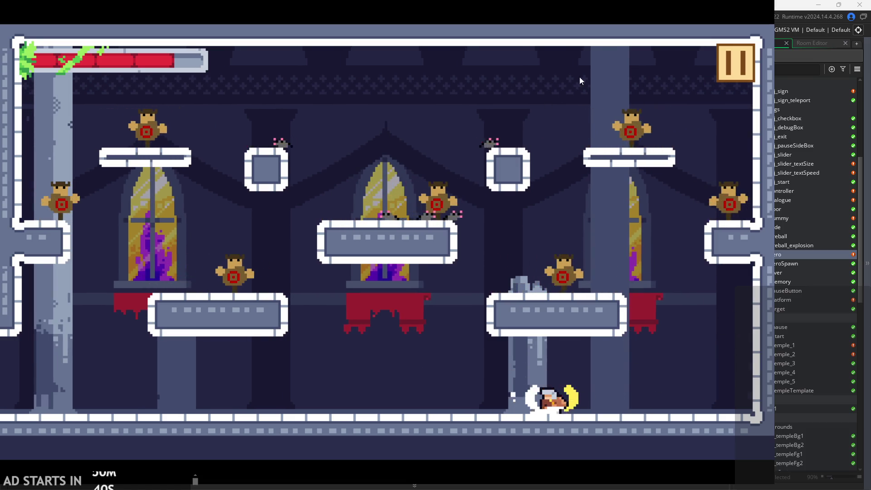
click(746, 64)
click(647, 401)
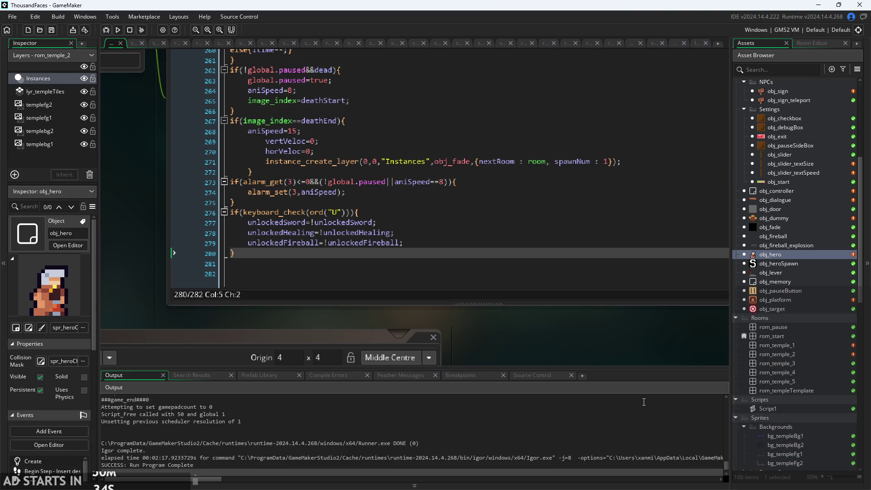
Scroll obj_hero's Step code up to the attacking block near the iframes=30 line.
mouse_move(124, 195)
mouse_down()
mouse_move(181, 269)
mouse_move(165, 315)
mouse_move(164, 293)
mouse_up()
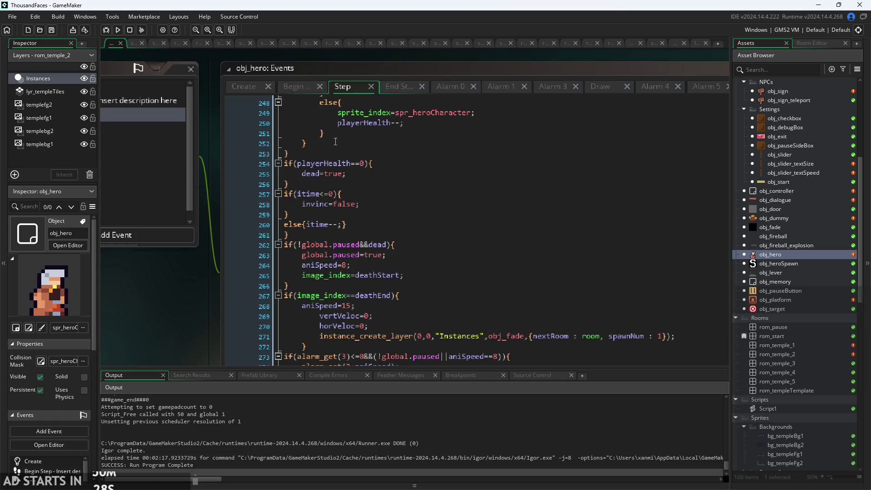
scroll(405, 228, up, 10)
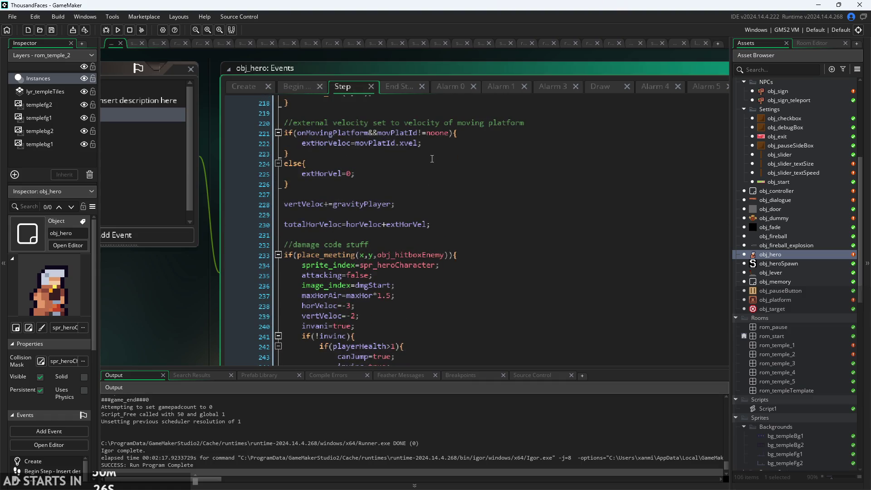
scroll(431, 244, up, 8)
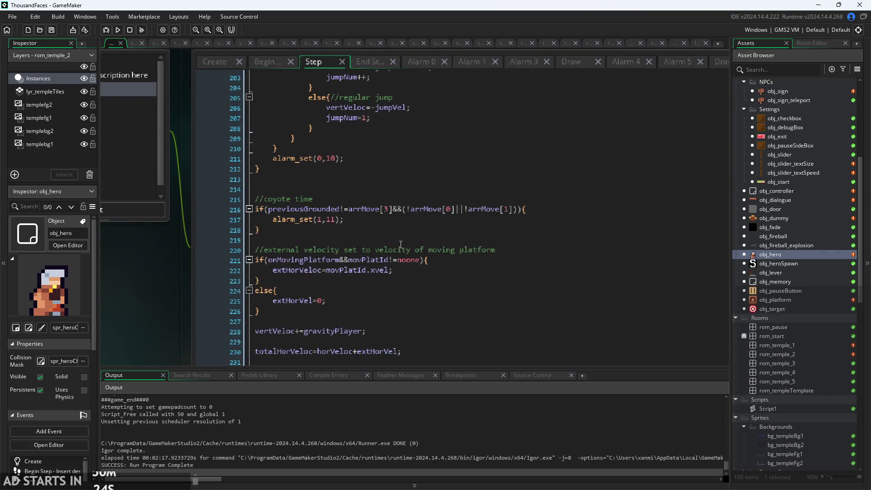
scroll(401, 244, up, 8)
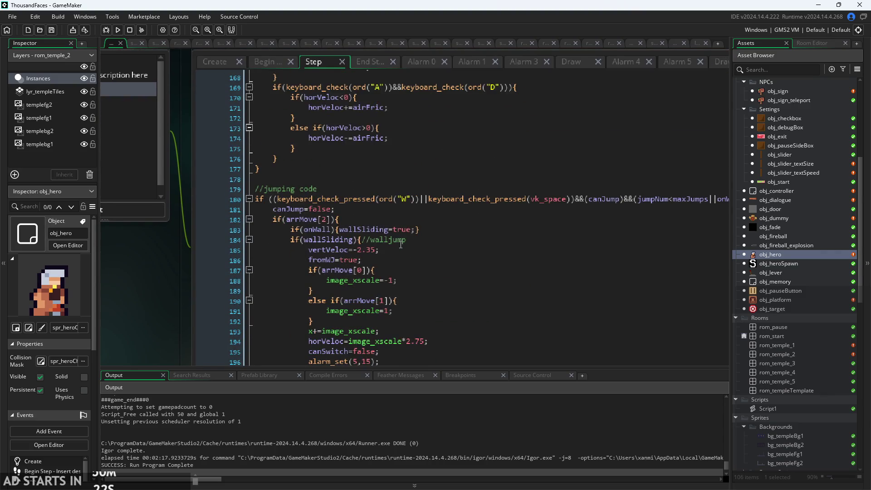
ctrl+scroll(122, 290, up, 2)
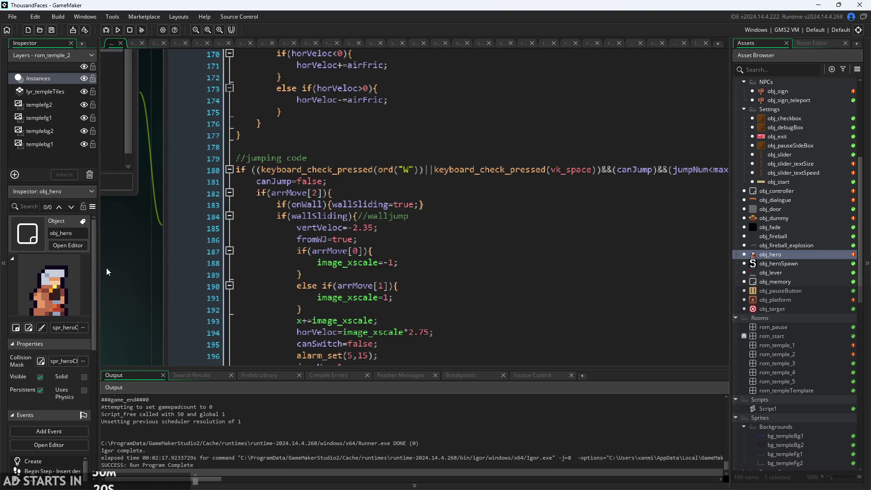
scroll(129, 256, down, 2)
scroll(328, 238, up, 15)
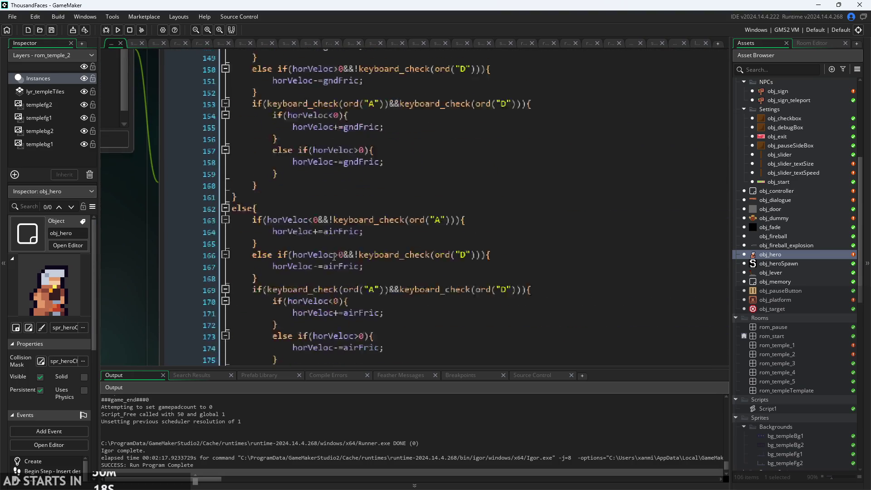
scroll(335, 253, up, 13)
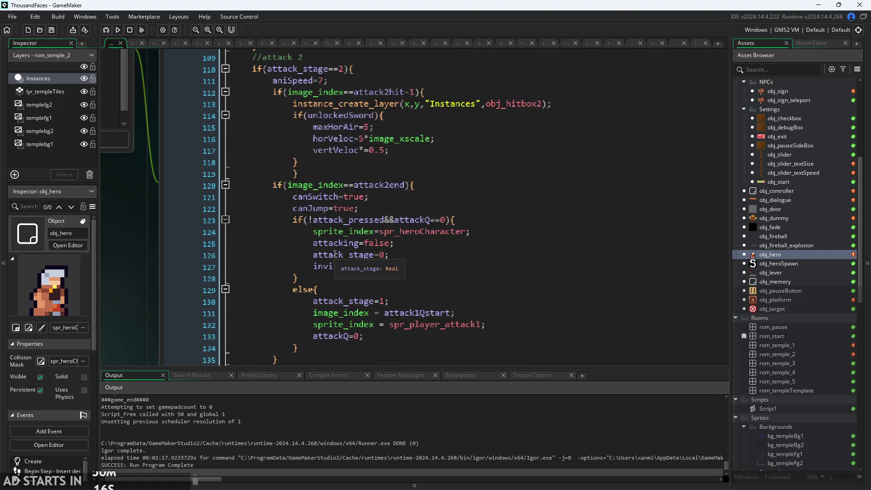
scroll(356, 232, up, 5)
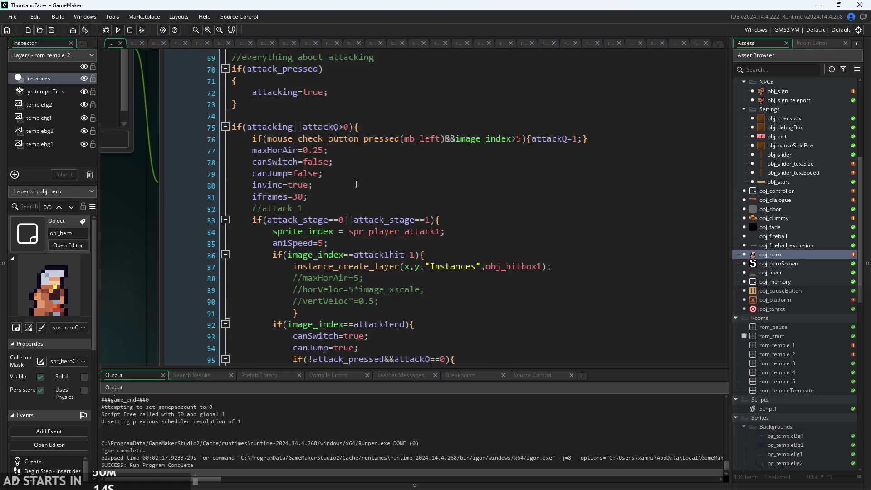
click(365, 164)
click(371, 195)
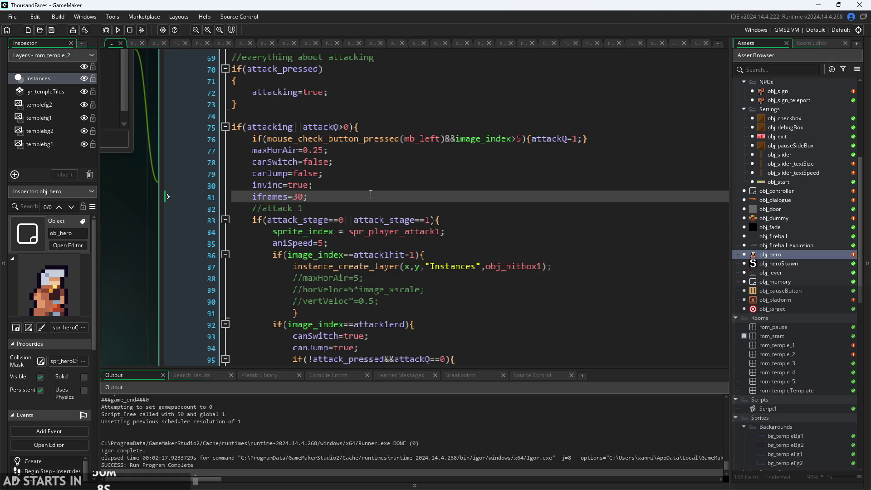
click(370, 189)
click(370, 198)
click(360, 212)
click(371, 200)
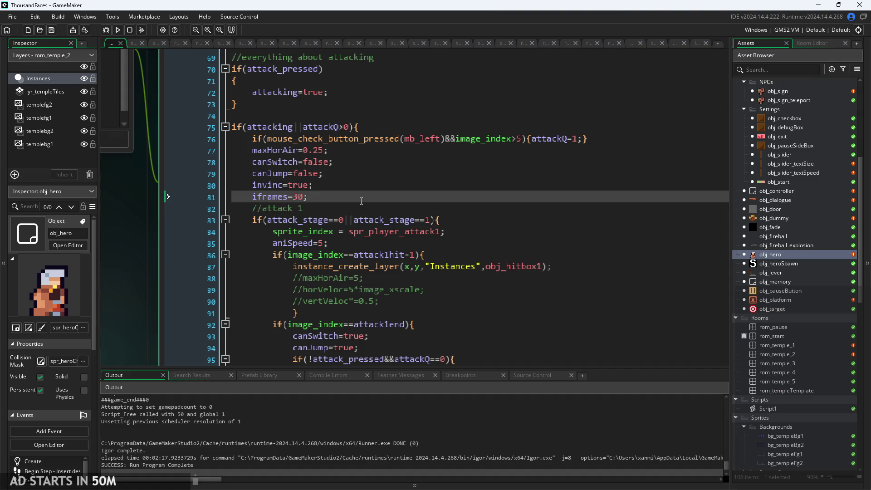
Move down to //attack 2 and put the caret after its aniSpeed=7; line.
scroll(370, 201, down, 1)
scroll(370, 201, down, 9)
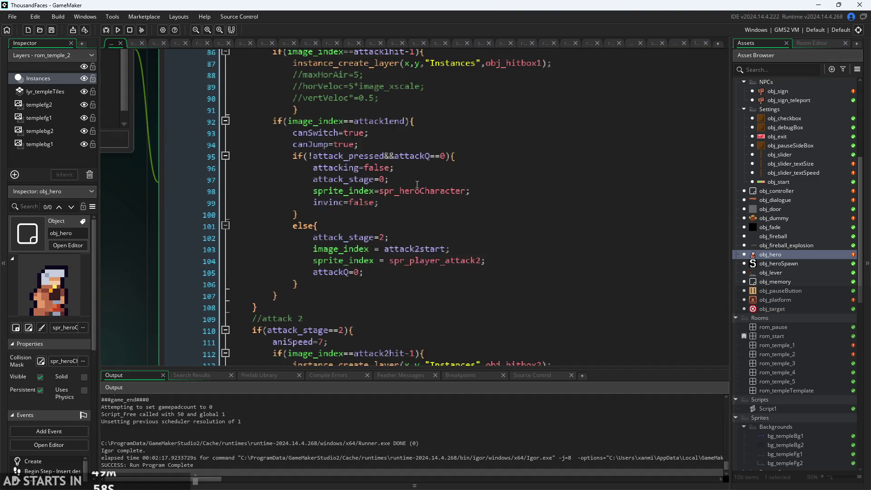
scroll(392, 198, down, 3)
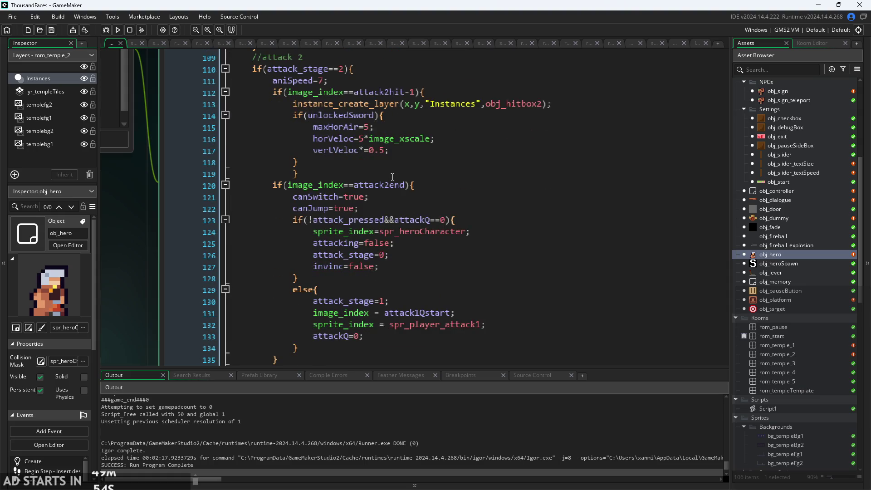
scroll(393, 176, up, 3)
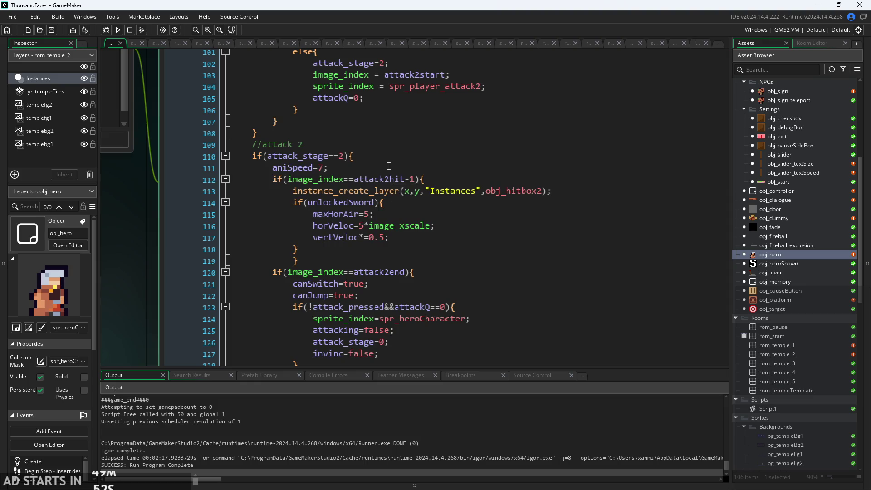
click(389, 166)
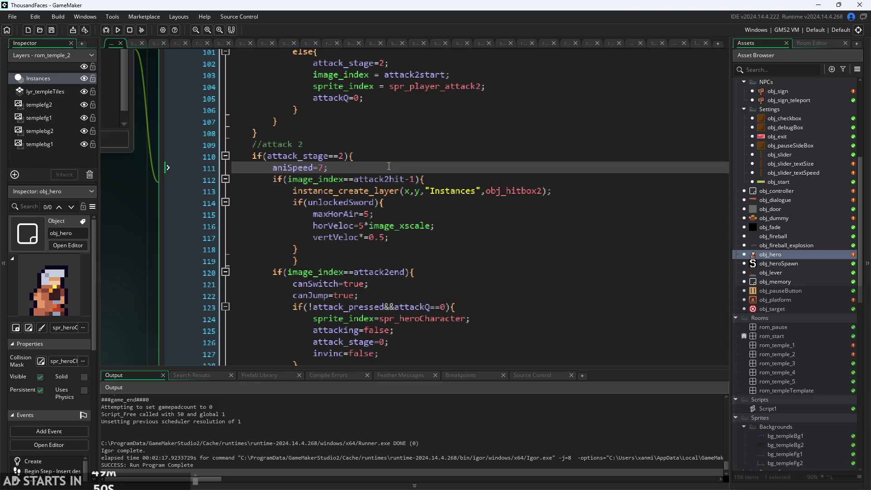
Below aniSpeed=7, start an if using place_meeting(x,y,obj_hitboxEnemy) via autocomplete.
key(Return)
text(if(att)
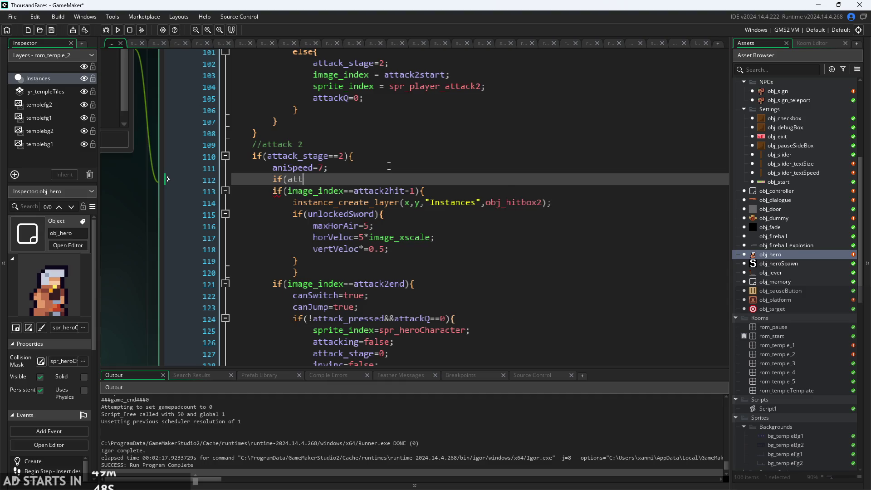
key(BackSpace)
key(BackSpace)
key(BackSpace)
key(BackSpace)
text(lace)
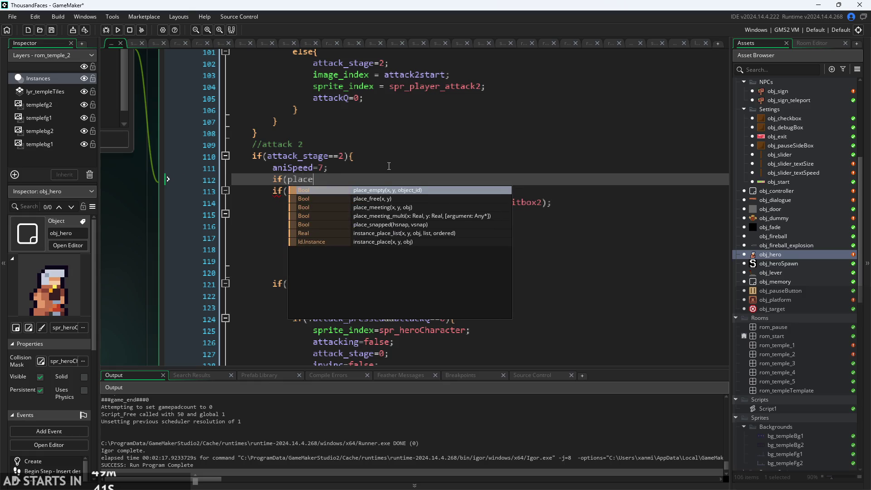
key(Down)
key(Down)
key(Return)
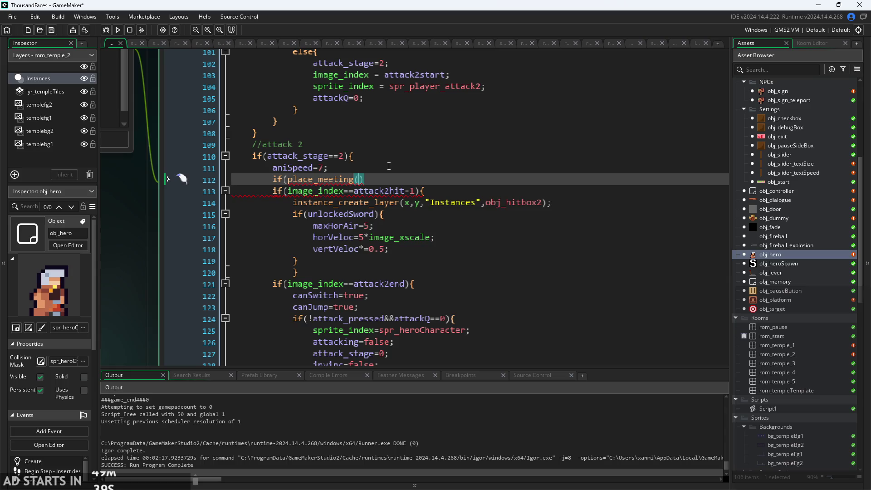
text(x,y,g)
text(loval)
key(BackSpace)
key(BackSpace)
key(BackSpace)
text(bj_h)
key(Down)
key(Down)
key(Down)
key(Return)
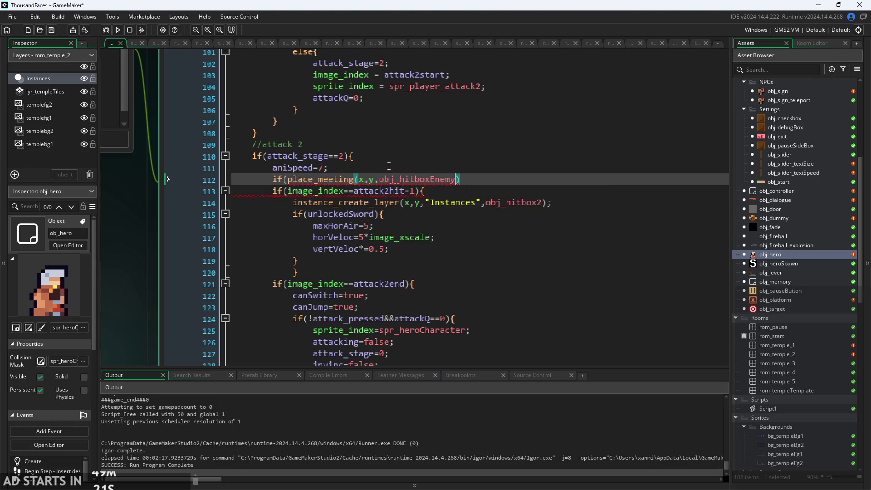
key(BackSpace)
Look up the obj_hitboxEnemy object in the asset list, then return to the place_meeting line.
click(800, 314)
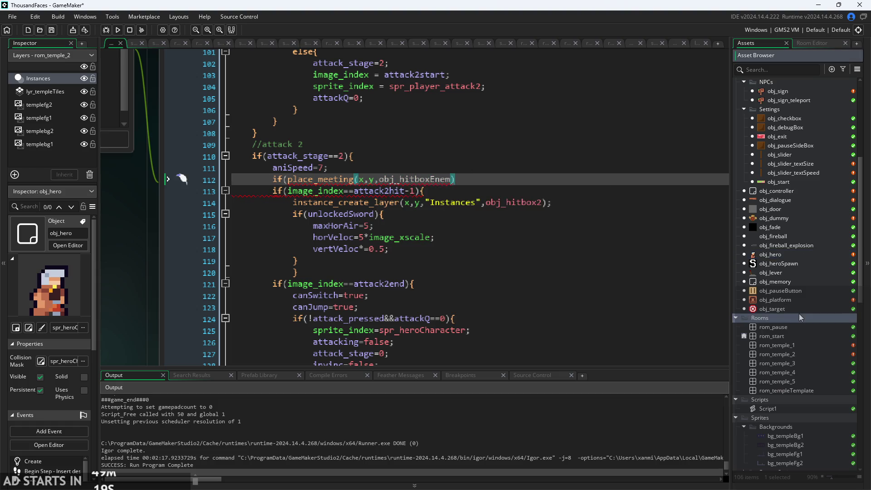
scroll(795, 313, up, 5)
scroll(775, 274, up, 3)
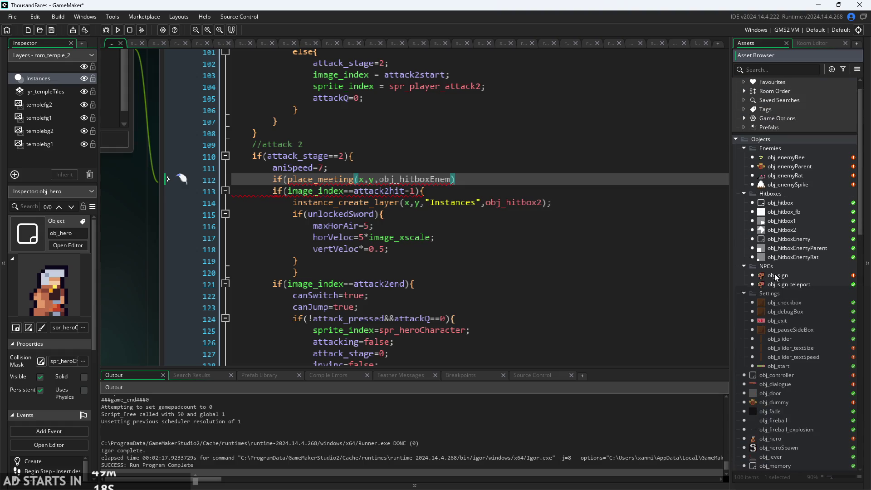
click(794, 238)
click(799, 248)
click(800, 237)
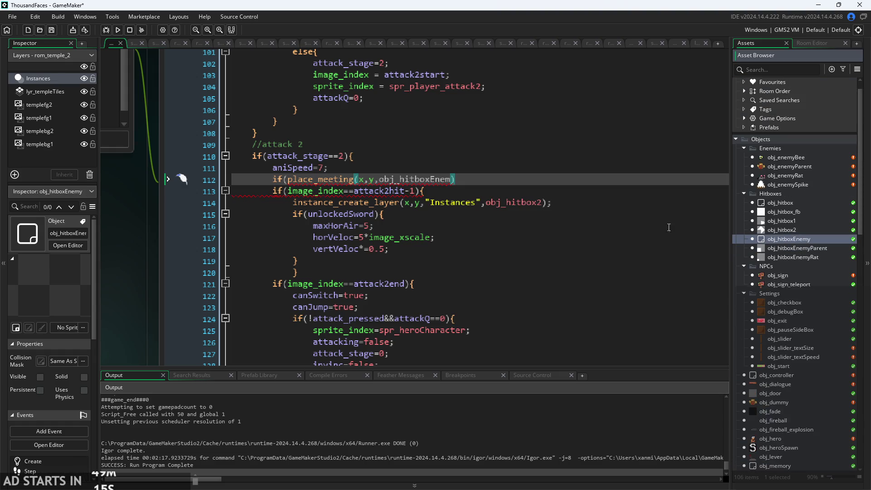
click(455, 182)
text(y)
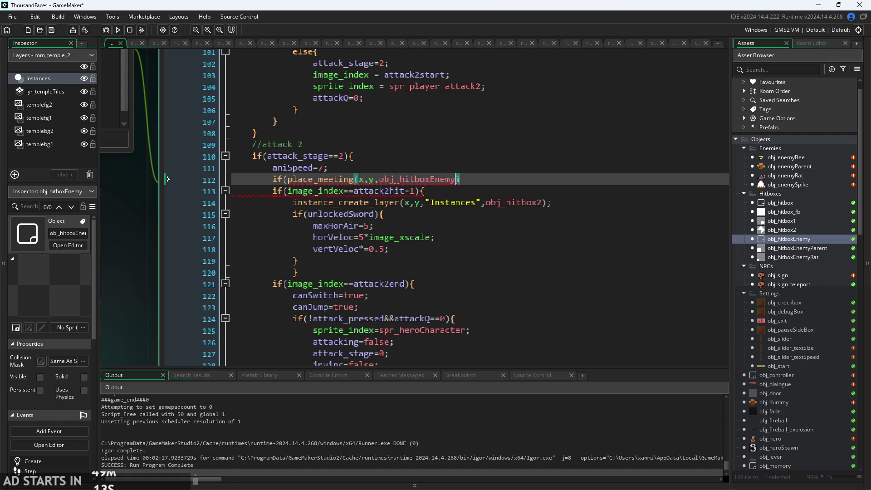
Use x+horVeloc in the check, set horVeloc=0 inside its block, and run the game.
text())
text(+horVeloc)
key(Escape)
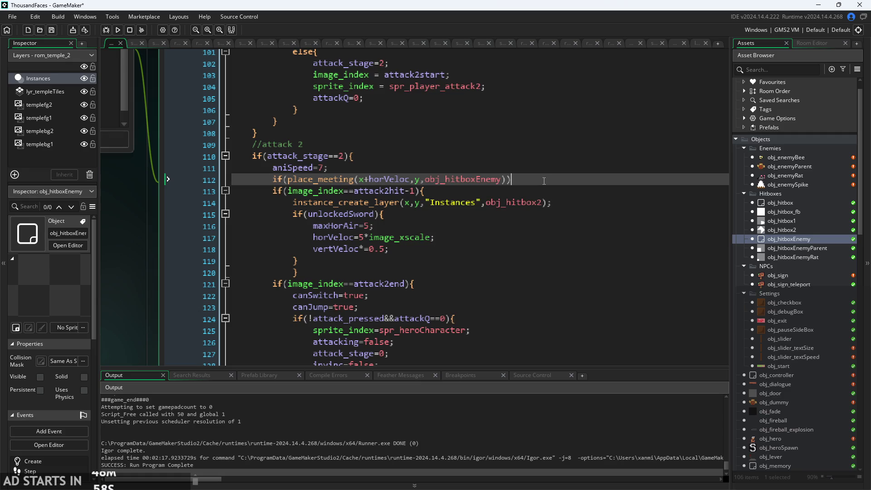
key(Return)
key(Return)
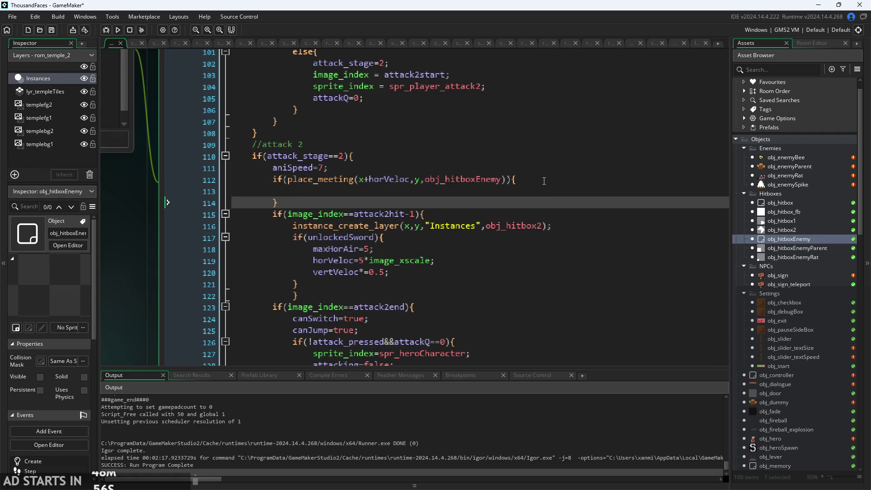
click(544, 181)
click(537, 191)
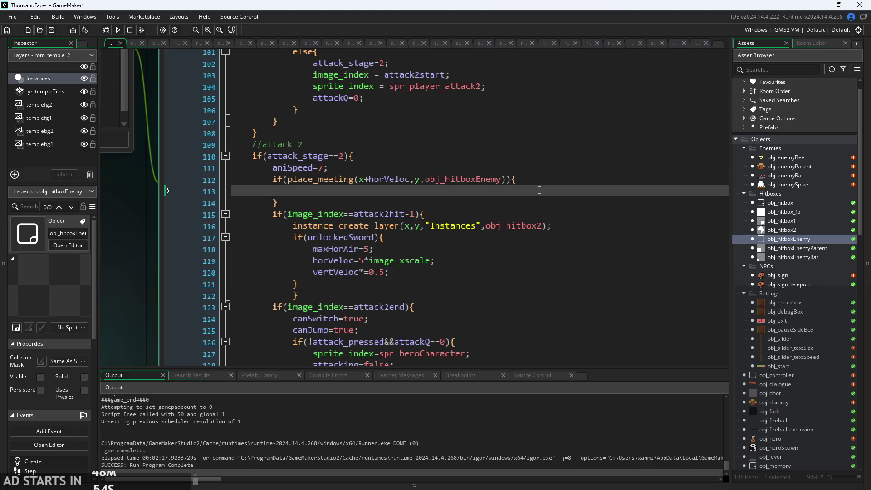
text(vel)
key(BackSpace)
key(BackSpace)
key(BackSpace)
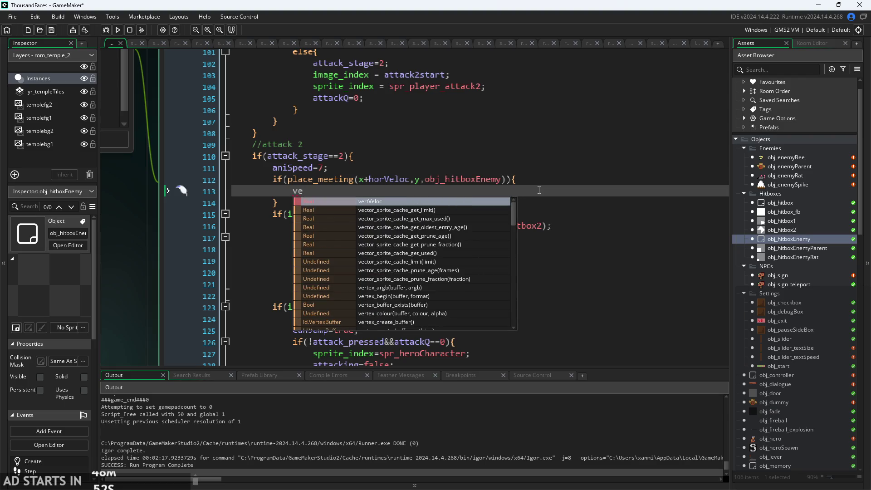
text(or)
key(Return)
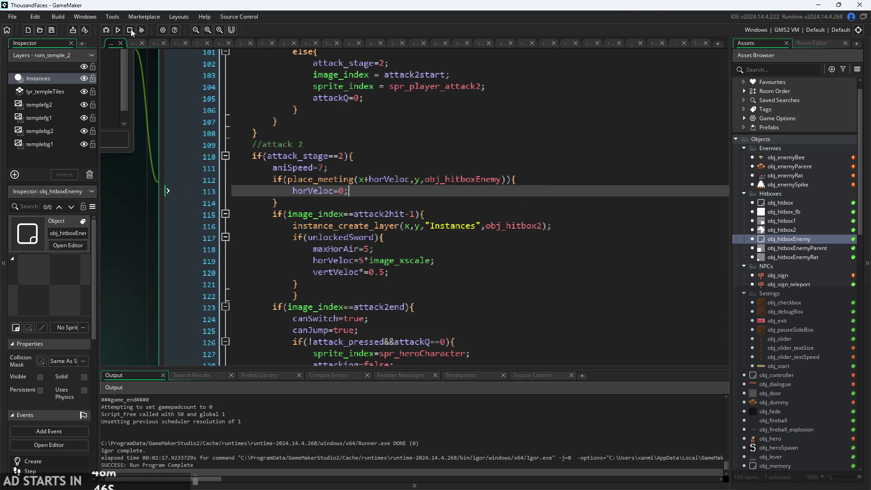
click(119, 30)
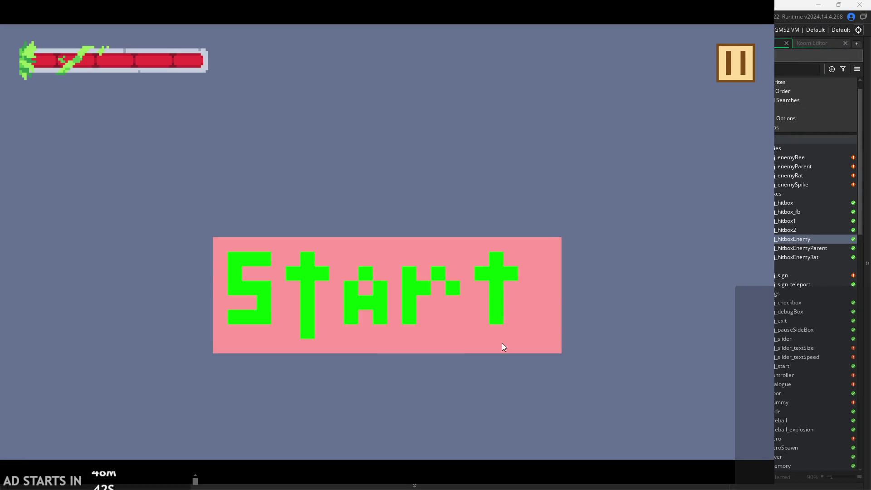
Start the game from the title screen, then attack twice and jump around.
click(350, 311)
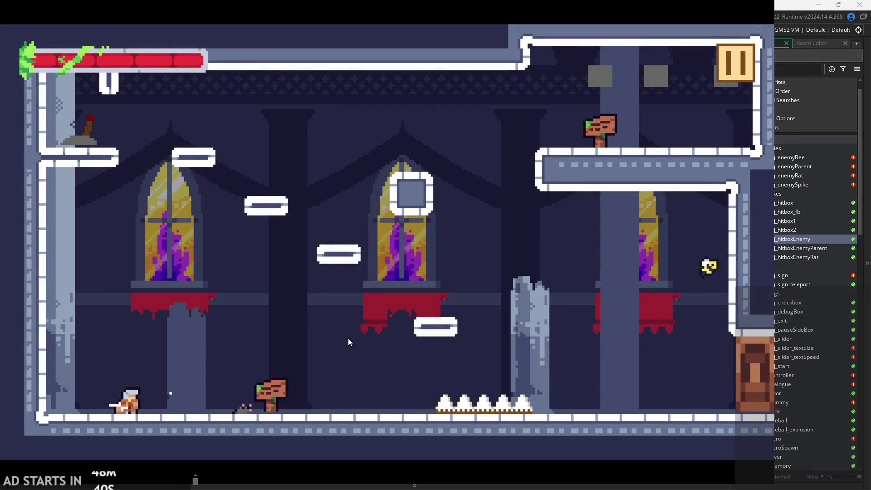
key(x)
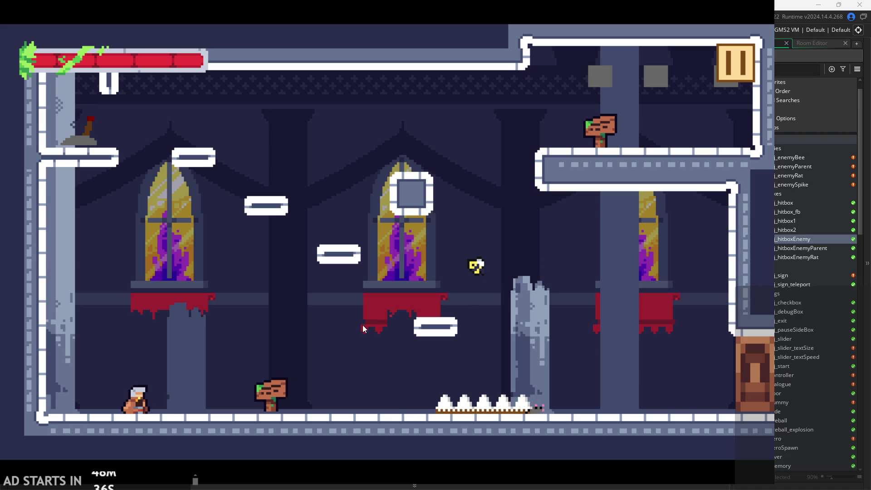
key(x)
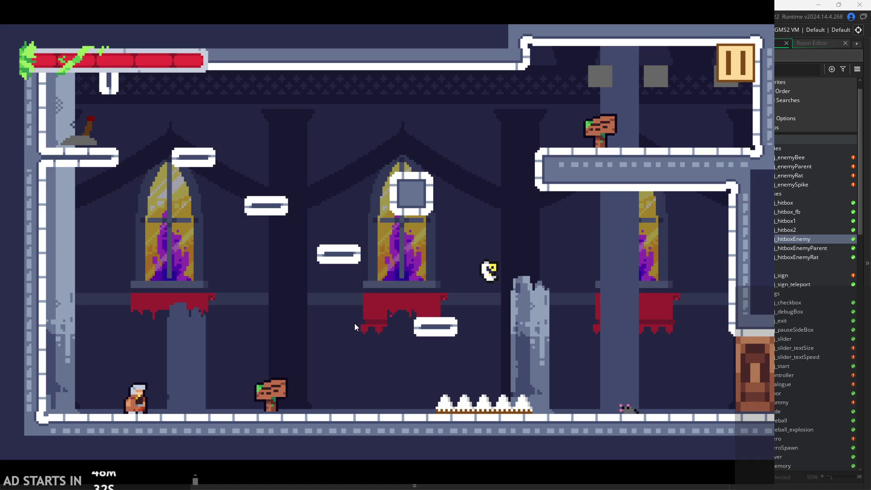
key(z)
key(Right)
key(Left)
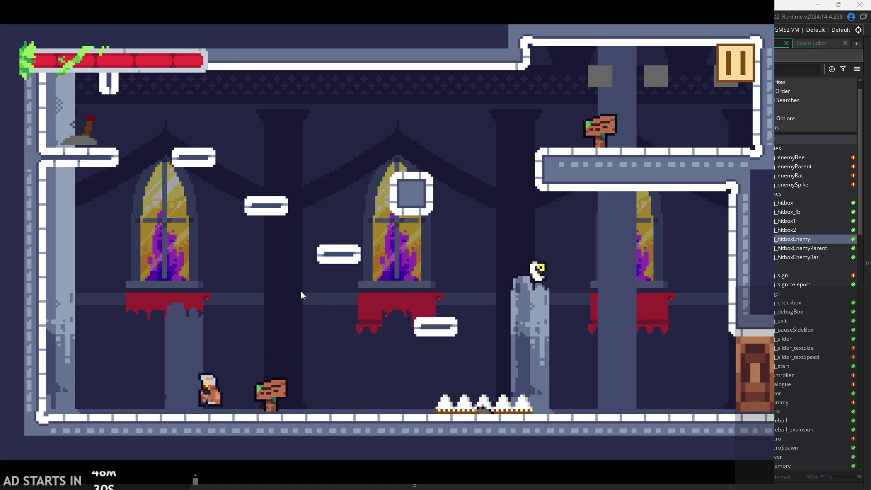
key(z)
Attack the rat with combos and mid-air slashes, then bring up the pause menu.
key(Right)
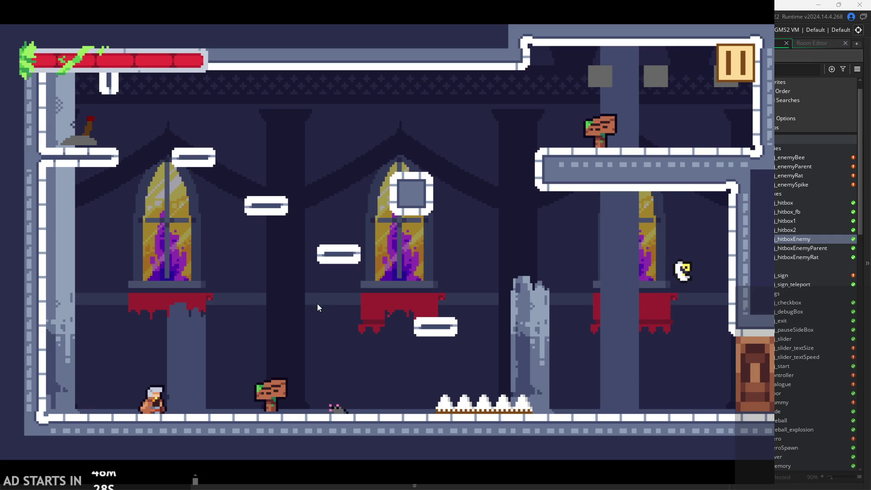
key(x)
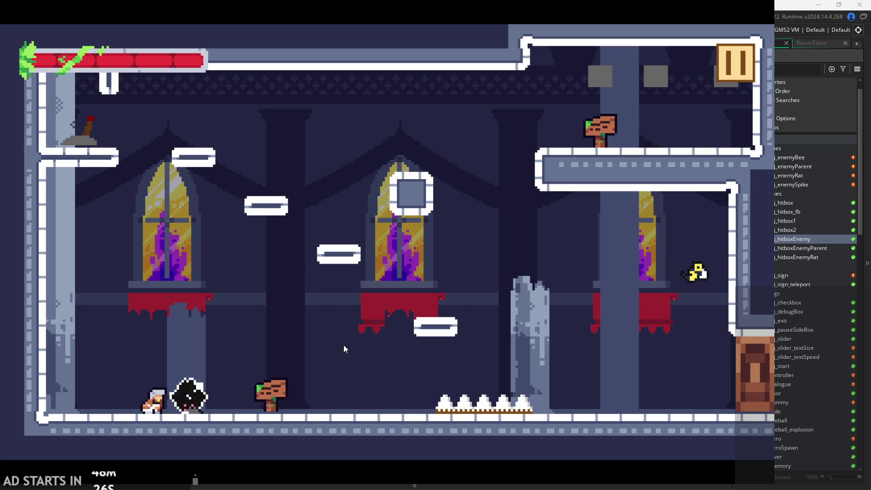
key(z)
key(Right)
key(x)
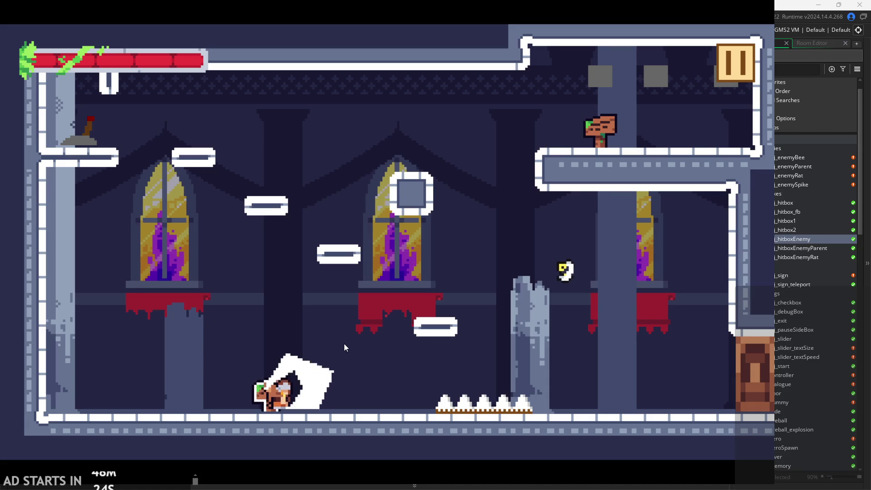
key(z)
key(Right)
key(x)
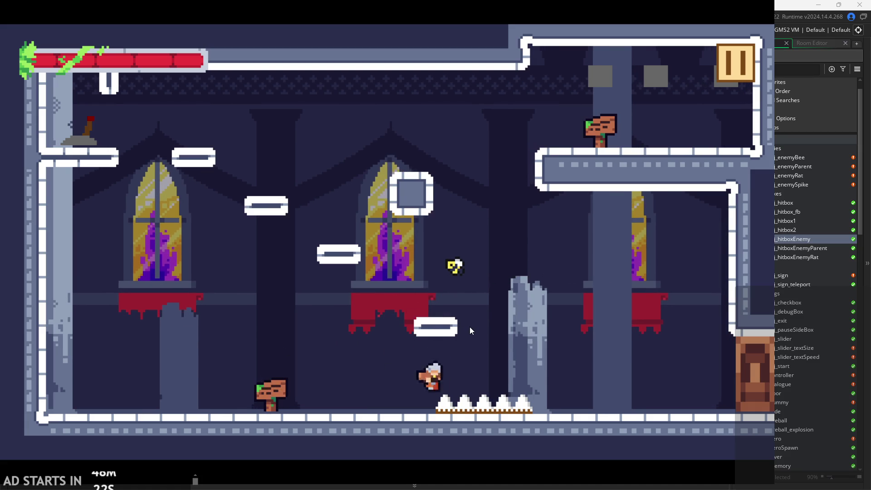
key(Left)
key(Left)
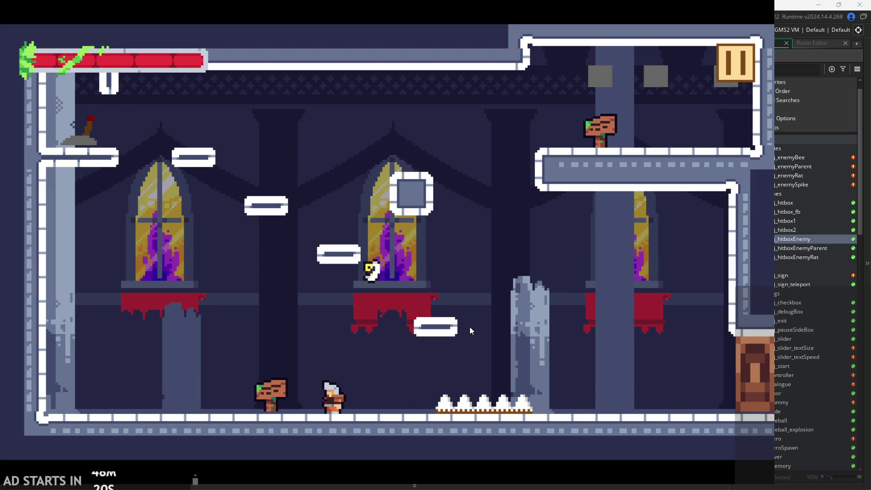
key(Left)
key(x)
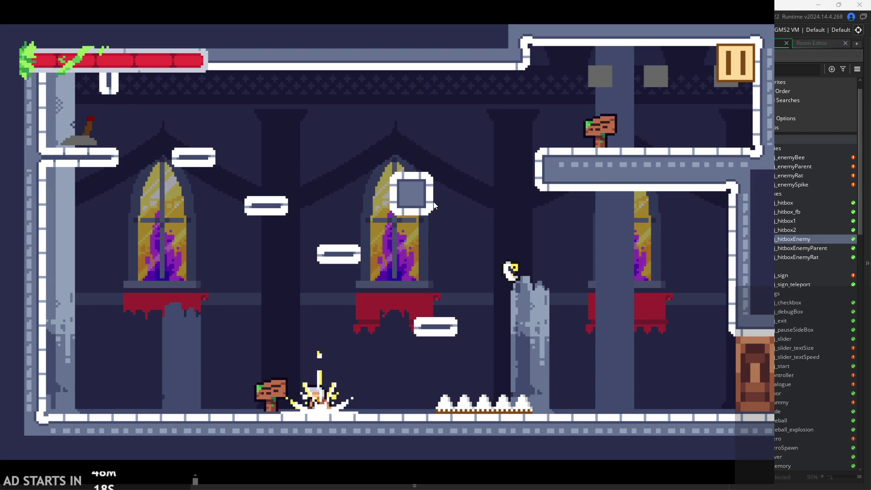
click(724, 62)
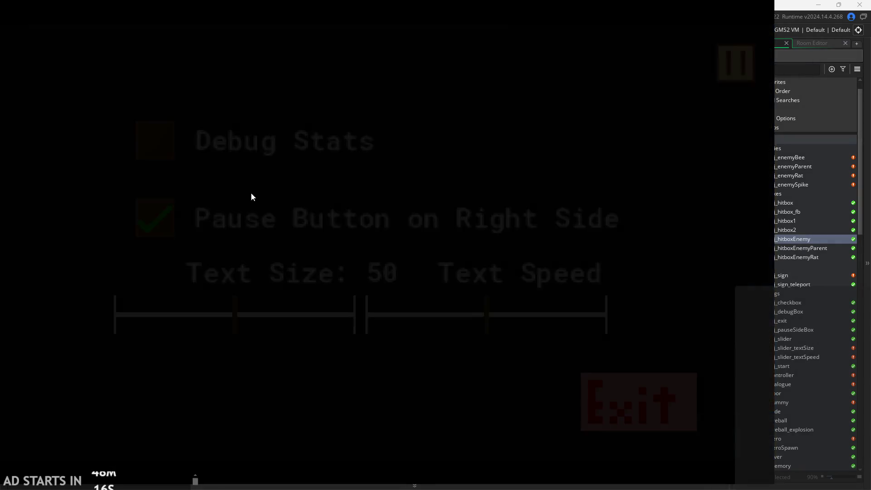
Turn on the debug stats display, resume play and run the hero around the room.
click(167, 144)
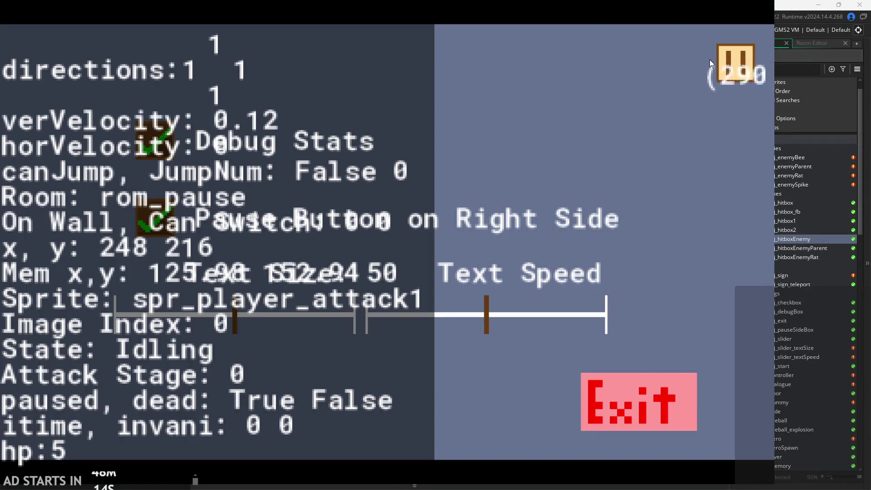
click(731, 63)
key(Left)
key(Right)
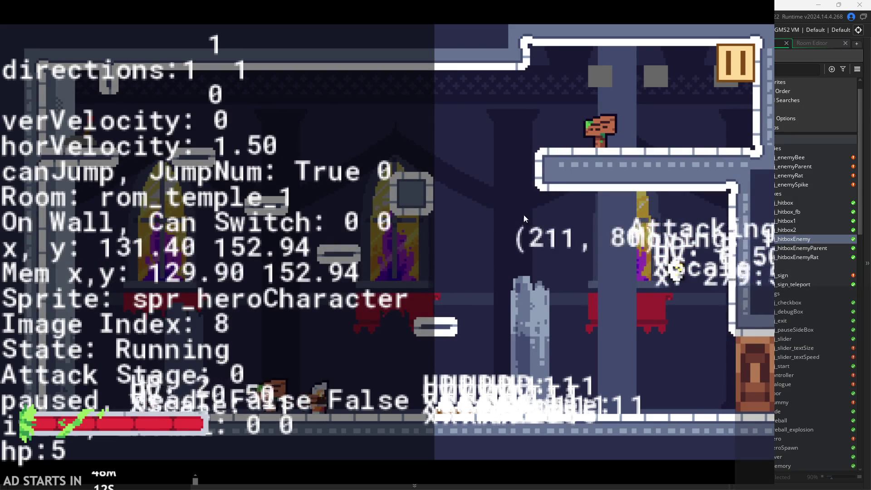
key(z)
key(Left)
Read the nearby sign's message through to its last page and dismiss it.
key(Up)
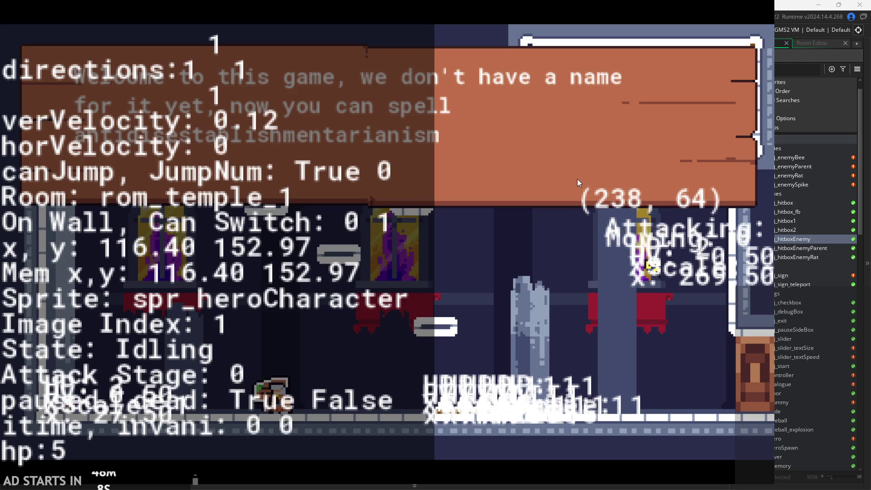
click(564, 189)
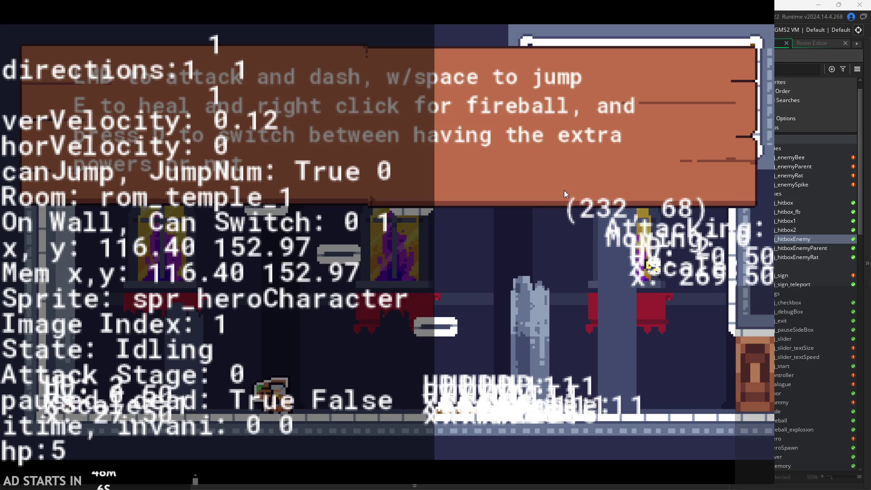
click(505, 171)
Run and jump the hero back and forth across the room.
key(space)
key(Left)
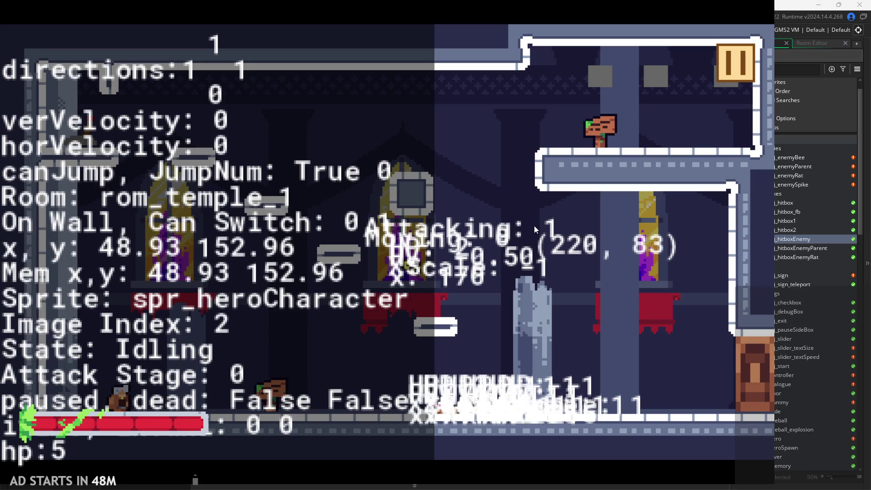
key(Right)
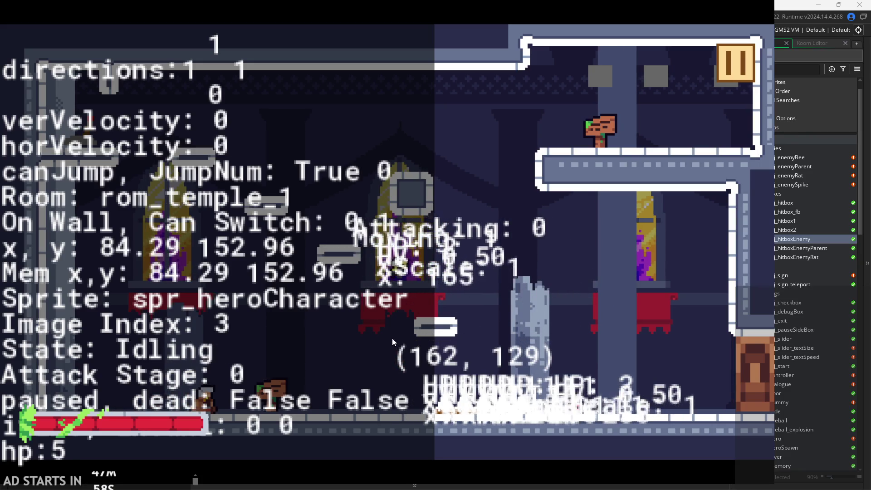
key(space)
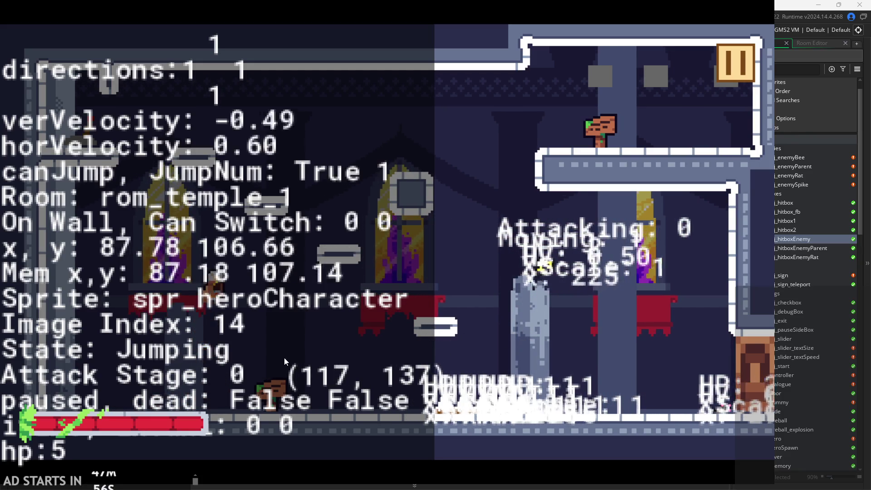
key(Right)
key(space)
key(Left)
key(space)
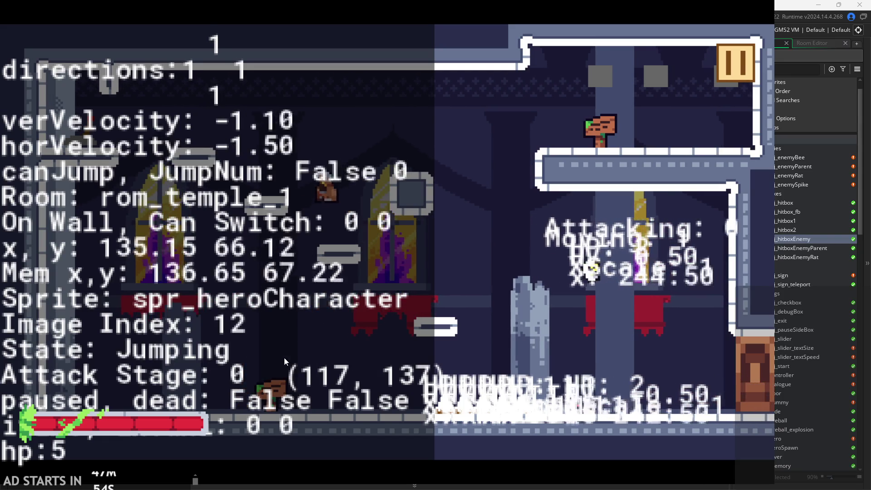
key(Right)
key(space)
Jump the hero onto the left and right walls, then walk back right.
key(Left)
key(space)
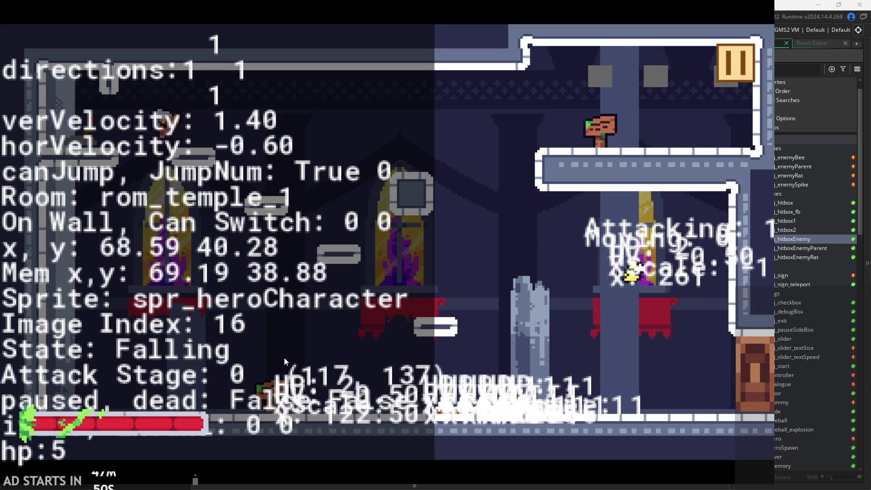
key(Right)
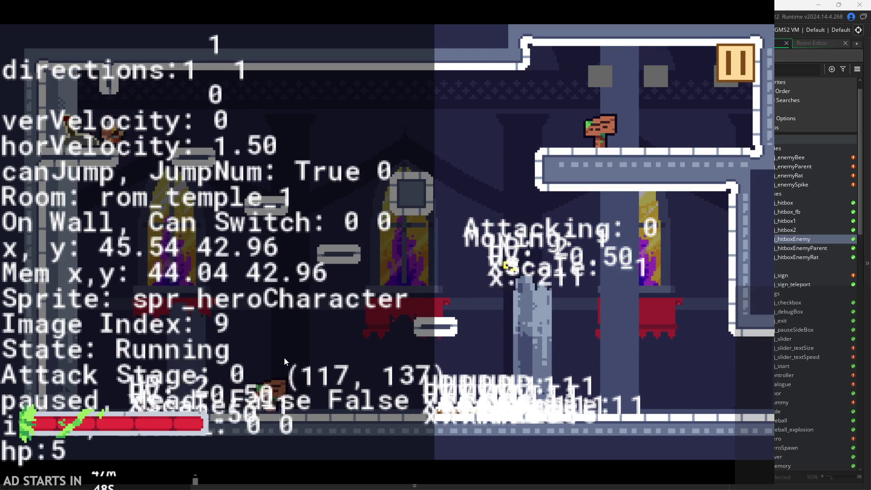
key(space)
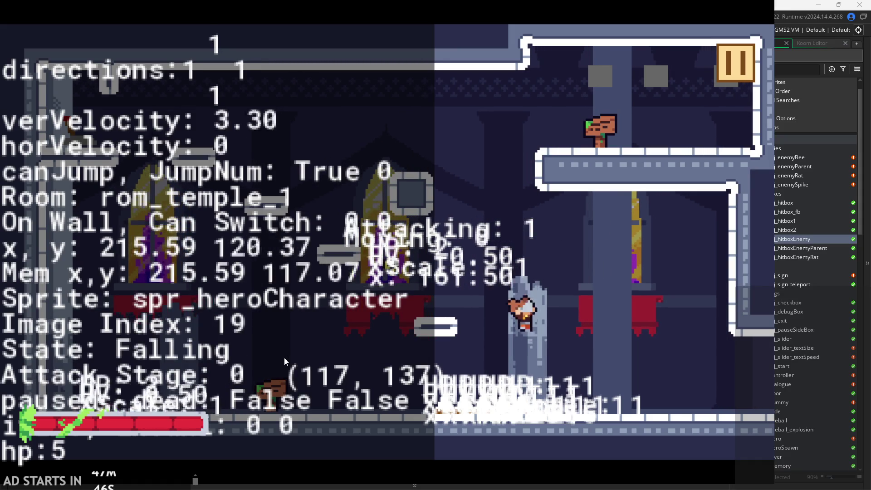
key(Left)
key(space)
key(Right)
Chain the first and second attacks while jumping and running toward the enemy.
key(x)
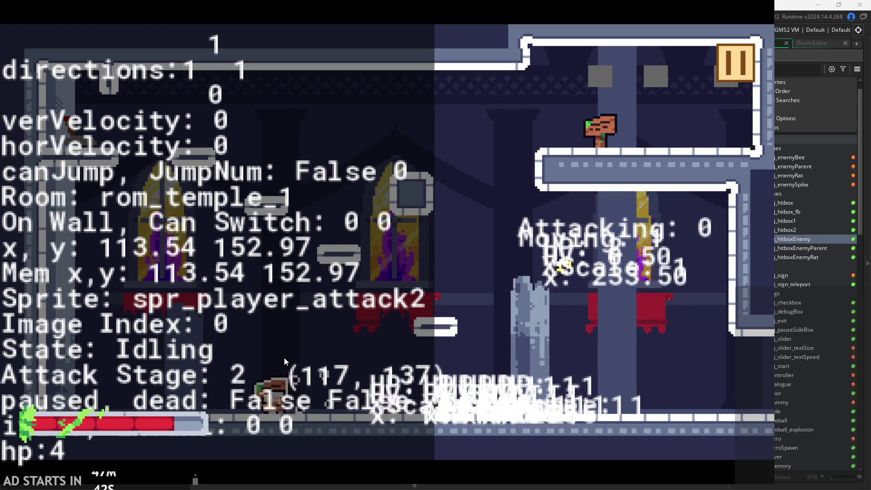
key(x)
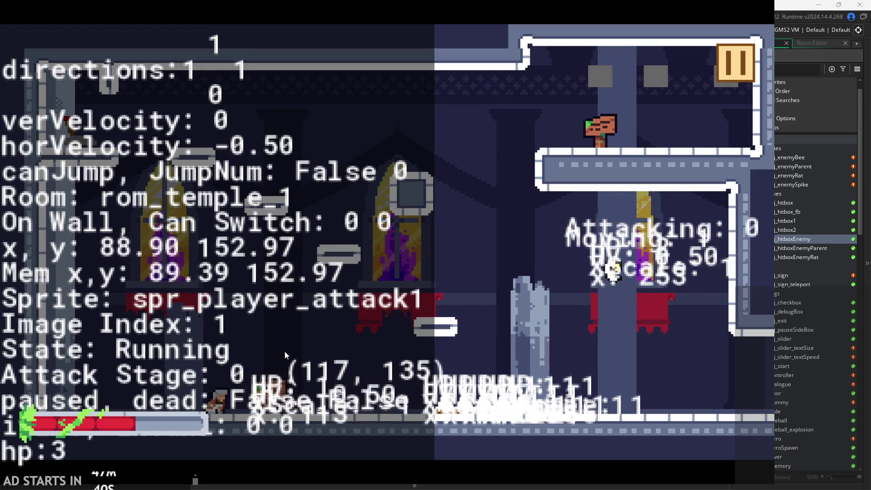
key(x)
key(space)
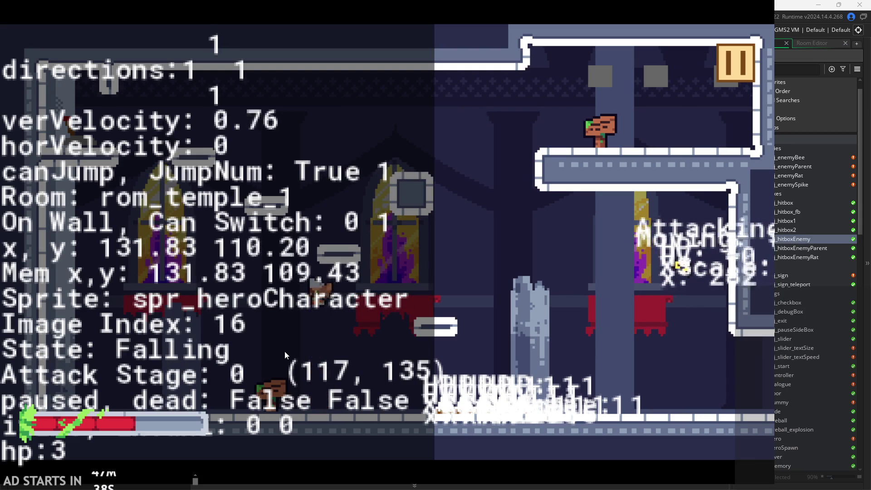
key(Left)
key(x)
key(x)
key(space)
key(x)
key(Right)
key(x)
key(space)
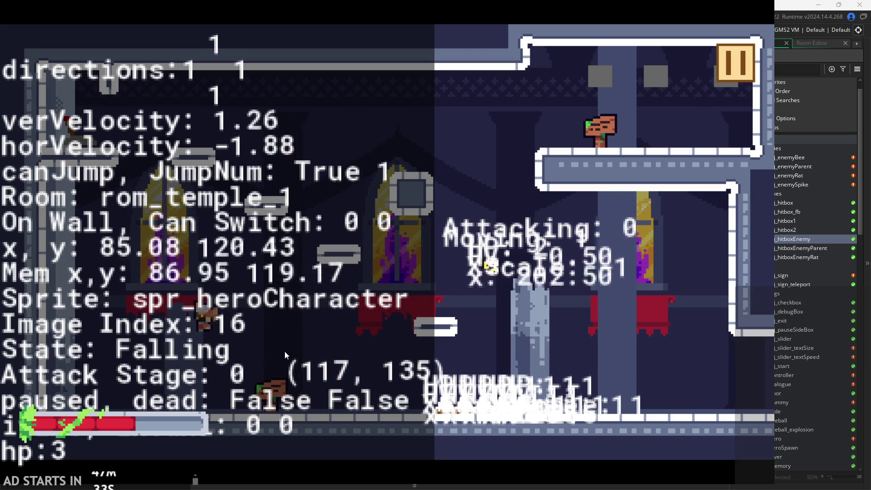
key(Right)
key(x)
key(x)
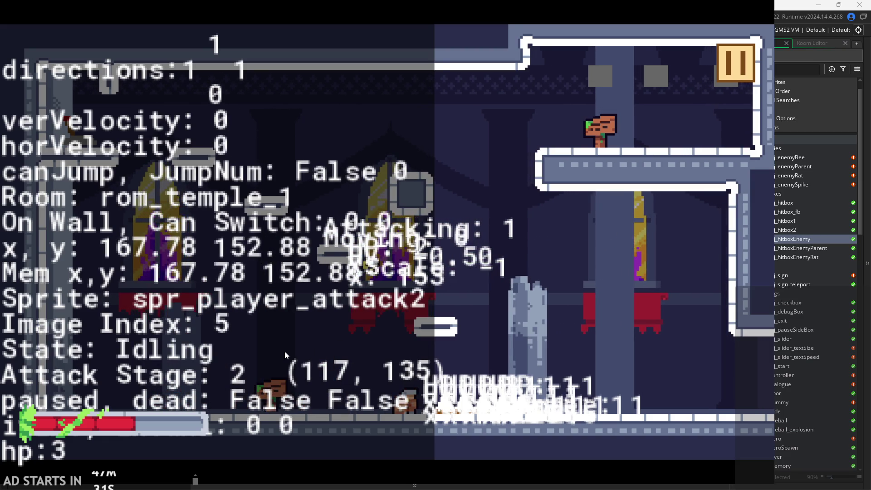
Keep fighting the enemy with chained attacks, jumping and steering left and right.
key(Left)
key(x)
key(Right)
key(x)
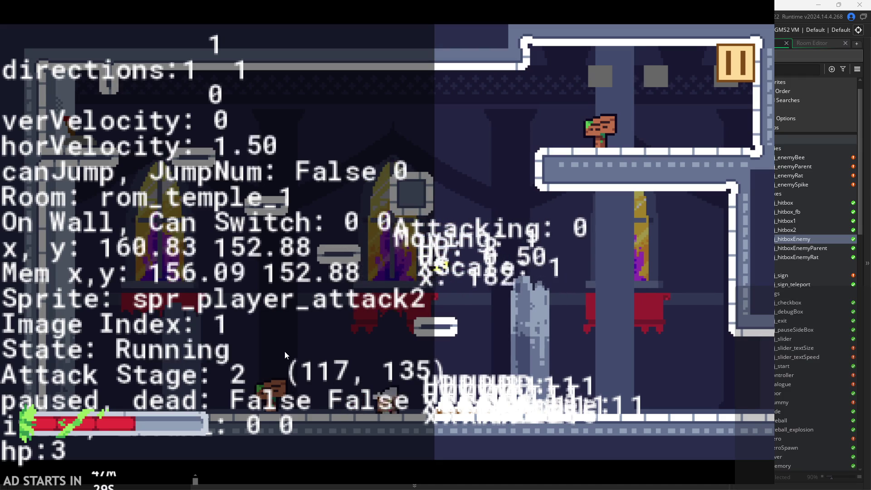
key(space)
key(Left)
key(x)
key(x)
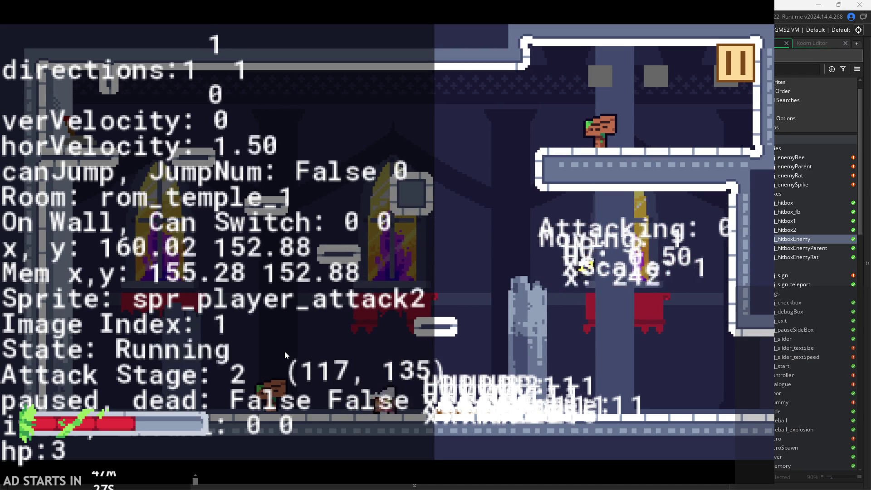
key(x)
key(Right)
key(space)
key(Left)
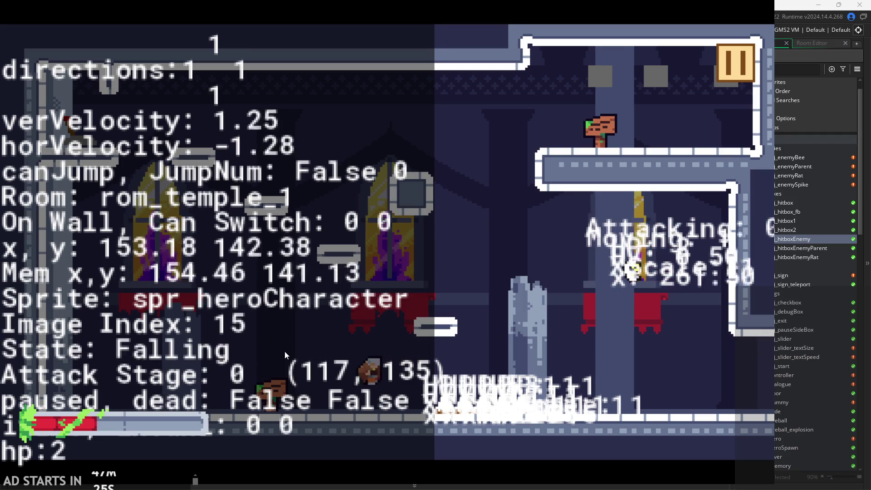
key(x)
key(x)
key(Left)
key(x)
key(x)
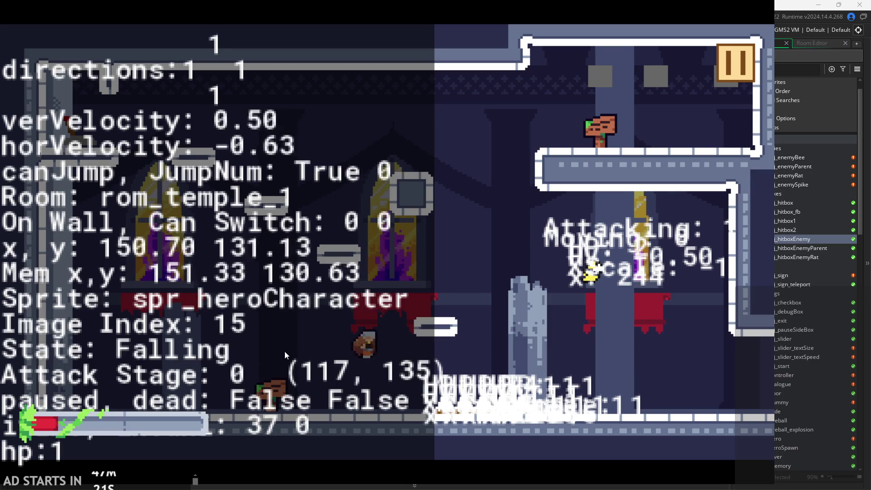
Attack a few more times until the hero dies, then close the running game.
key(Left)
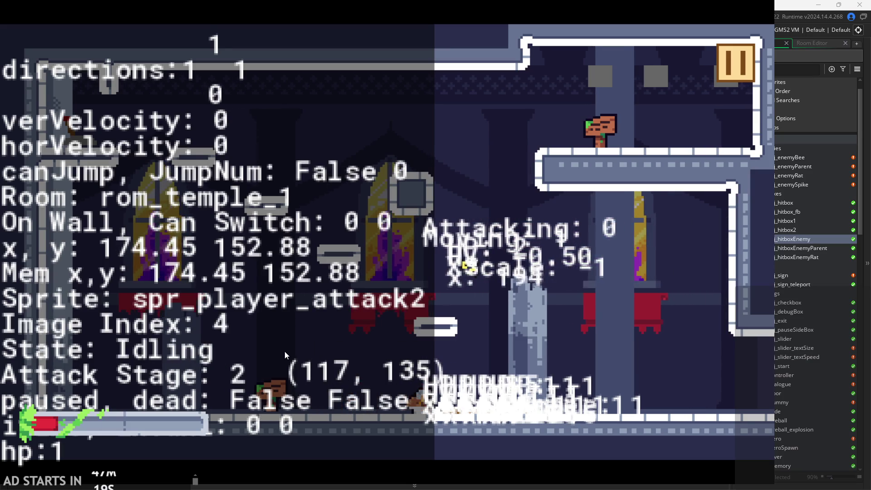
key(Left)
key(x)
key(x)
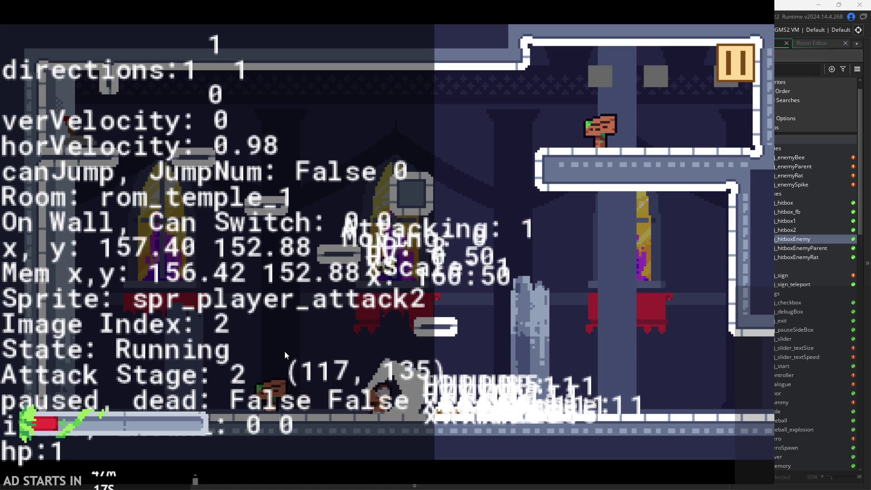
key(Left)
key(x)
key(x)
key(x)
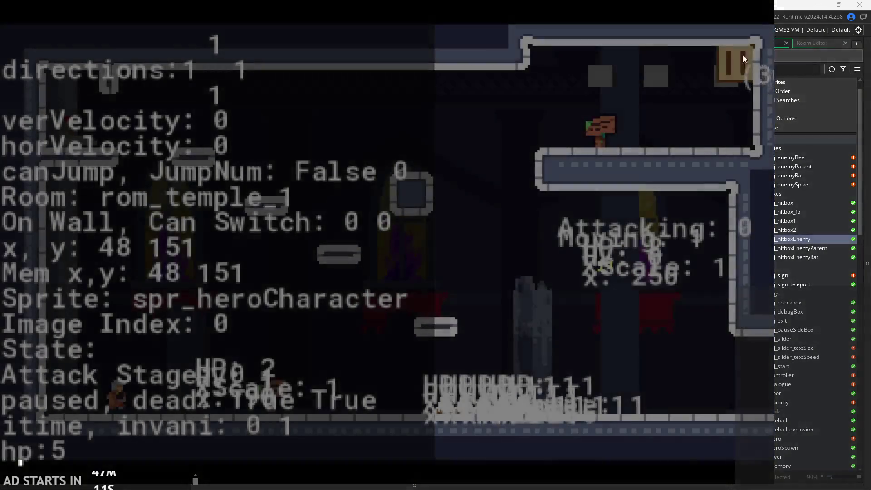
key(x)
click(734, 61)
Remove the place_meeting enemy-hitbox block on lines 112–114 from attack 2's start.
click(662, 397)
click(417, 180)
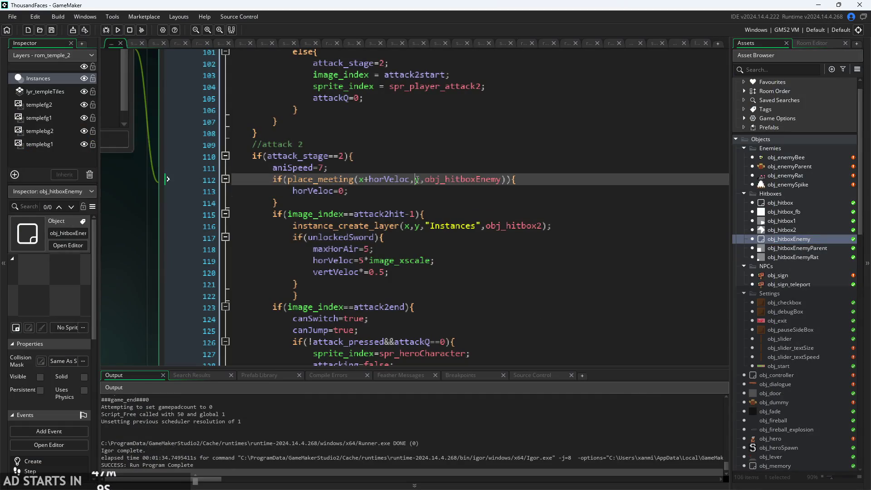
click(398, 187)
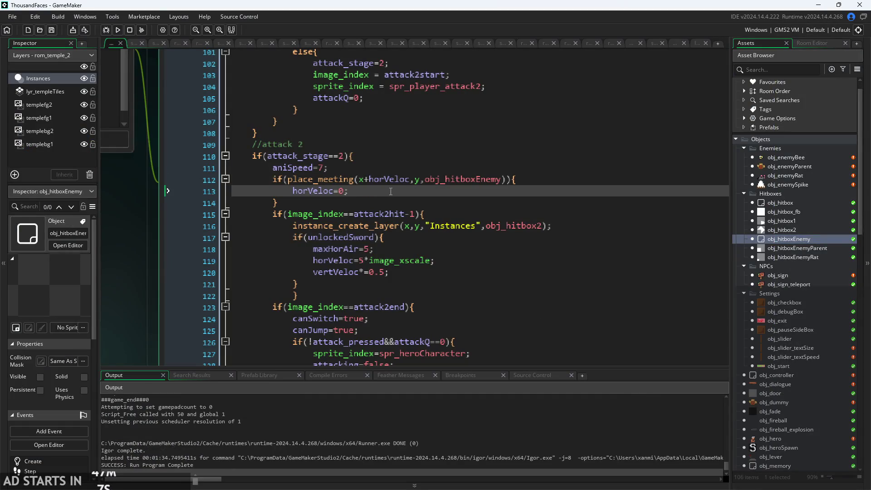
mouse_move(277, 204)
mouse_down()
mouse_move(291, 189)
mouse_move(273, 179)
mouse_up()
key(ctrl+c)
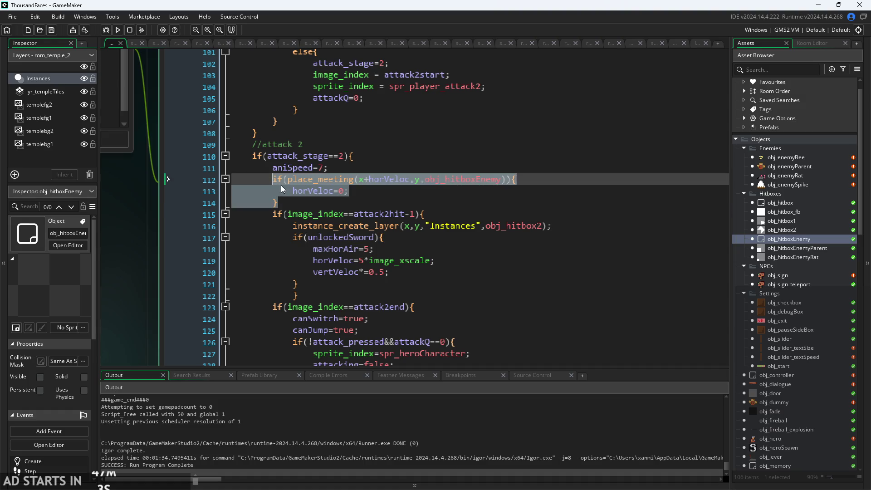
key(BackSpace)
key(BackSpace)
Paste the block after the attack2end block's closing brace and run the game.
scroll(327, 209, down, 6)
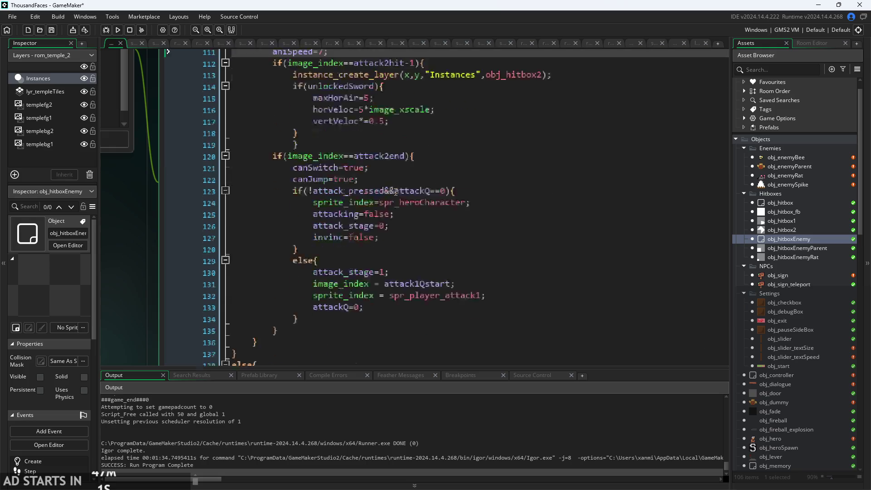
click(342, 247)
scroll(341, 248, down, 2)
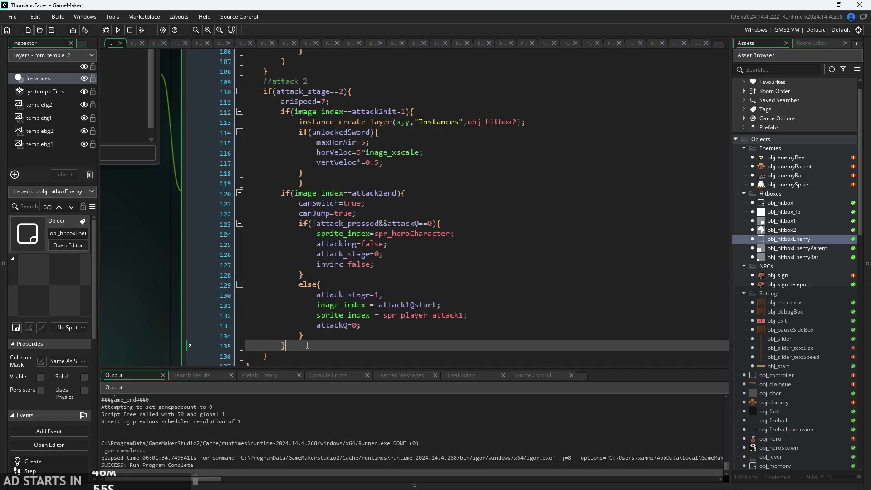
key(Return)
key(ctrl+v)
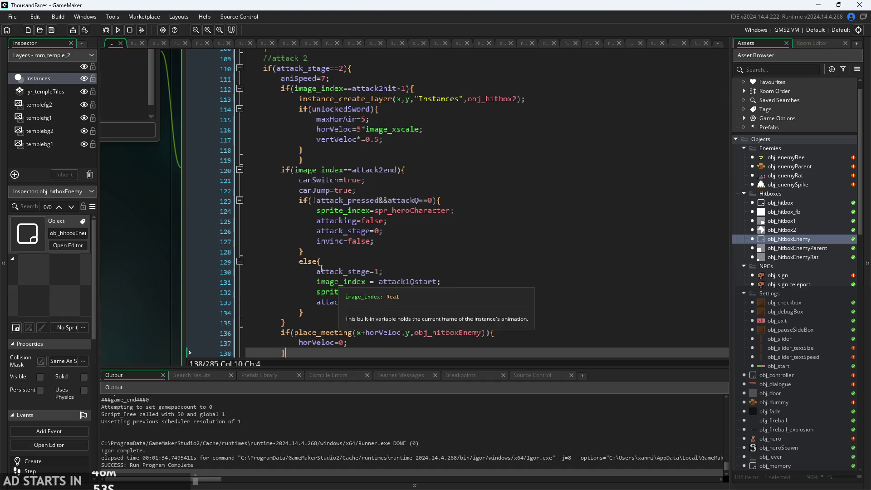
click(117, 30)
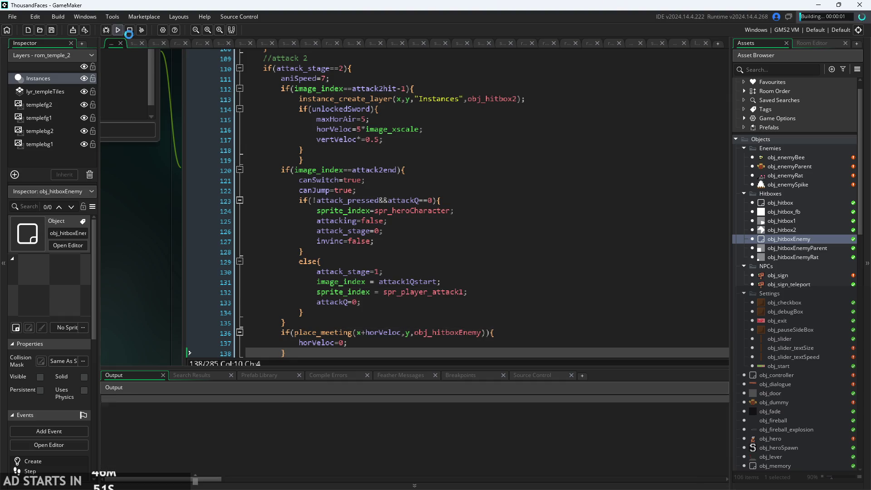
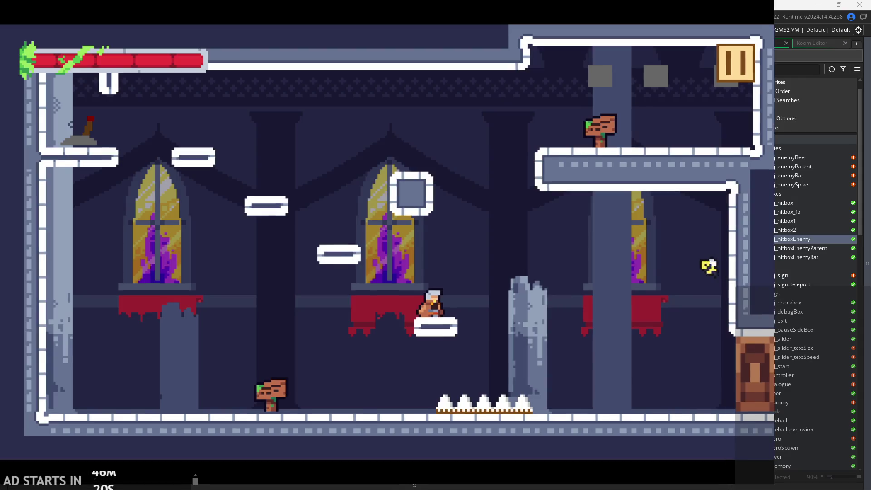
Jump at the bee and slash it until it is destroyed, landing near the spikes.
key(Left)
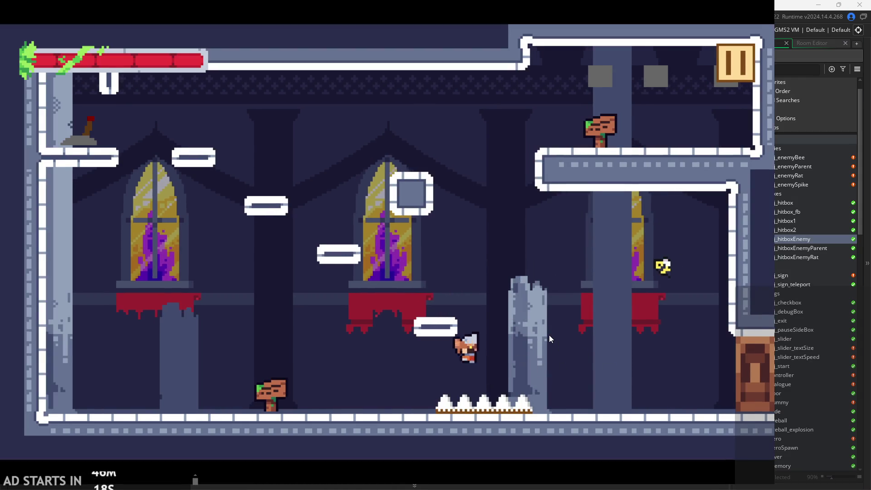
key(Right)
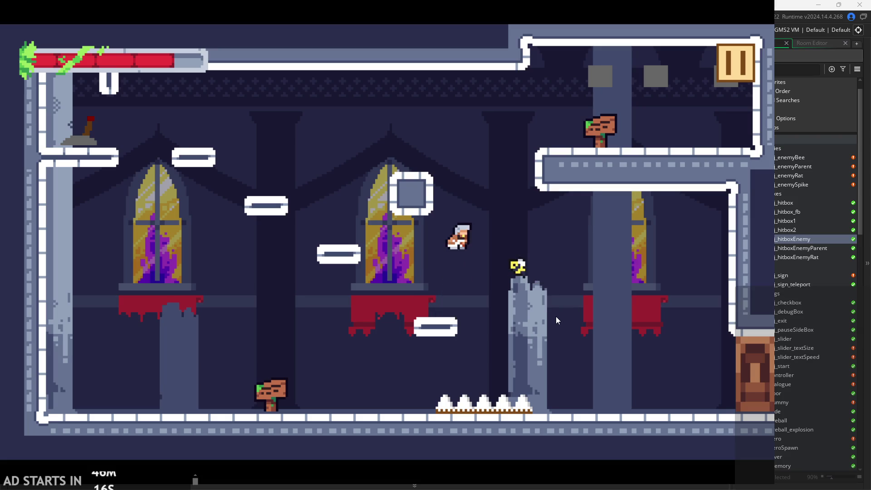
key(Left)
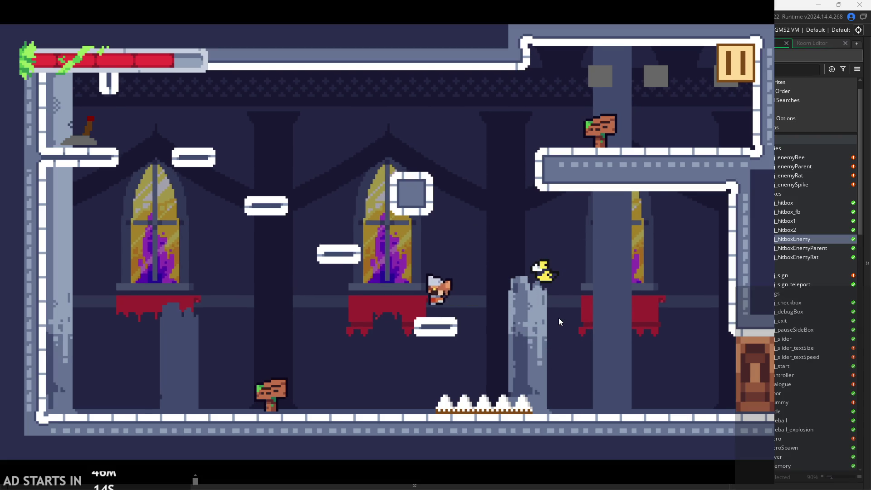
key(Right)
Cling to the stone pillar, then run past the pillars swinging slash attacks.
key(space)
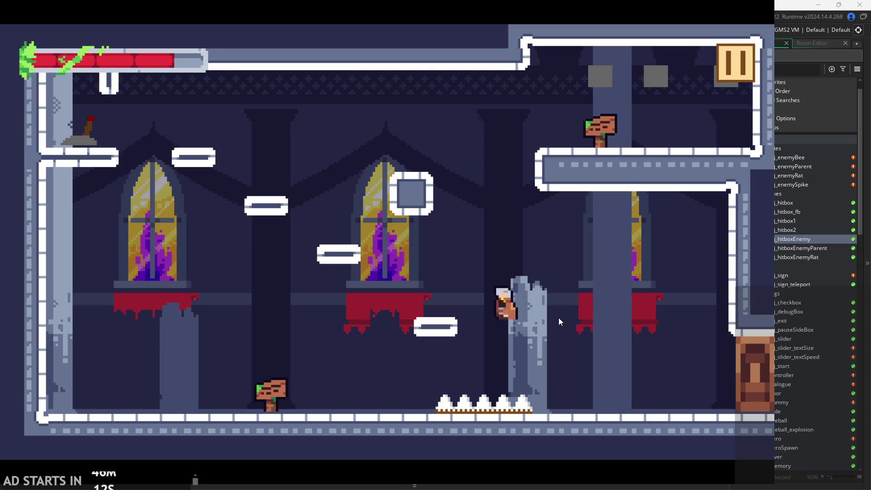
key(Right)
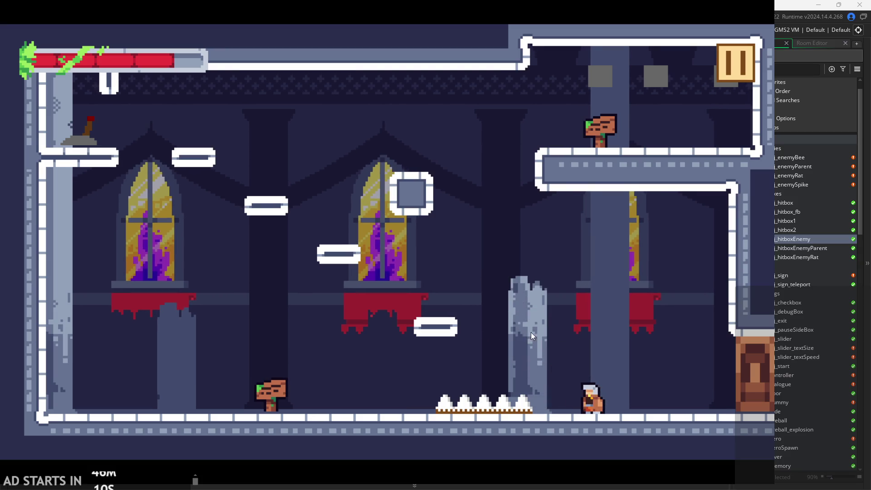
key(Left)
key(Right)
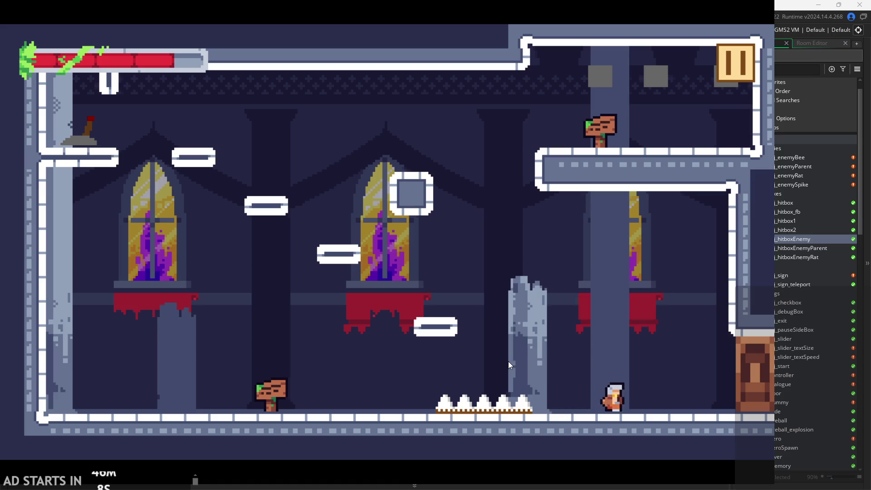
key(Left)
key(x)
key(Right)
key(Left)
key(Right)
key(Left)
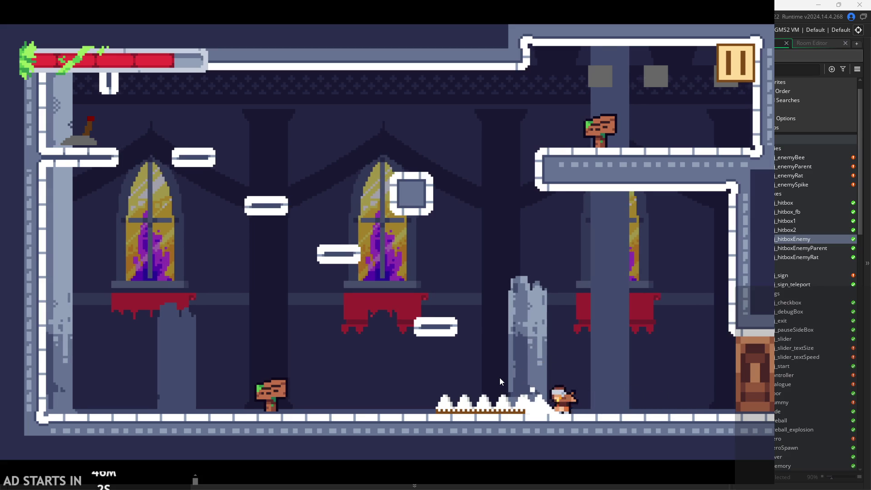
key(x)
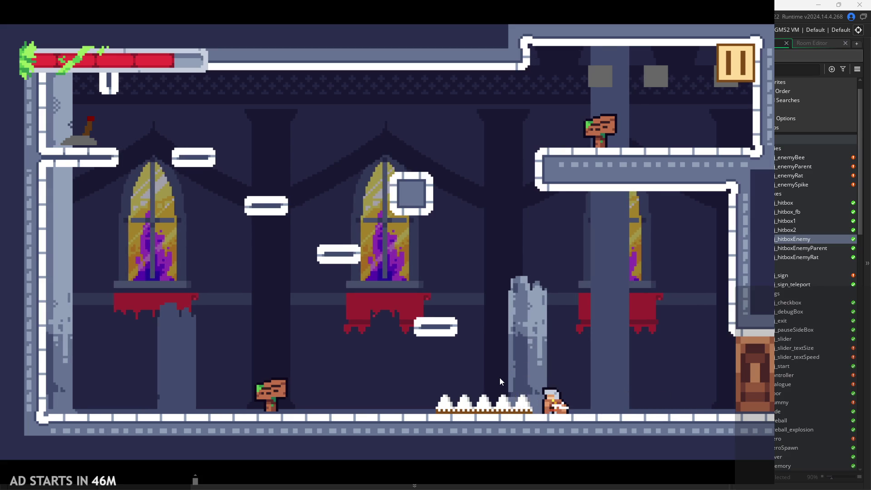
Dodge the spikes, climb up-left to the lever ledge, and exit the room rightward.
key(Right)
key(Right)
key(space)
key(space)
key(Left)
key(Left)
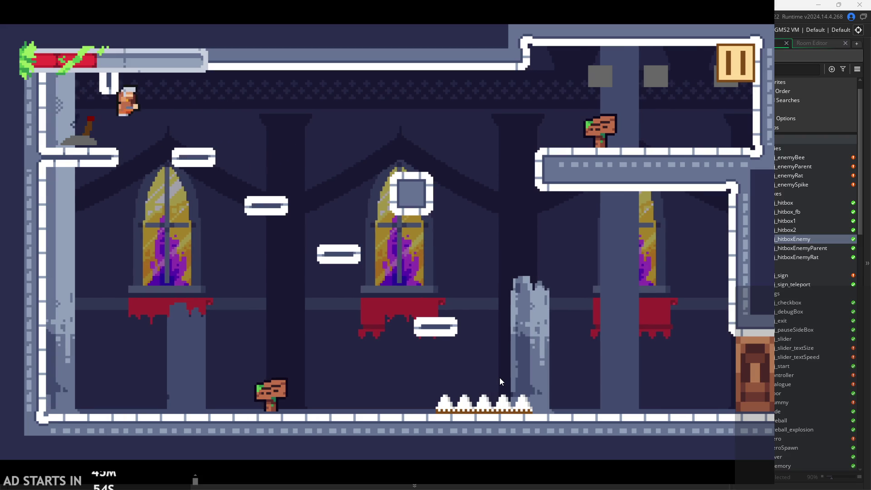
key(space)
key(Right)
key(Right)
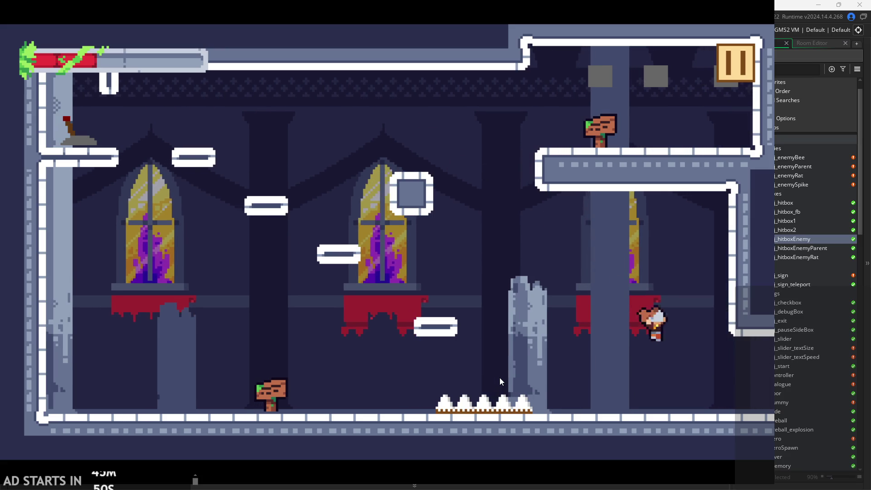
key(Right)
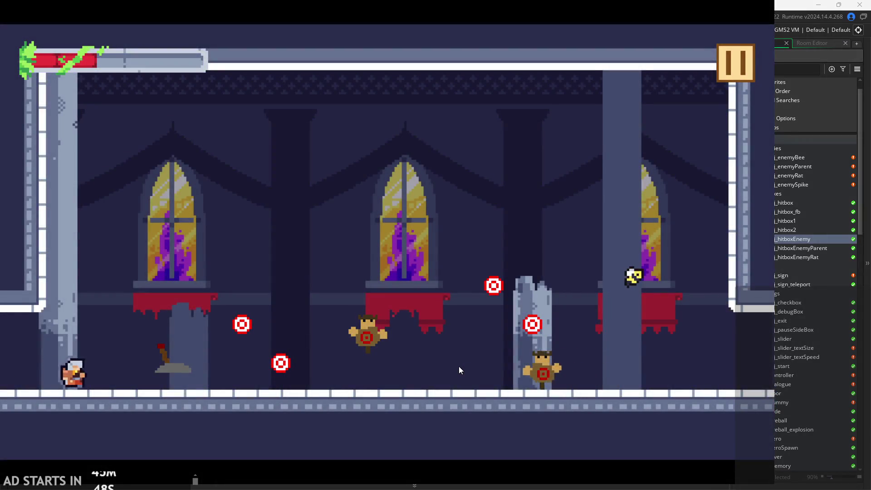
Slash the target dummies, jump at the bee, and knock the enemy away.
key(Right)
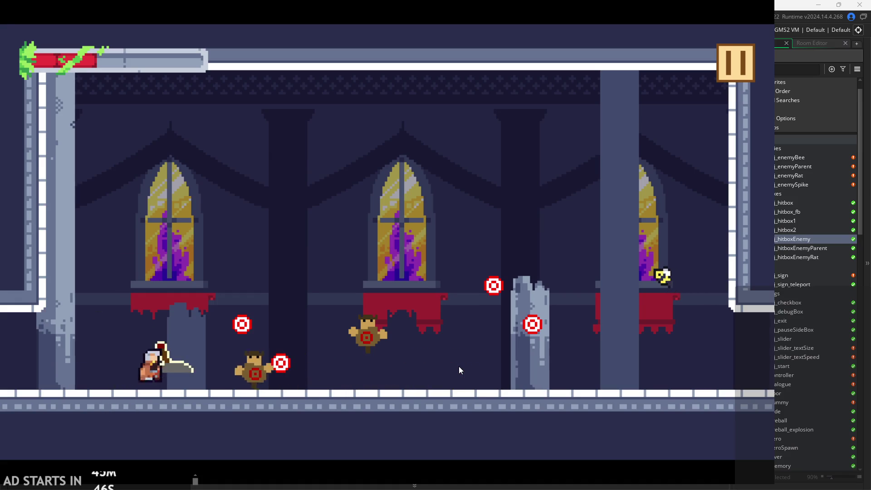
key(space)
key(Right)
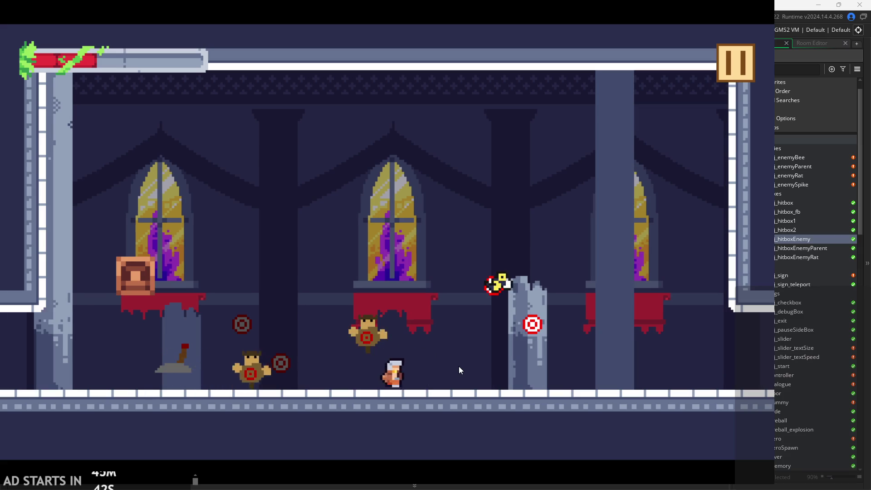
key(space)
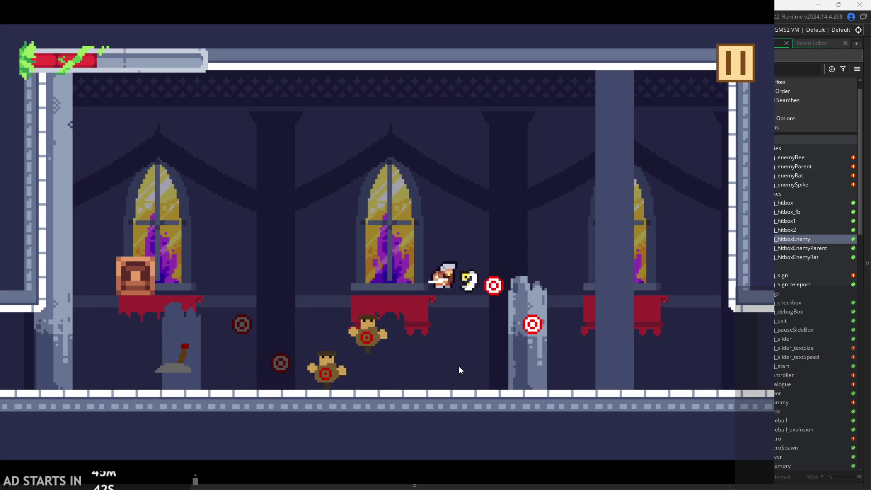
key(Right)
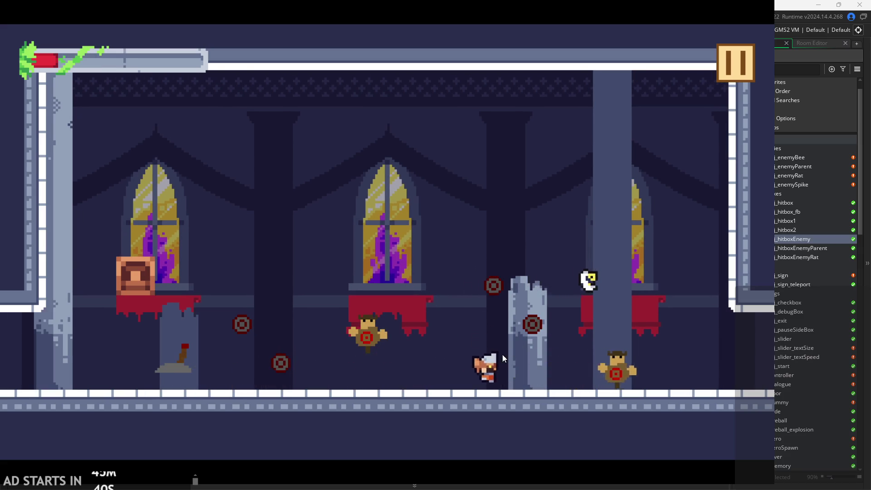
key(Right)
key(space)
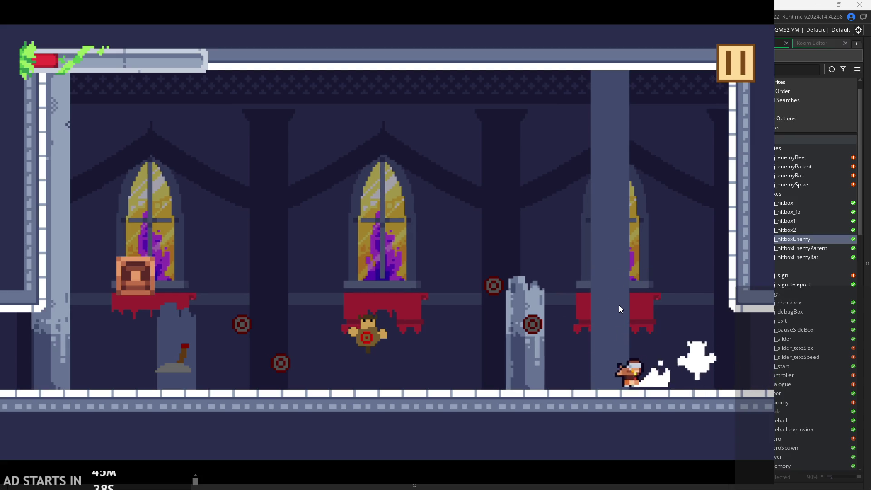
key(Left)
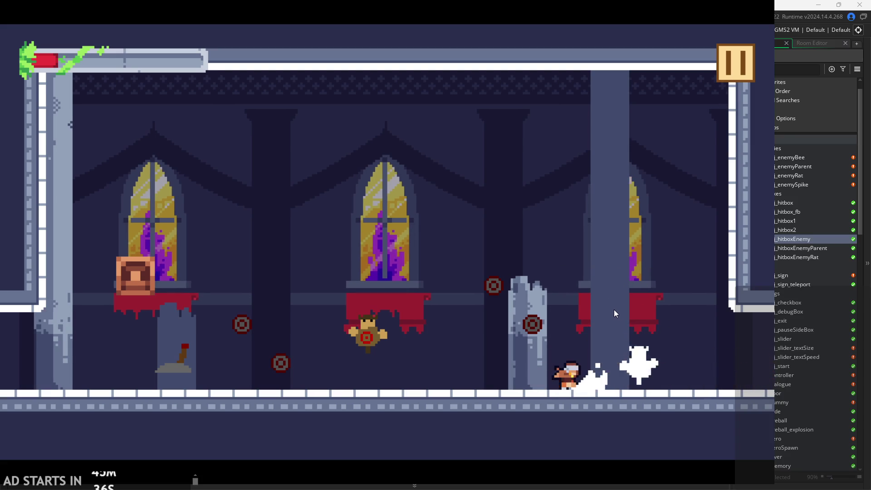
key(Right)
Climb the right wall to the middle block, then leave right into the next room.
key(Right)
key(Right)
key(space)
key(Left)
key(Right)
key(Left)
key(space)
Wall-jump onto the middle platform and run right across the gap.
key(Right)
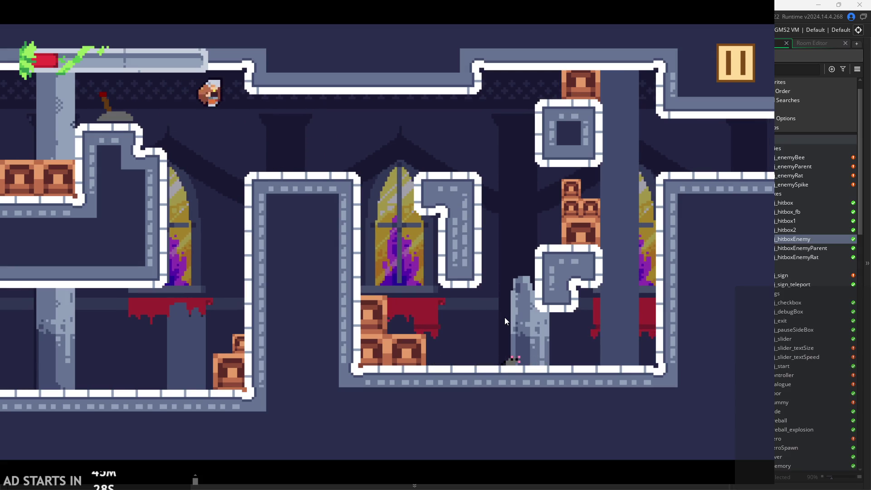
key(Left)
key(Right)
key(space)
key(Right)
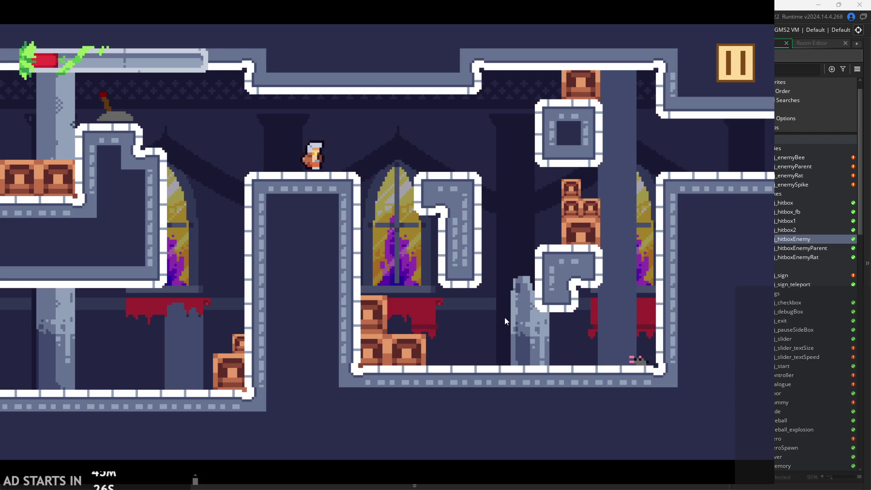
Drop onto the crates, walk the floor, then pause and enable Debug Stats.
key(Right)
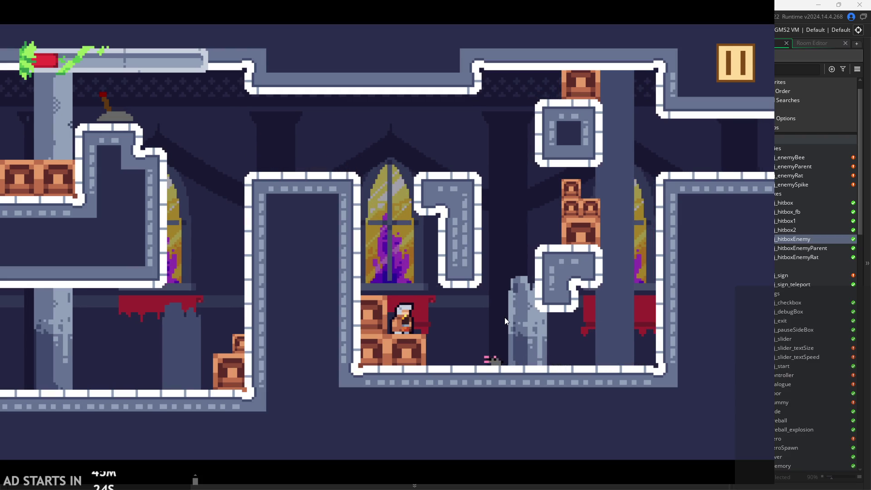
key(Right)
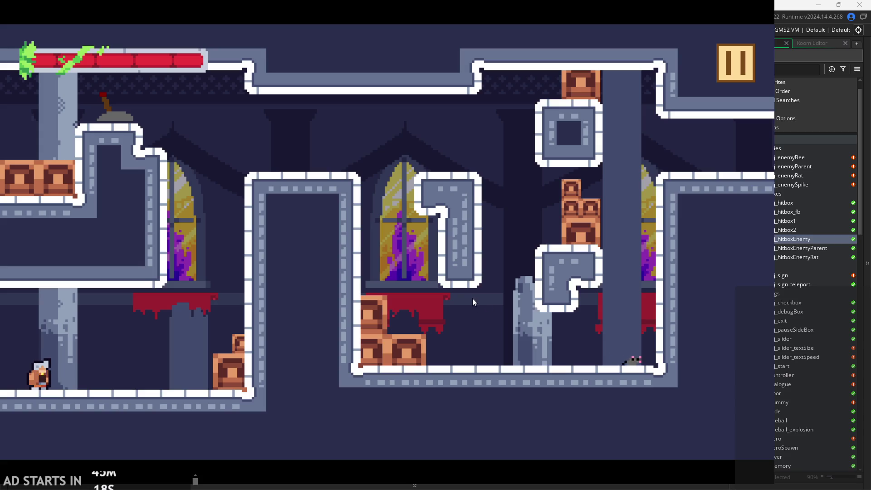
key(Right)
key(Left)
click(731, 67)
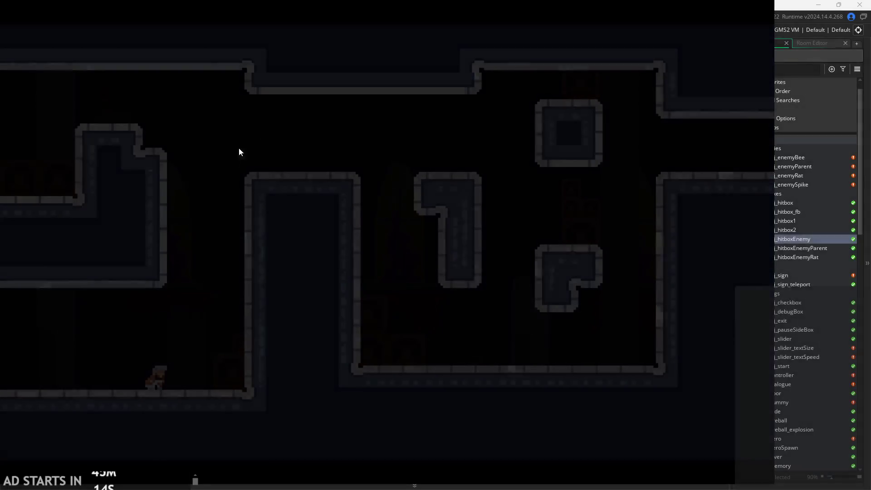
click(154, 141)
Resume play and test wall sliding and wall-jumping between the left and right walls.
key(Escape)
key(Right)
key(space)
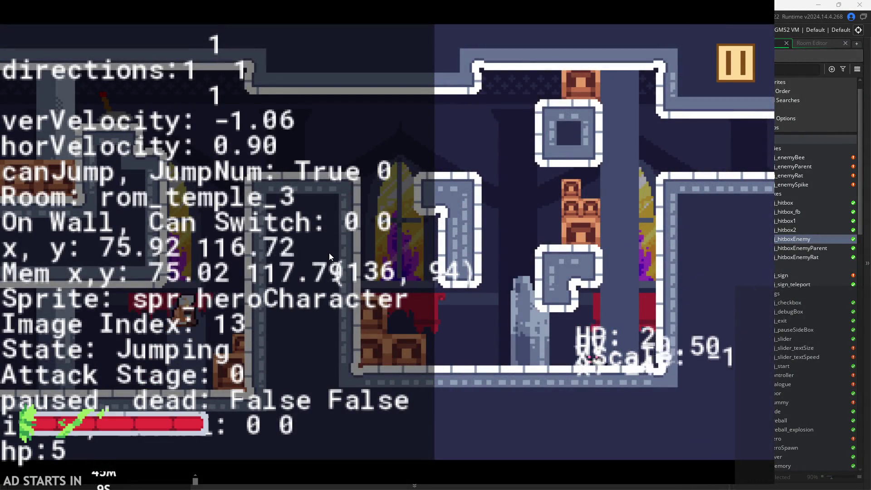
key(space)
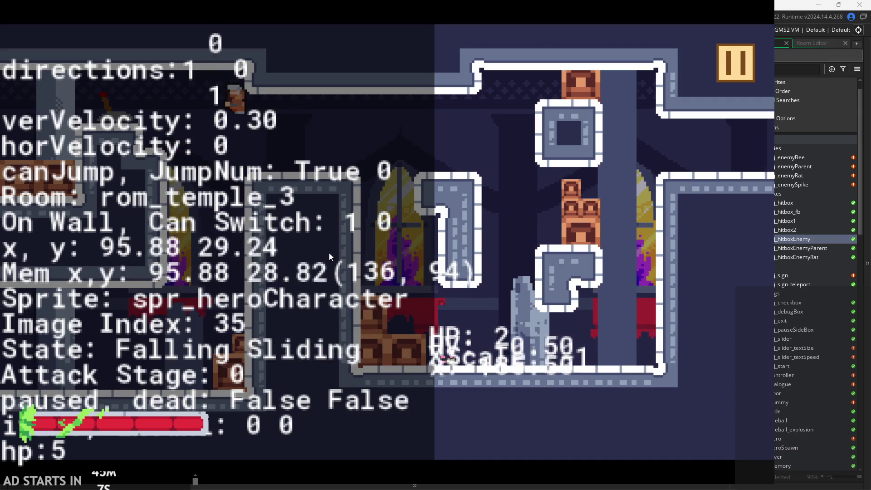
key(space)
key(space)
key(Right)
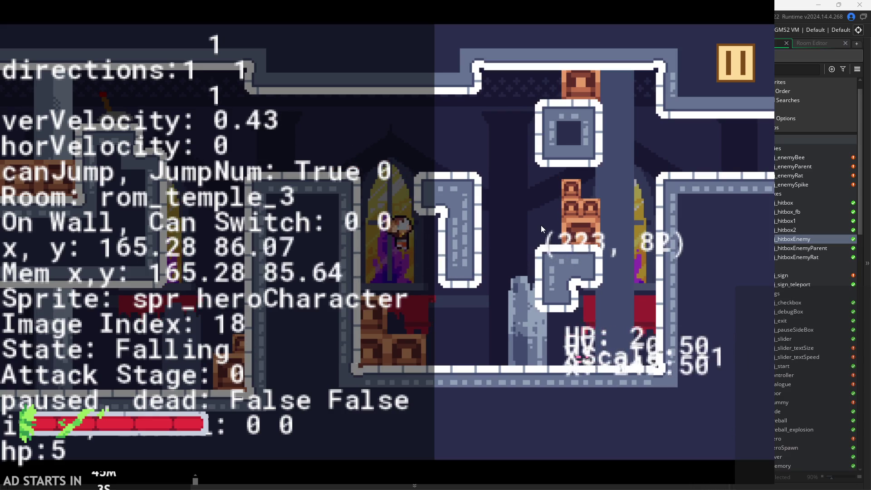
key(Right)
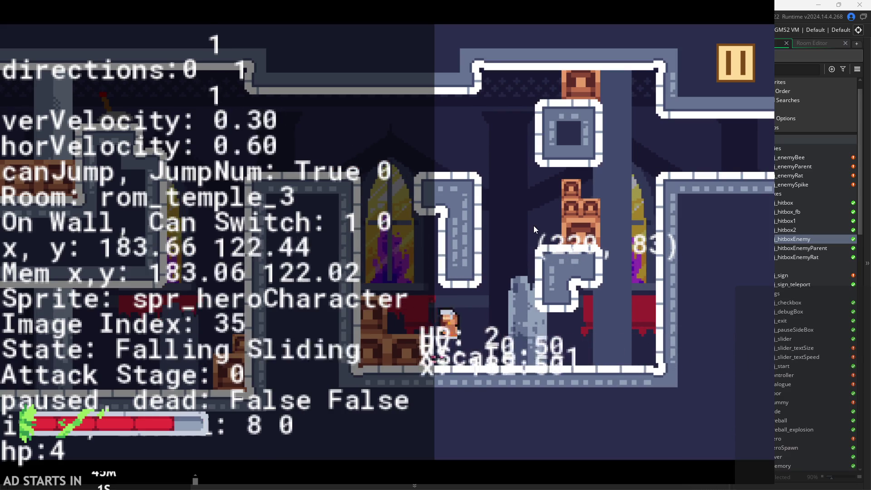
key(Right)
key(Right)
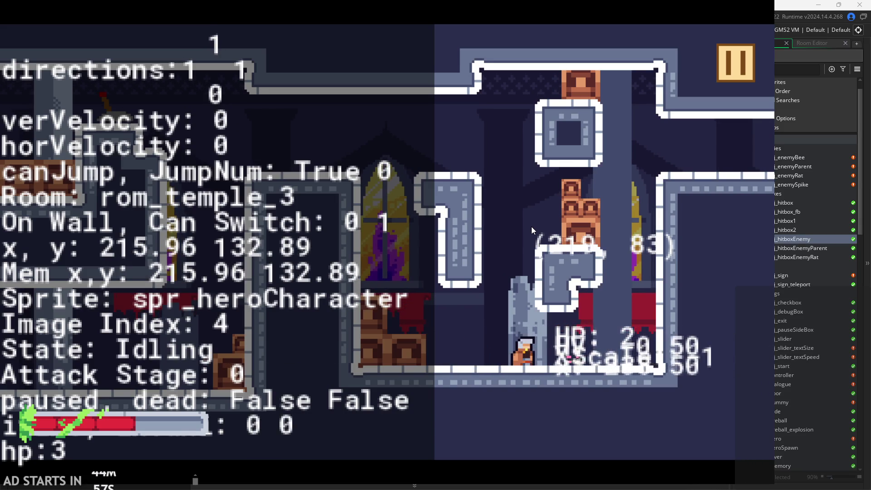
Wall-jump back left, slide down the wall off the ledge, attack twice, and jump up-left.
key(Left)
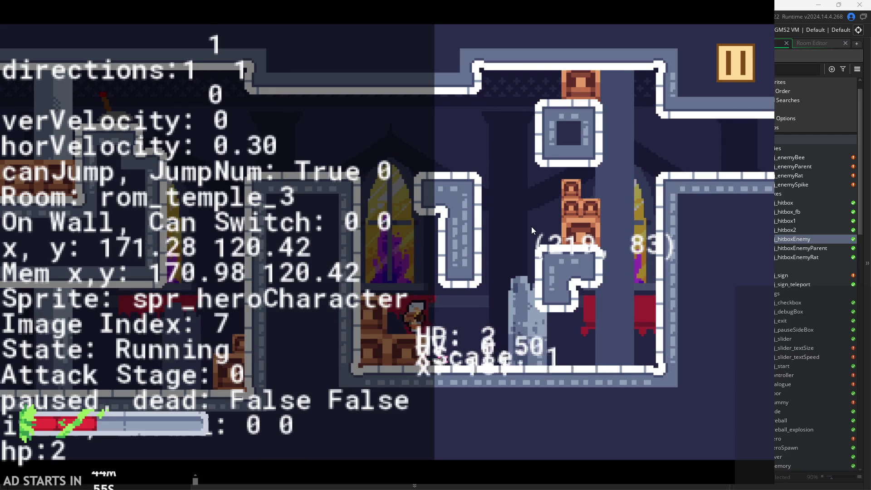
key(Right)
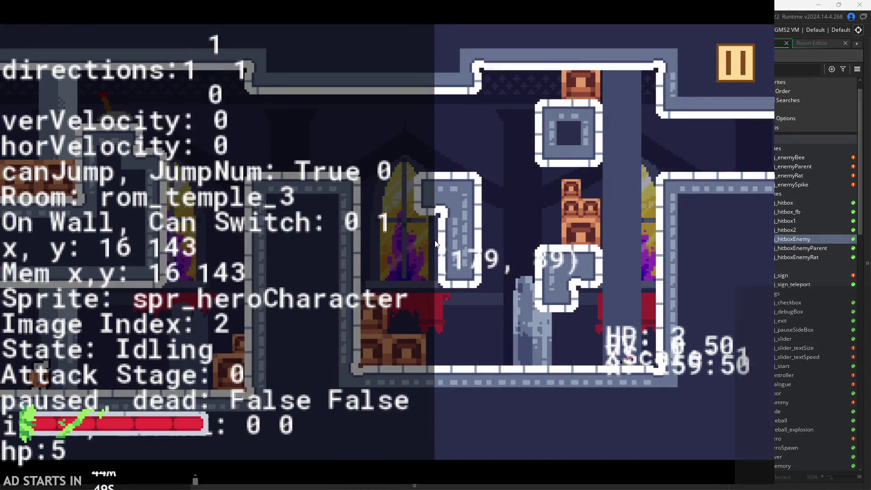
key(Right)
key(space)
key(space)
key(Right)
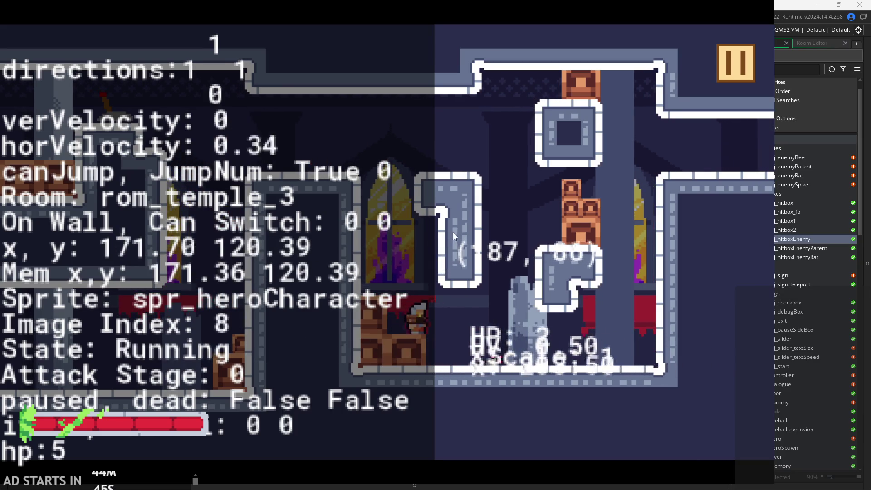
key(Right)
key(Left)
key(Left)
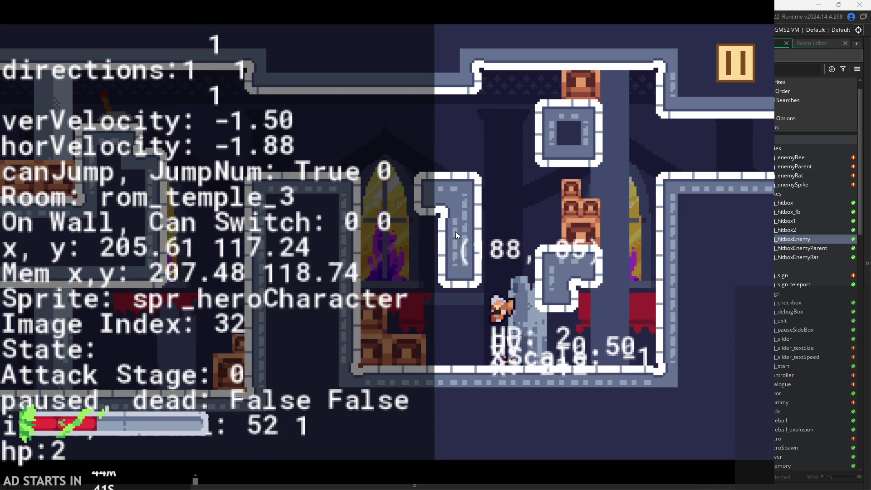
key(Right)
key(x)
key(x)
key(Left)
key(Left)
key(z)
Pause to check the debug values, then wall-slide again and chain a two-stage attack.
key(Escape)
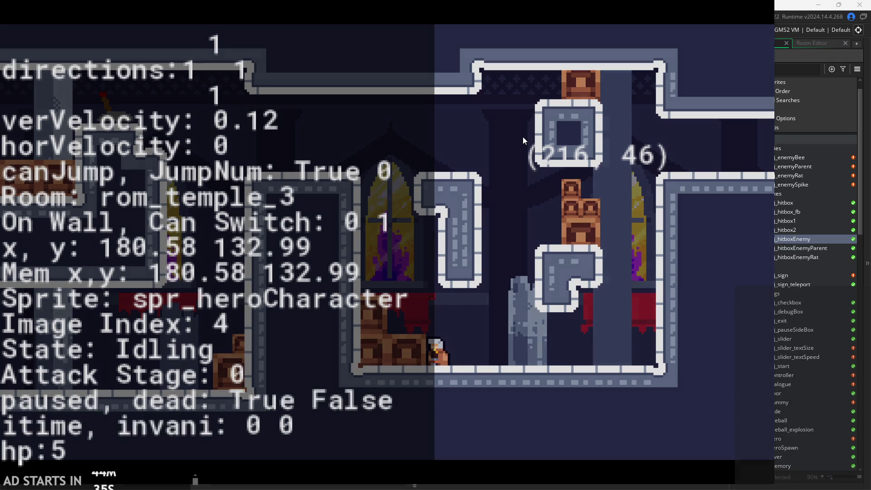
key(Escape)
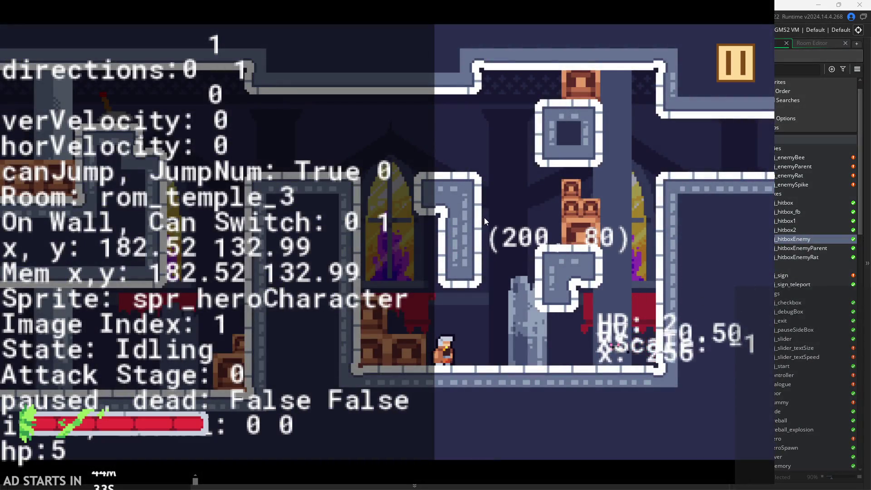
key(Right)
key(Left)
key(z)
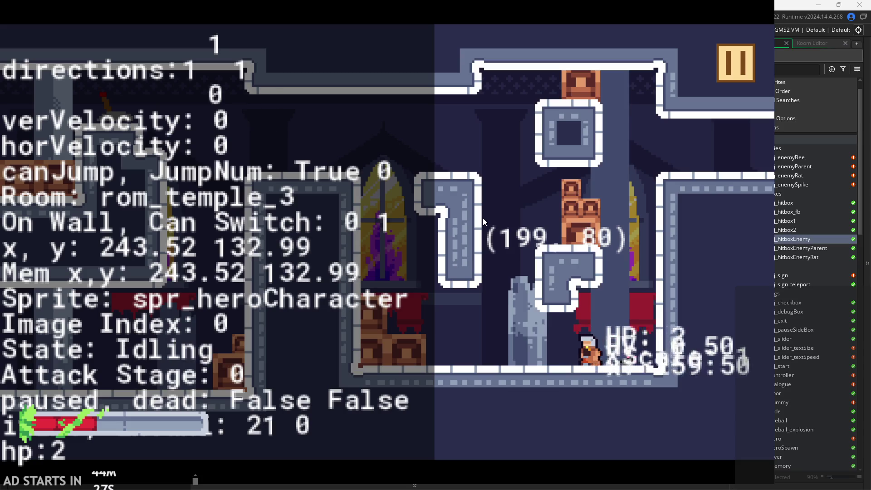
key(Left)
key(space)
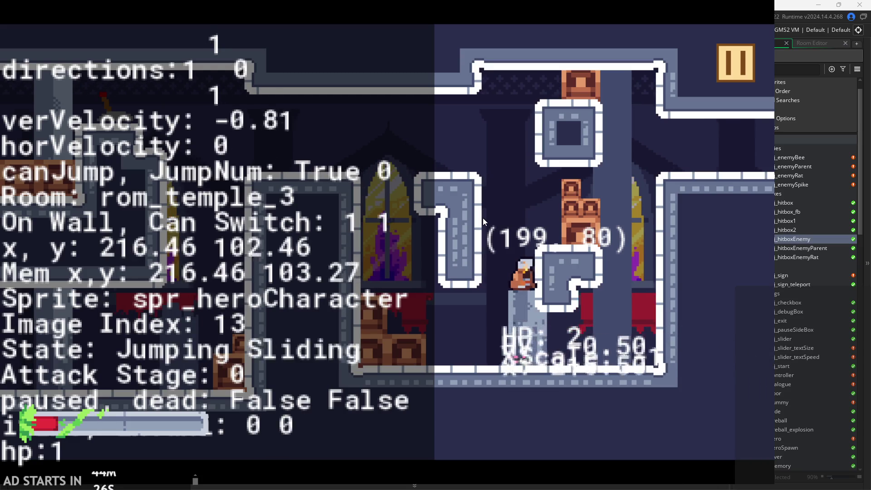
key(x)
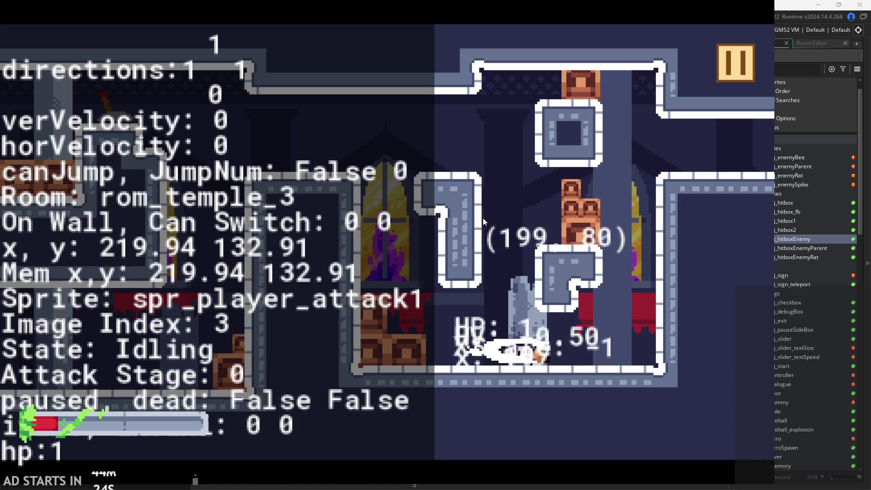
key(x)
Jump repeatedly up the wall, run right off the ledge, and enter rom_temple_4.
key(Left)
key(space)
key(space)
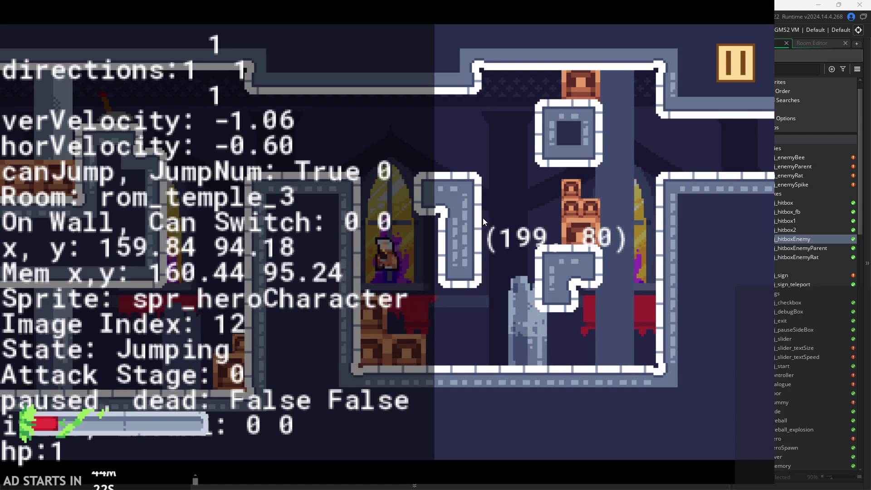
key(space)
key(space)
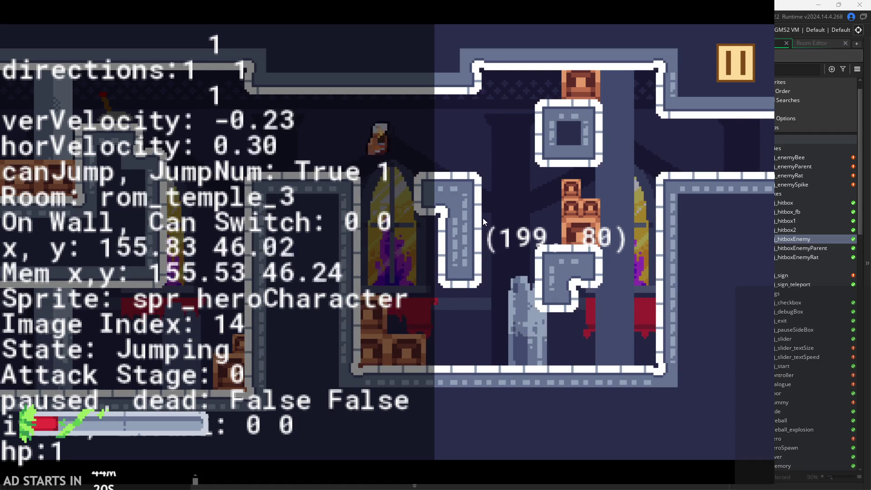
key(Right)
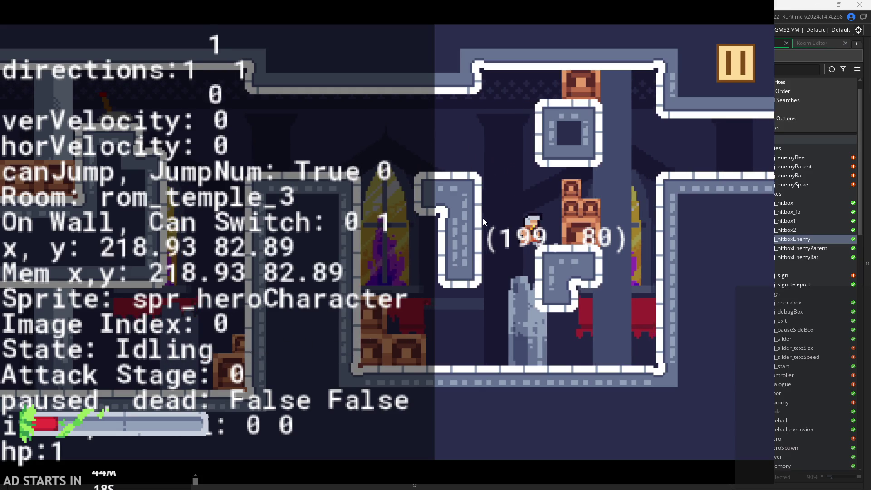
key(Left)
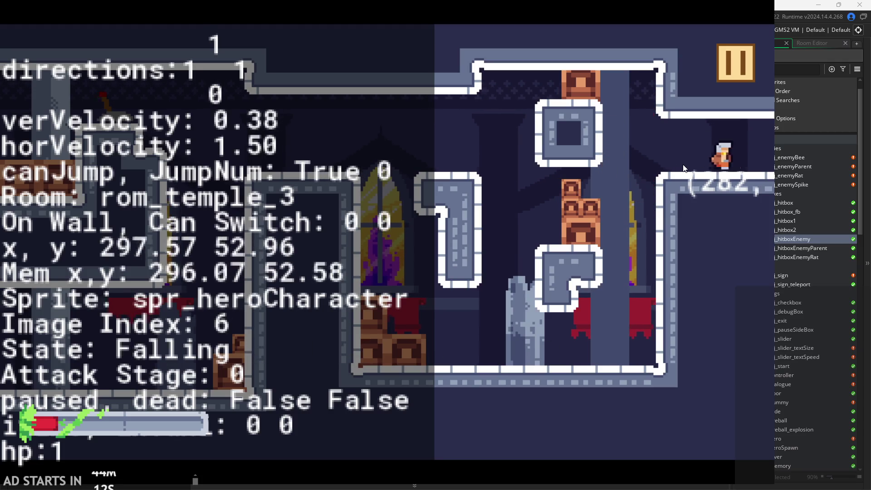
key(Right)
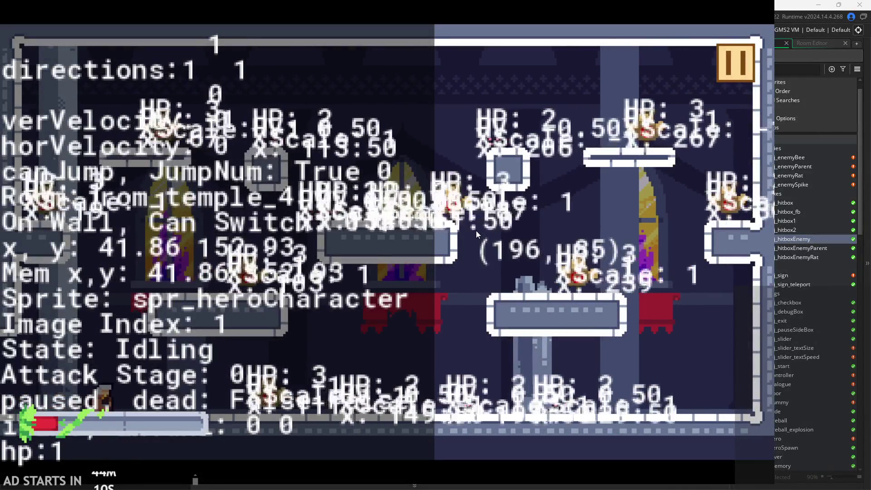
Run the hero right through the enemies, chaining two-stage attacks toward the wall.
key(Right)
key(x)
key(x)
key(x)
key(x)
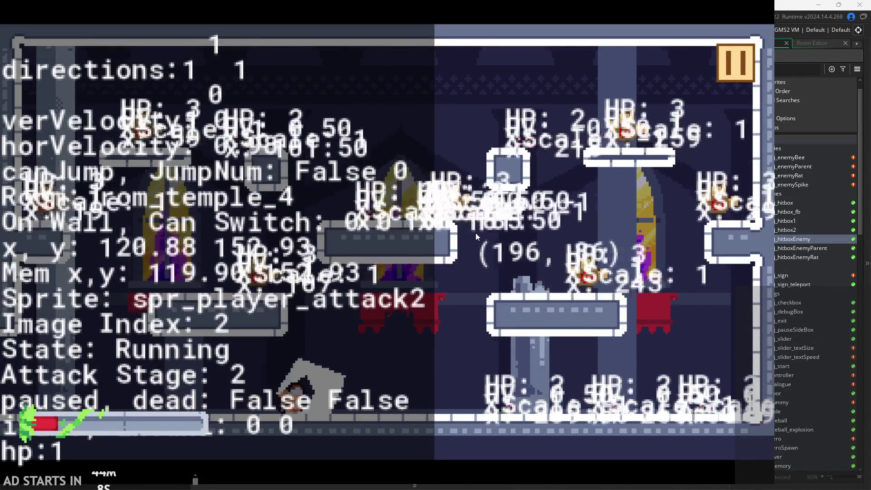
key(Right)
key(x)
key(x)
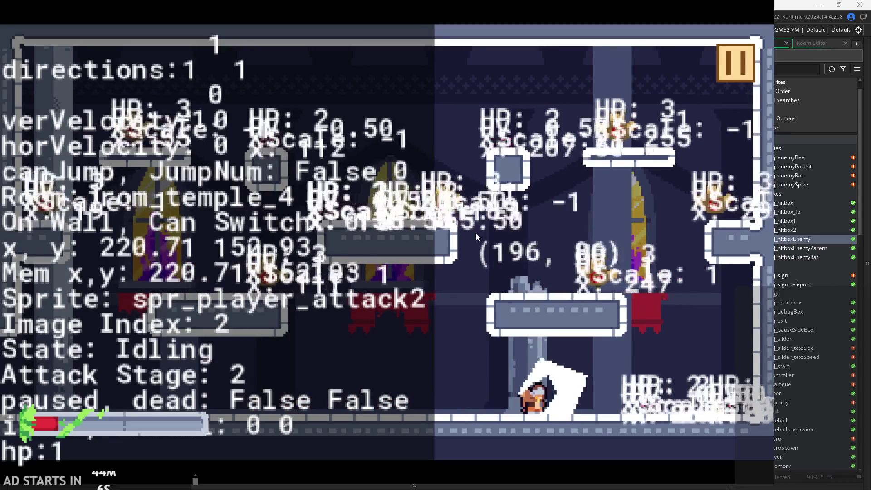
key(x)
key(Right)
key(x)
key(Right)
key(Right)
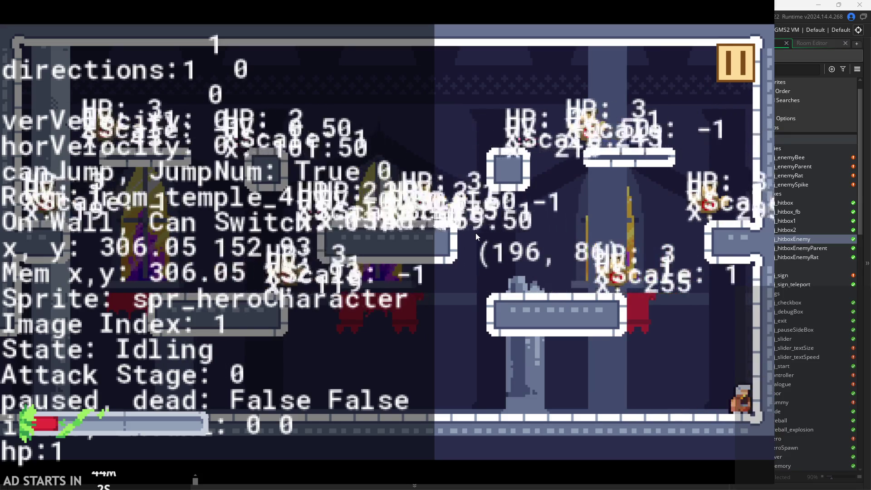
Test wall-jumps off the left and right walls with mid-air attacks in rom_temple_4.
key(space)
key(Left)
key(x)
key(x)
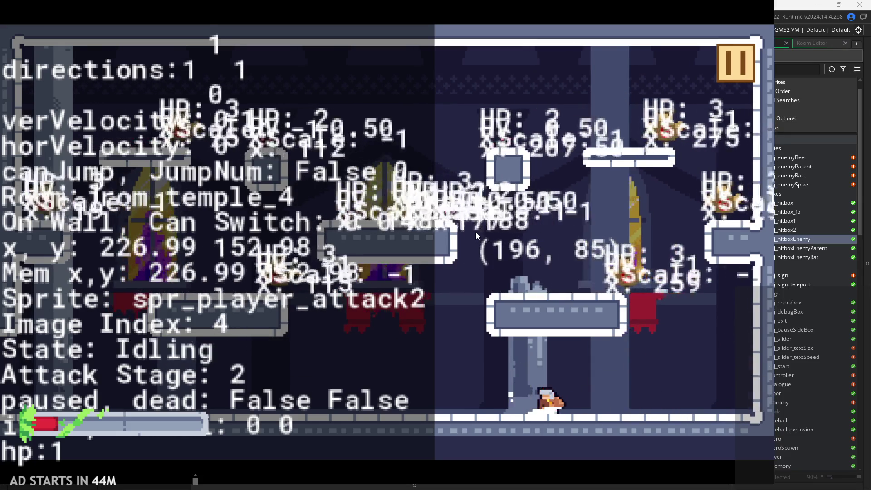
key(Right)
key(space)
key(x)
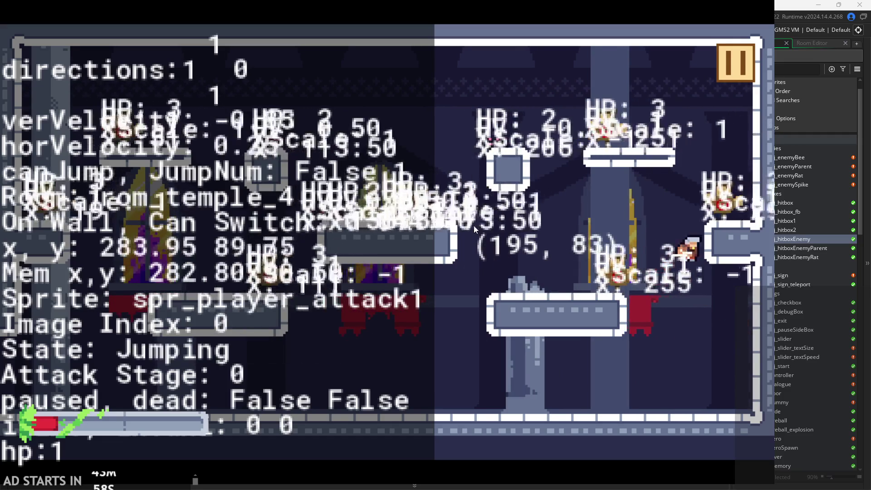
key(Left)
key(x)
key(Right)
key(space)
key(Left)
key(space)
key(x)
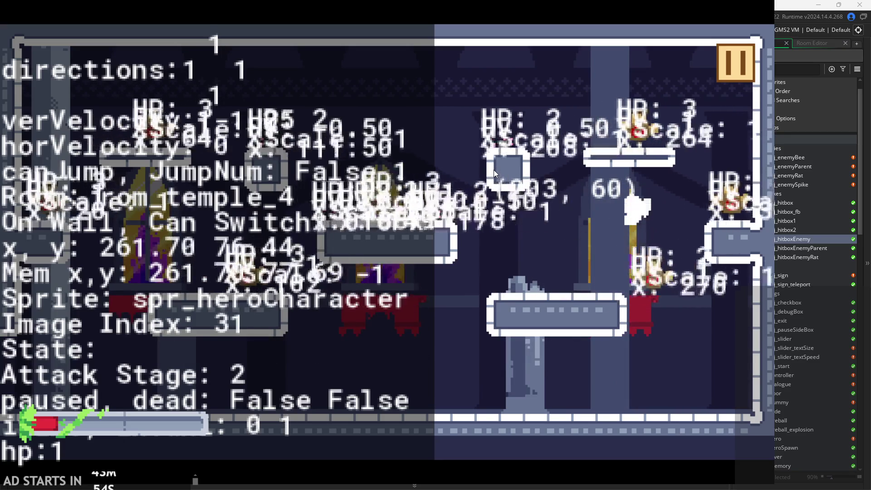
key(Left)
key(Right)
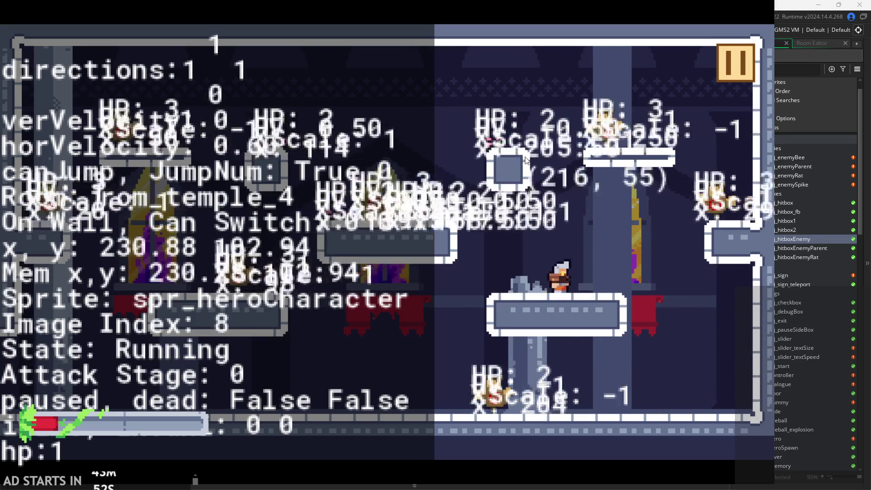
key(space)
key(x)
key(x)
key(Left)
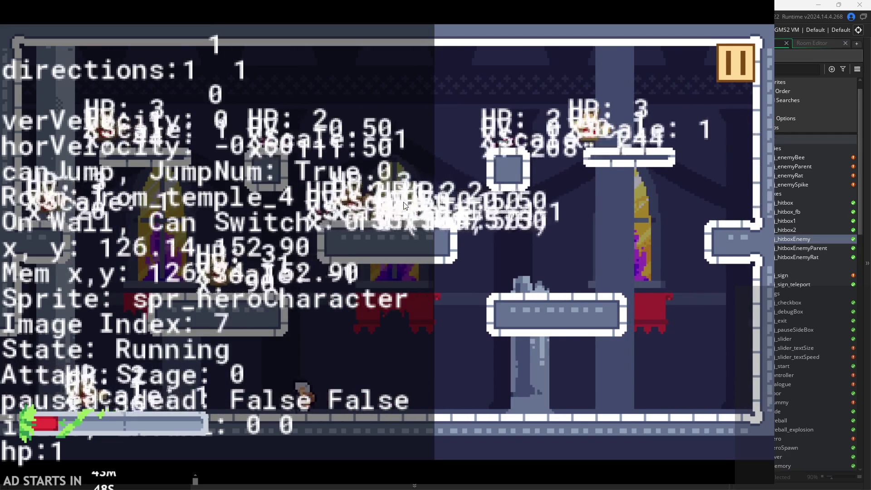
key(x)
key(space)
key(x)
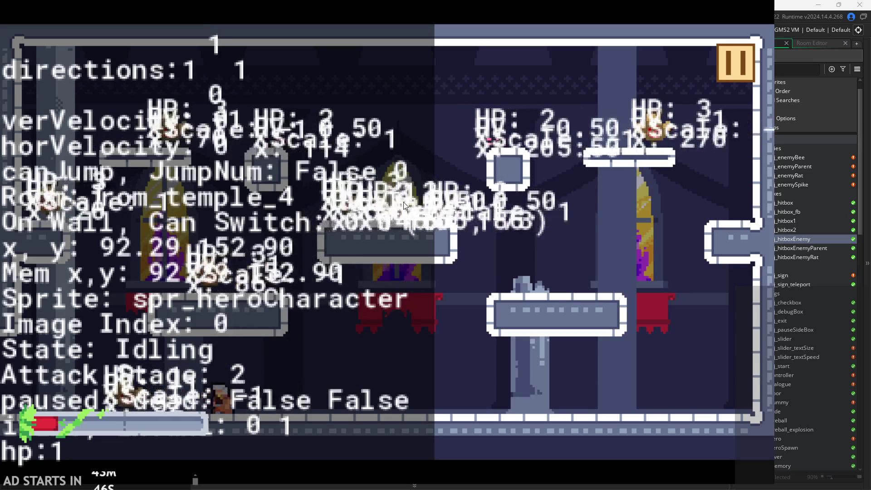
key(x)
key(space)
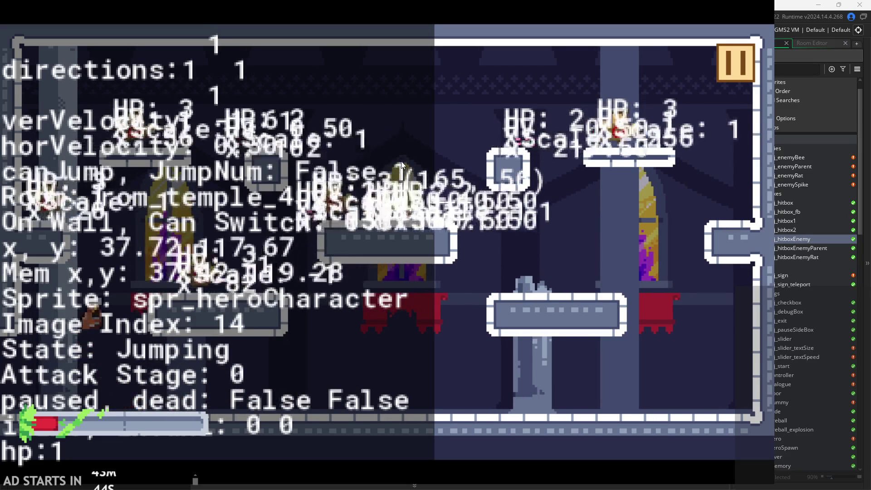
After the restart, test z-hops, chained attacks and jumps off the walls.
key(x)
key(x)
key(x)
key(x)
key(x)
key(x)
key(x)
key(x)
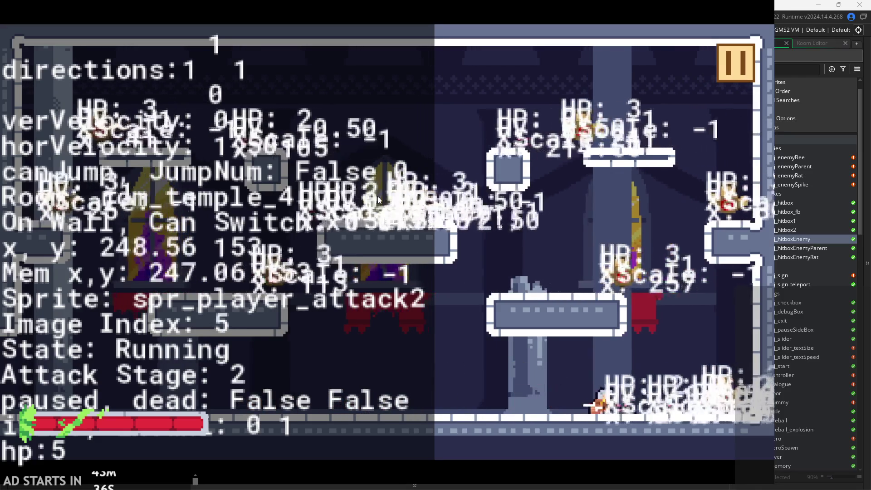
key(z)
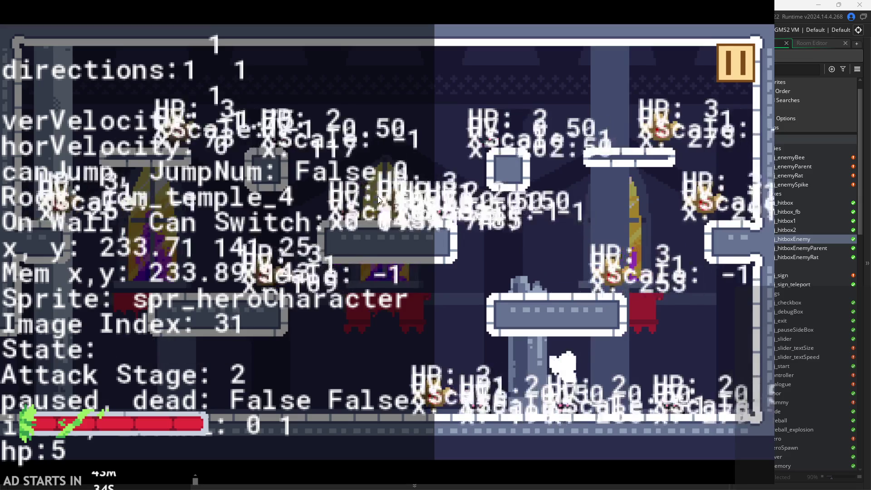
key(Right)
key(x)
key(Left)
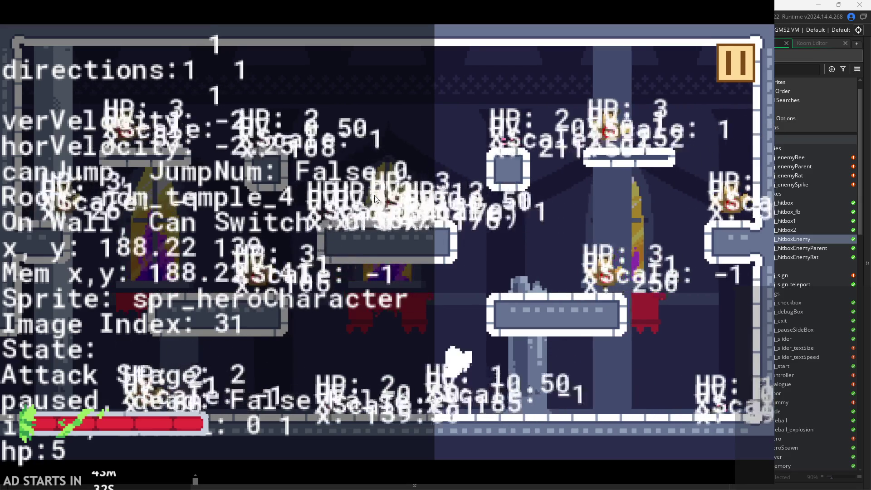
key(z)
key(Right)
key(x)
key(x)
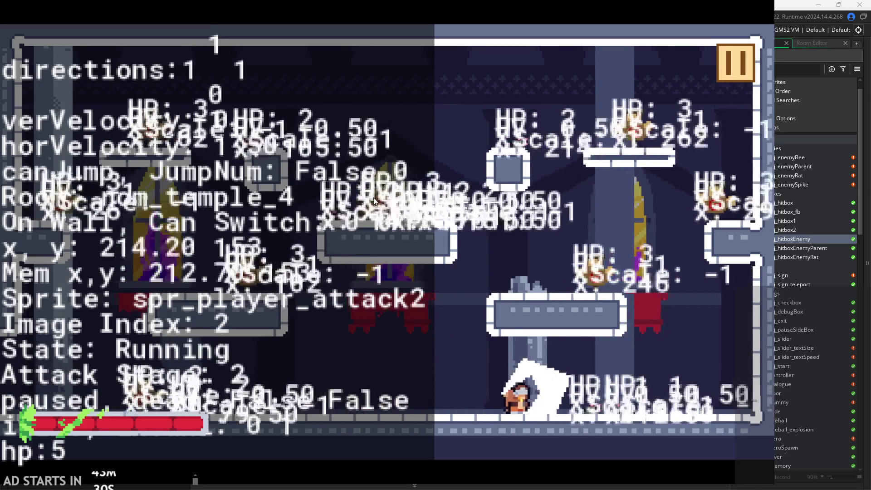
key(x)
key(Right)
key(x)
key(Right)
key(Left)
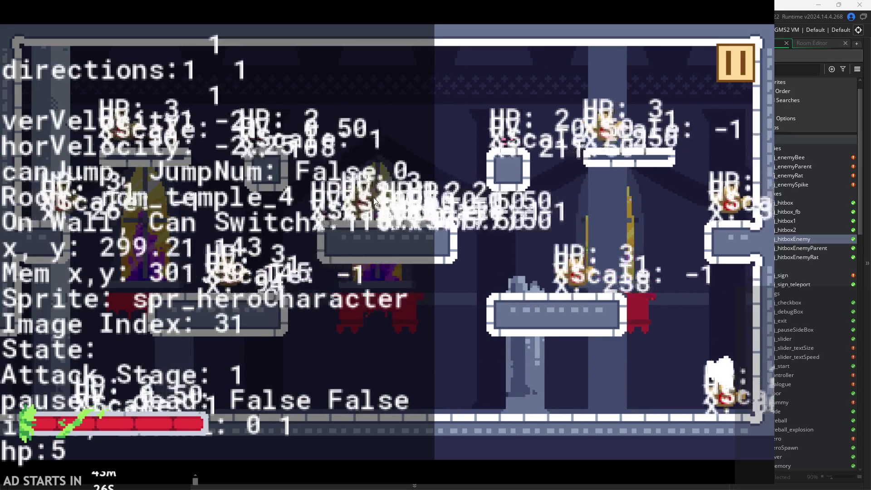
key(z)
key(x)
key(Right)
key(x)
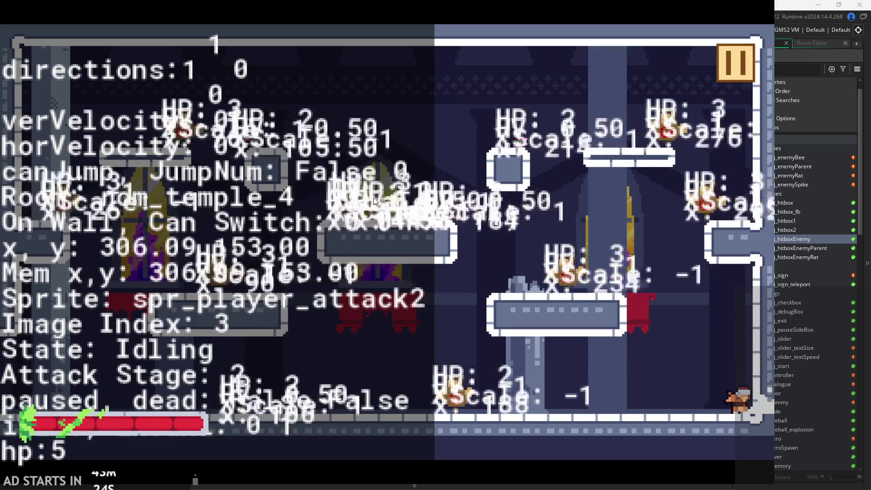
key(x)
key(Left)
key(x)
key(x)
key(Left)
key(x)
key(x)
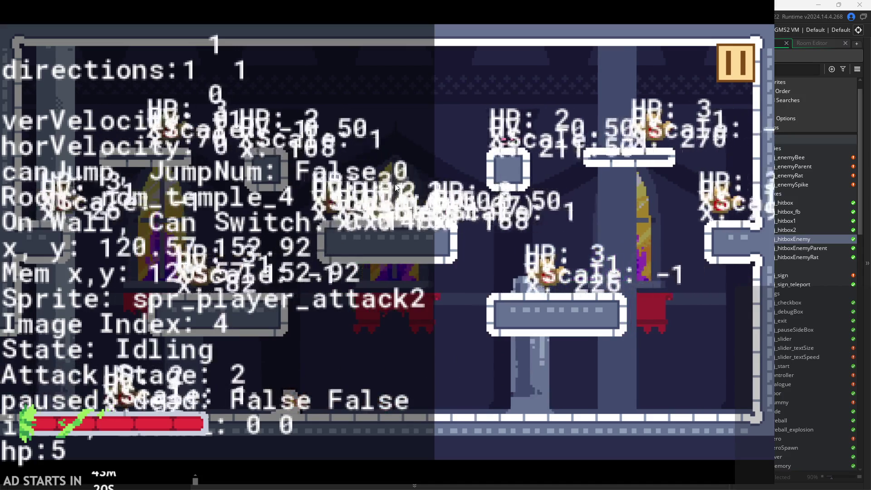
key(Right)
key(x)
key(Right)
key(x)
key(Left)
key(x)
key(z)
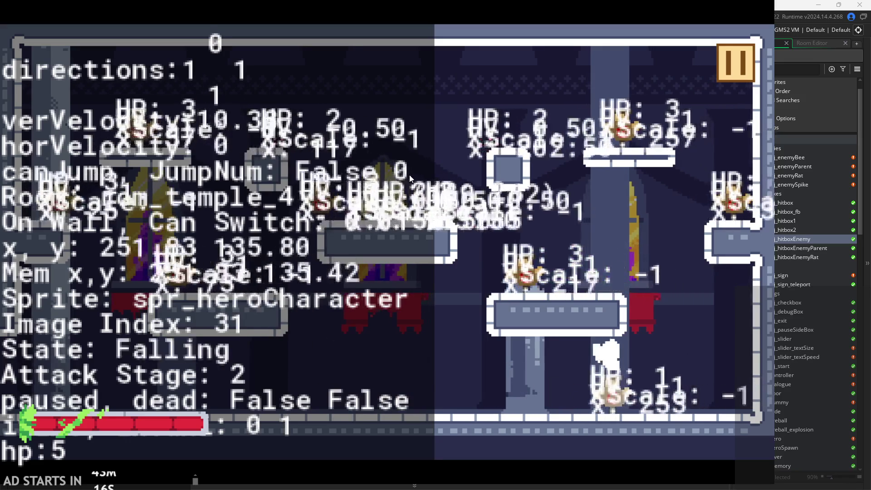
key(Right)
key(Left)
key(z)
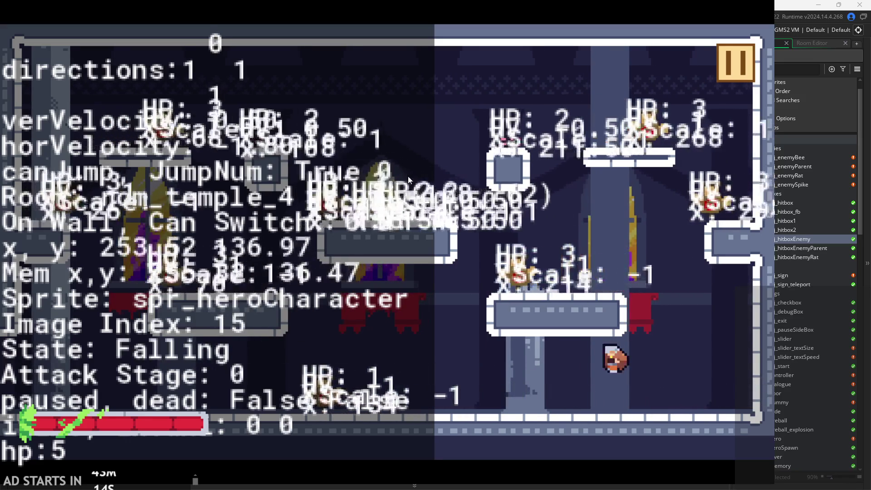
key(Right)
key(z)
key(Left)
key(z)
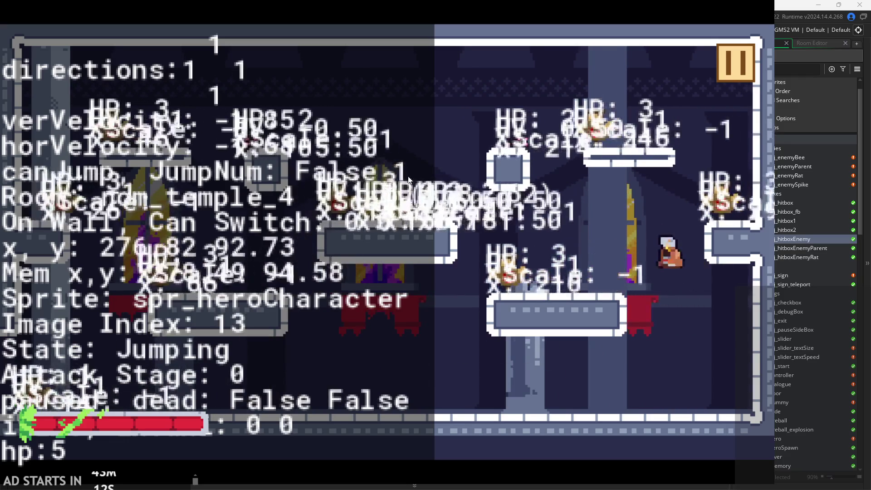
key(x)
key(x)
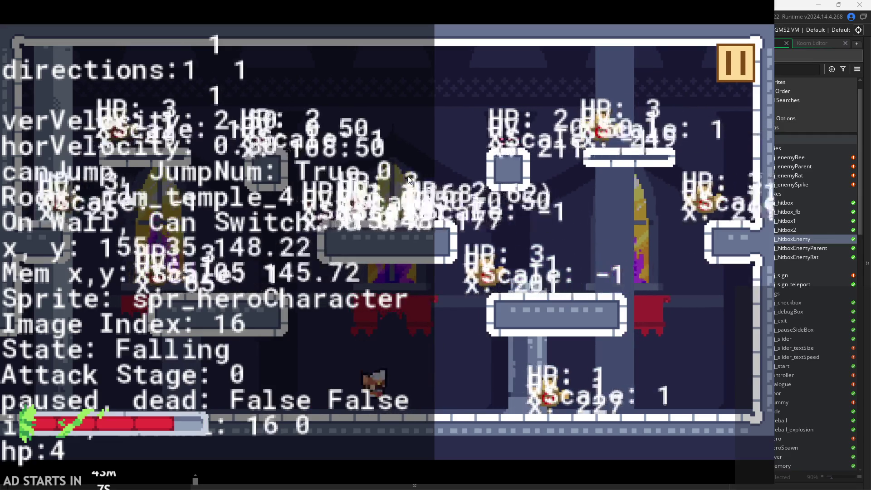
key(Right)
key(Right)
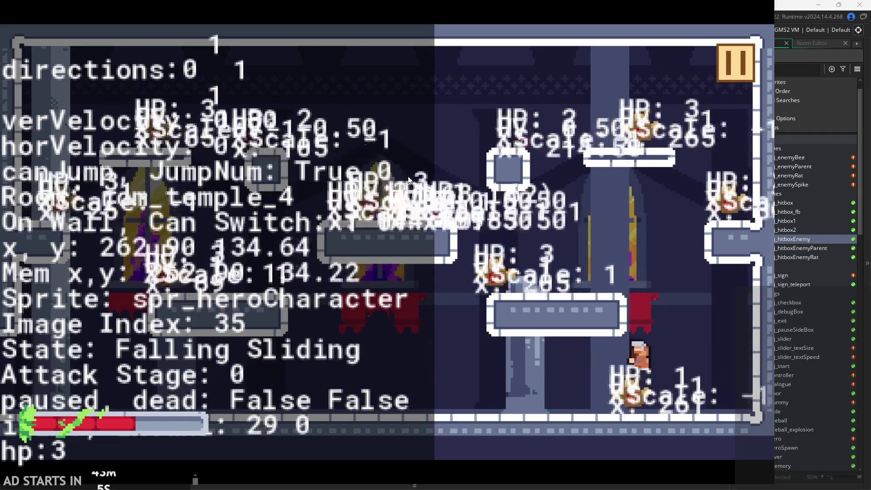
Repeat wall-jumps up and left with attacks during each jump across the room.
key(Left)
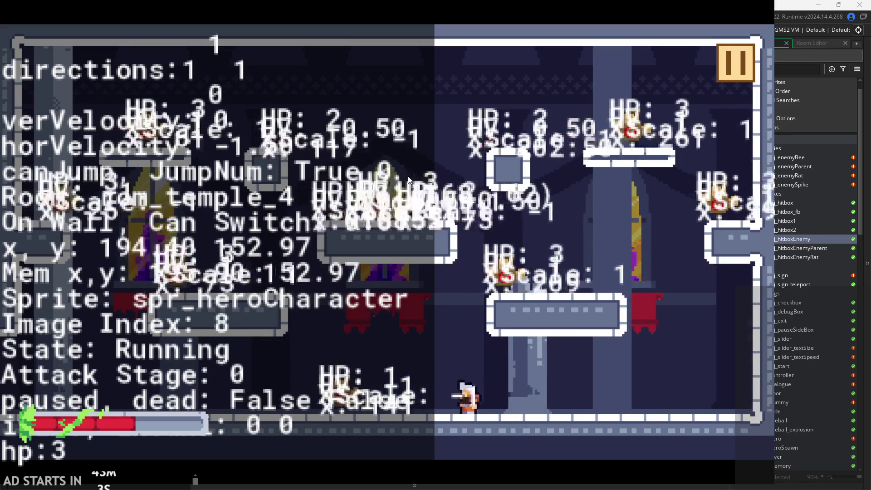
key(space)
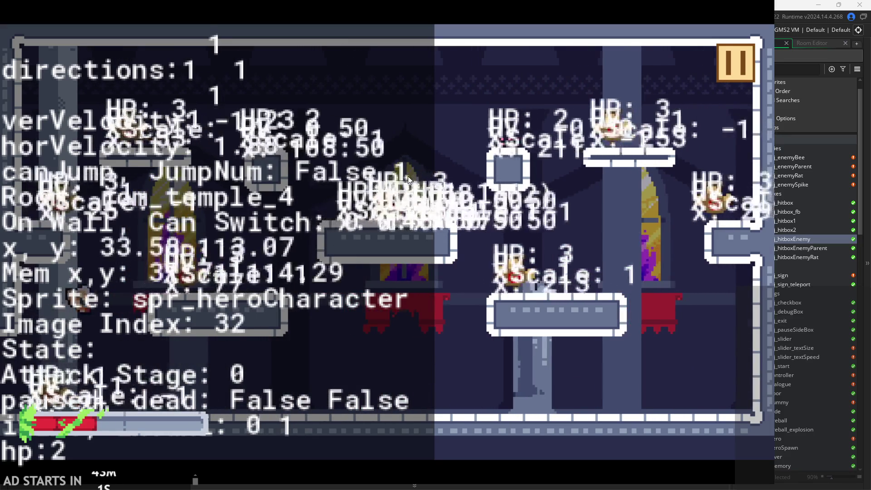
key(Right)
key(Right)
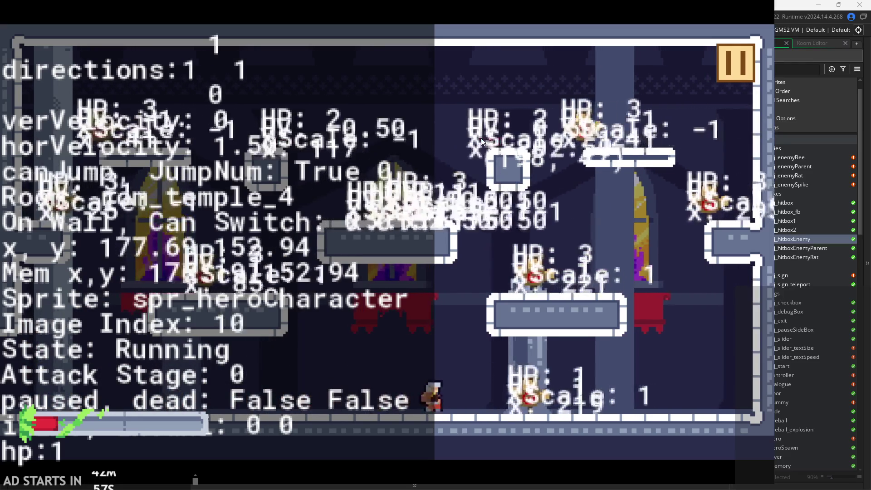
key(Left)
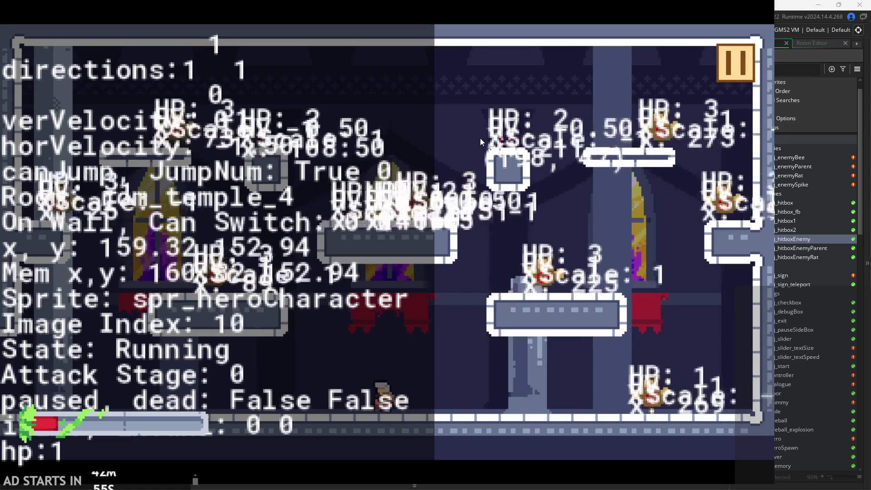
key(space)
key(Right)
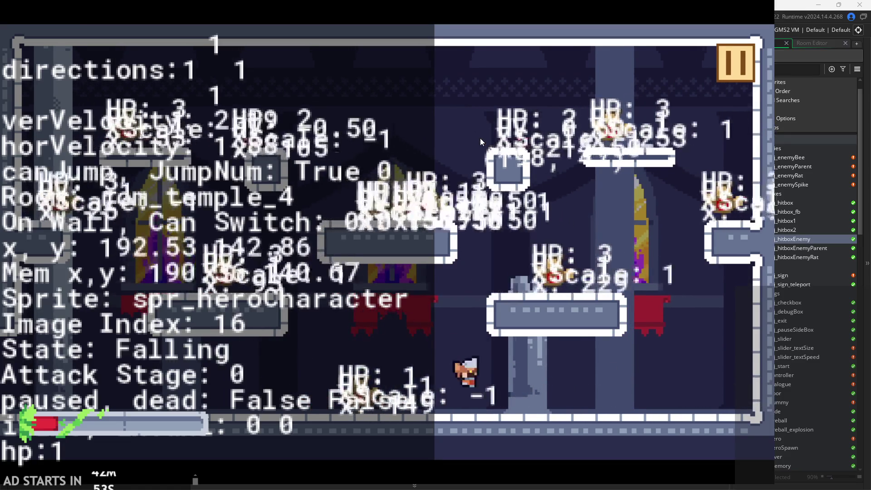
key(Left)
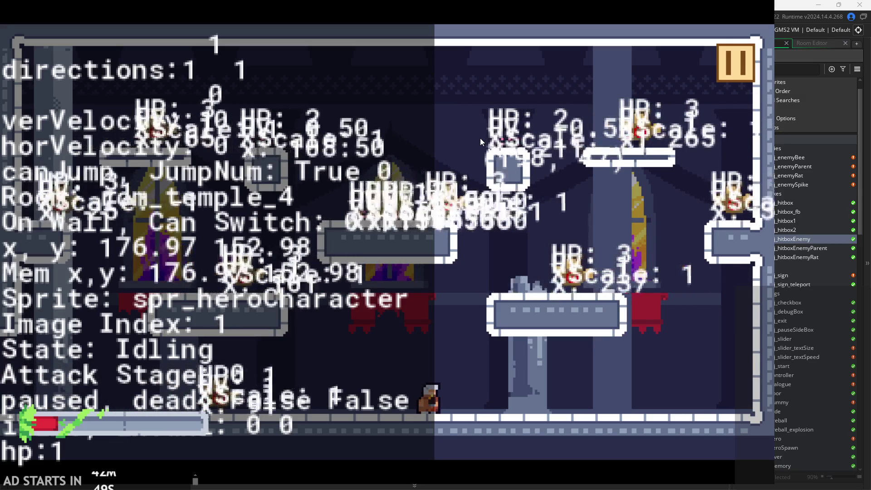
key(Right)
key(x)
key(x)
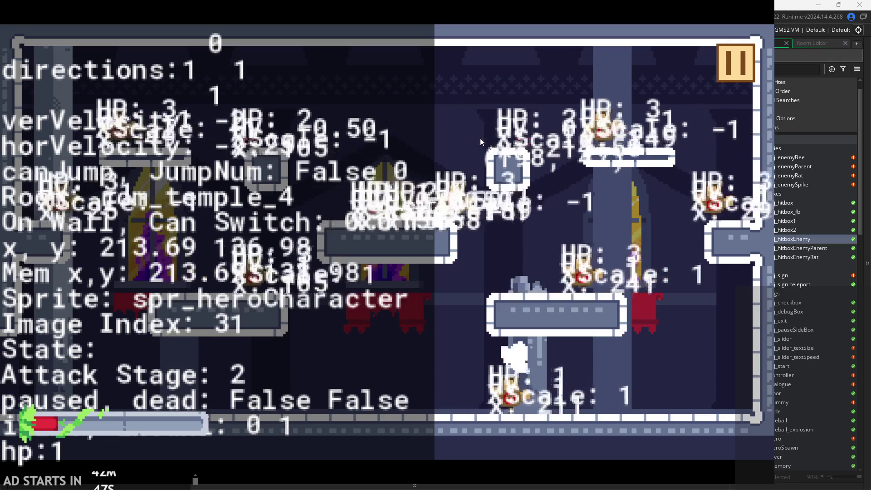
key(Right)
key(Right)
key(x)
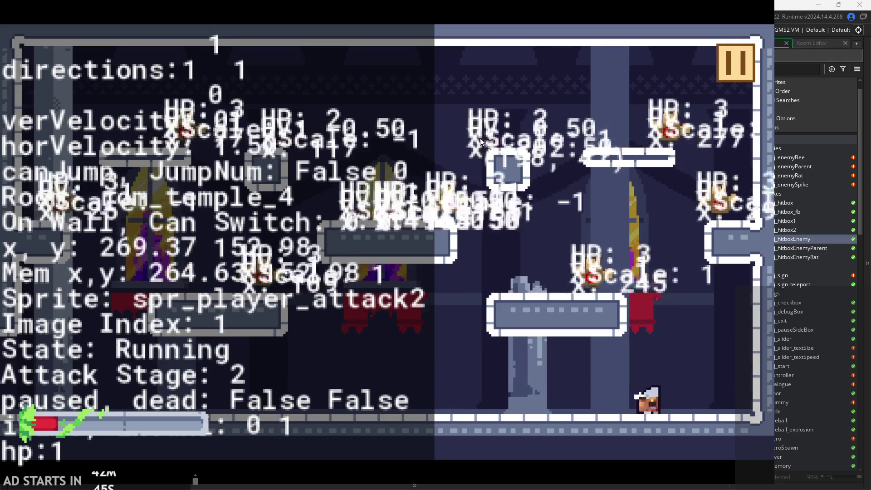
key(z)
key(x)
key(z)
key(x)
key(Right)
key(z)
key(x)
key(x)
key(Left)
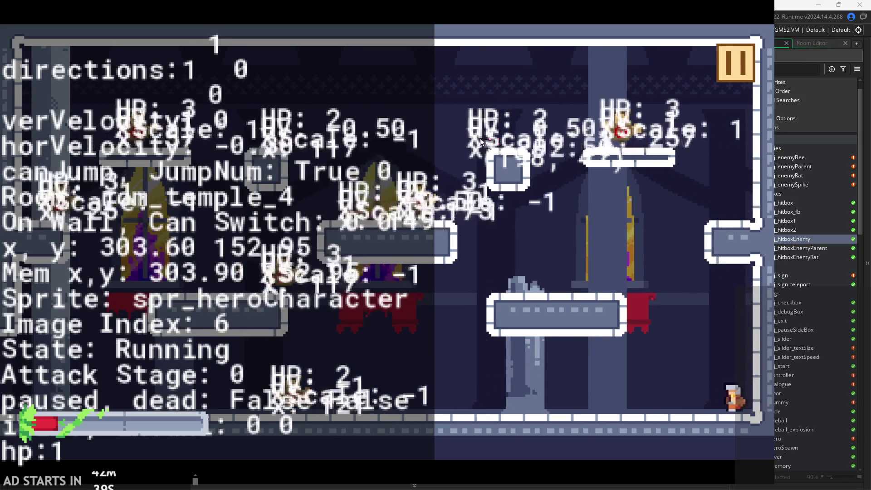
key(x)
key(z)
Exit left into rom_temple_3, attack, then pause and exit the game to the editor.
key(Left)
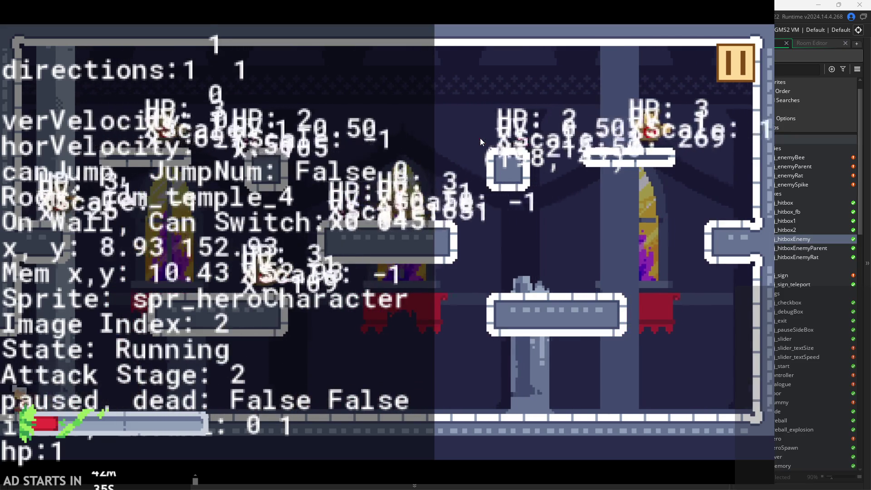
key(x)
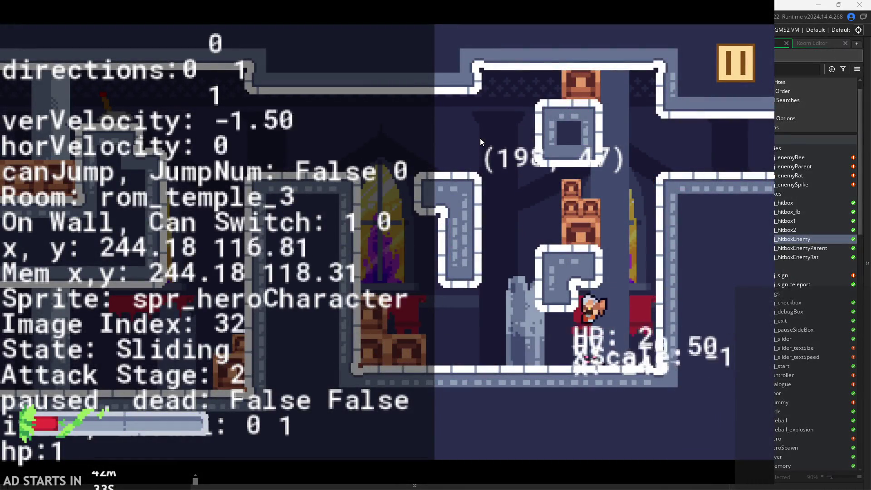
key(Left)
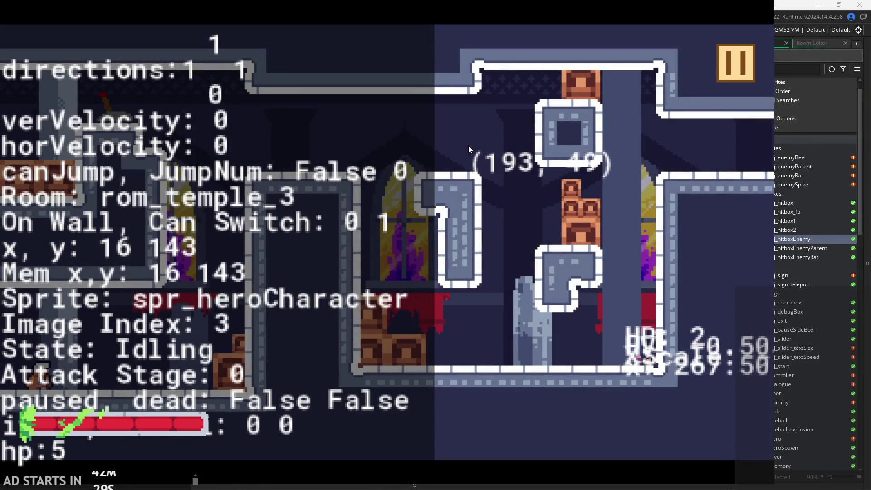
key(Right)
key(Left)
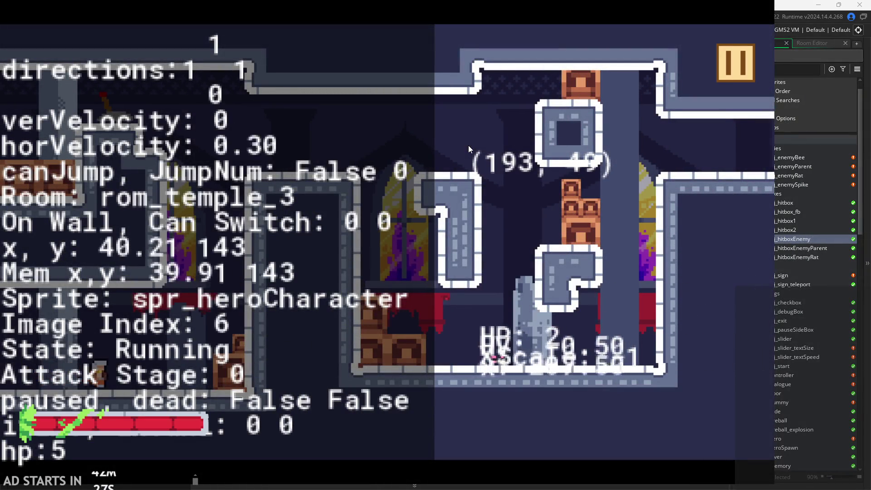
key(Left)
key(Right)
key(Left)
key(x)
key(Escape)
click(653, 395)
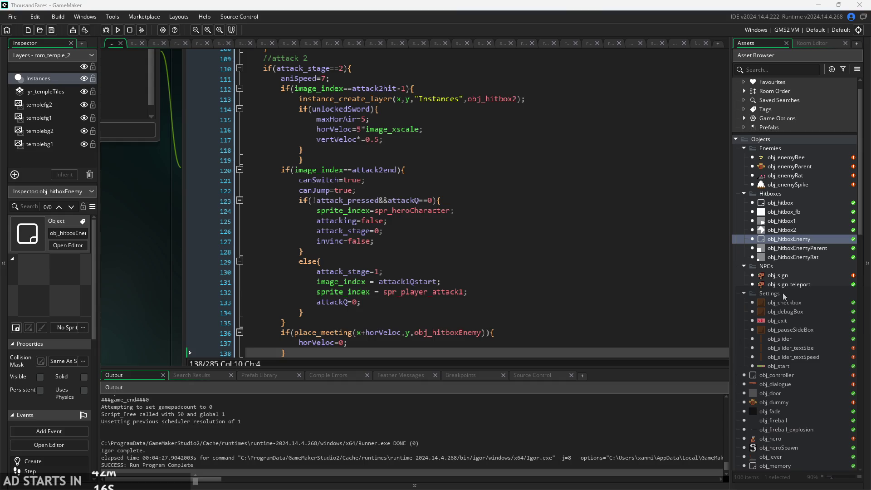
Open the obj_fade object and compare its Draw GUI and Step event code.
scroll(782, 295, down, 3)
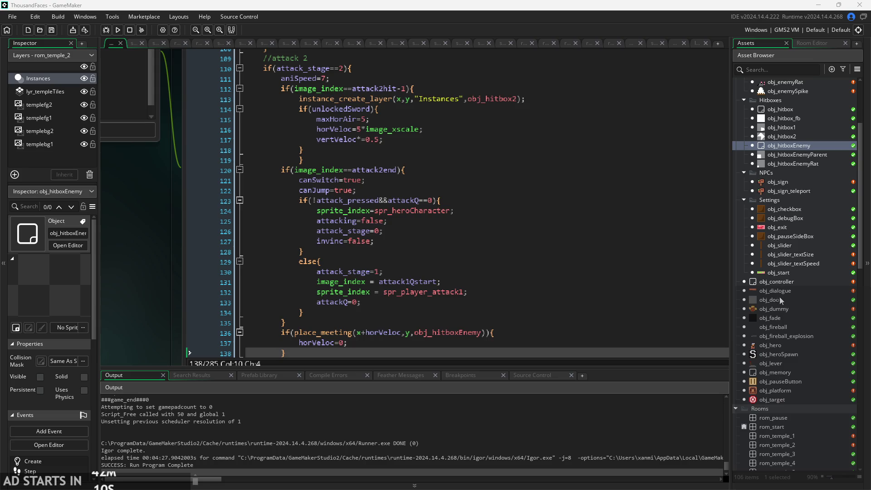
click(777, 318)
double_click(777, 318)
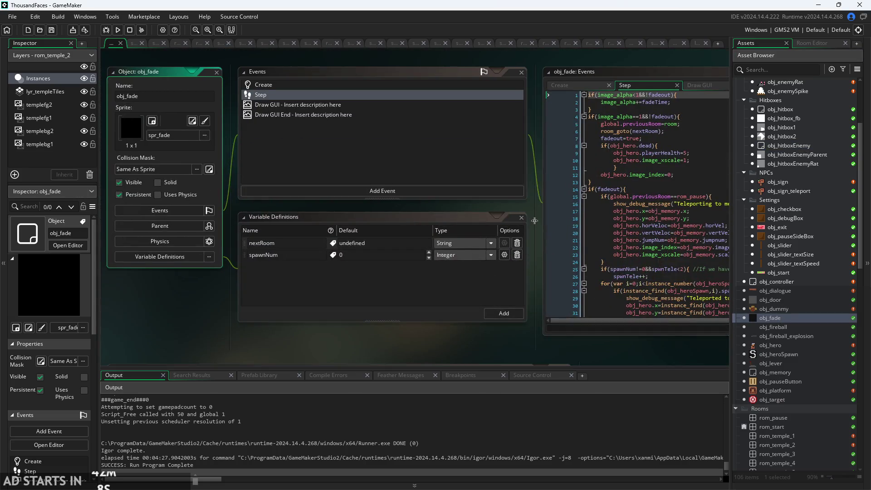
ctrl+scroll(304, 211, up, 2)
ctrl+scroll(262, 225, down, 1)
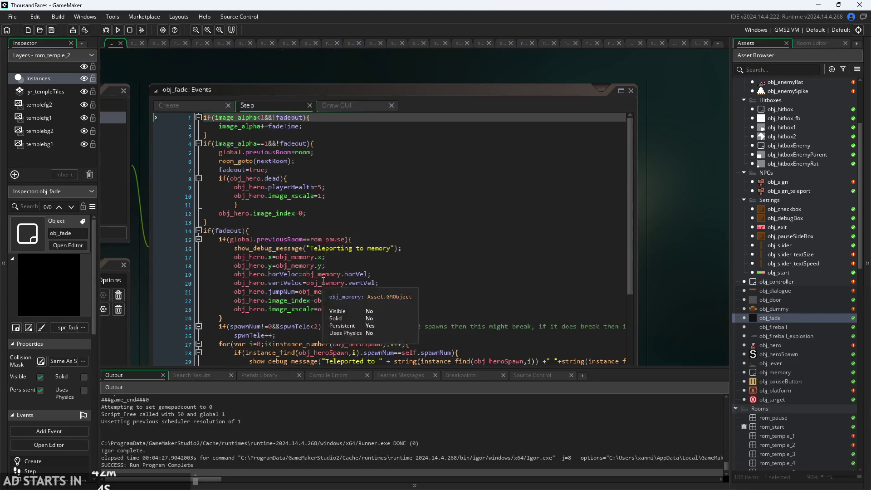
scroll(347, 273, down, 1)
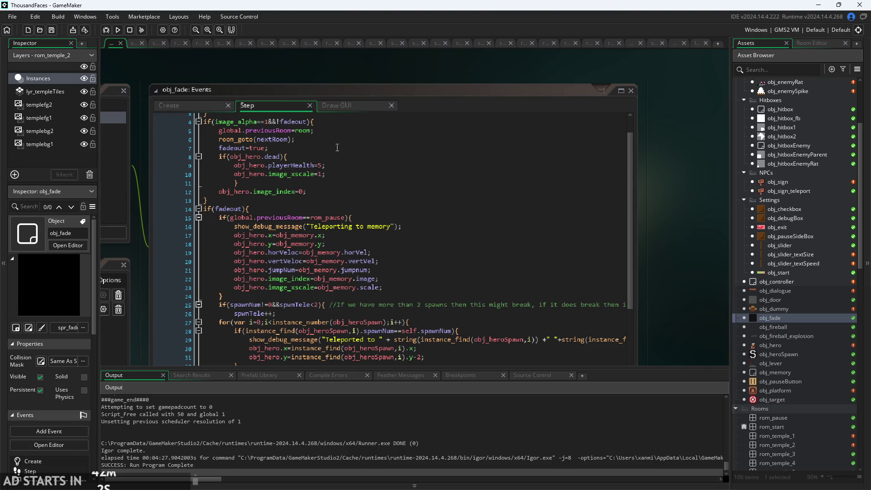
click(346, 106)
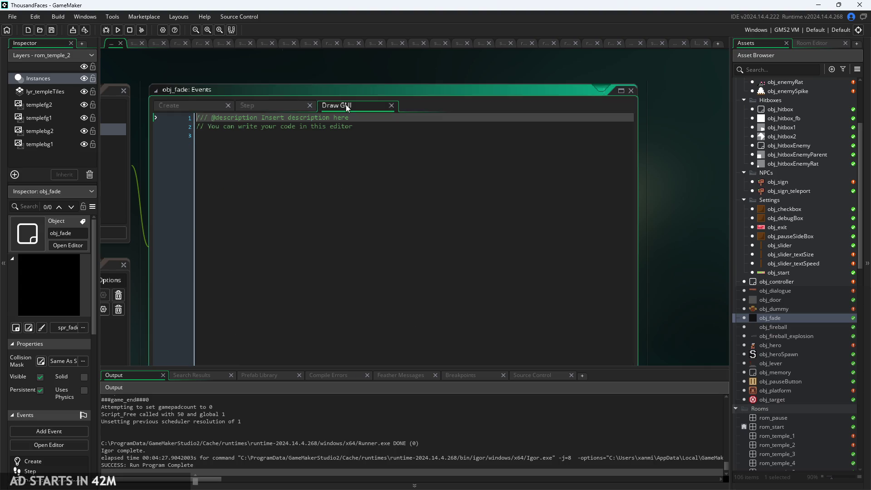
click(266, 101)
scroll(272, 251, down, 5)
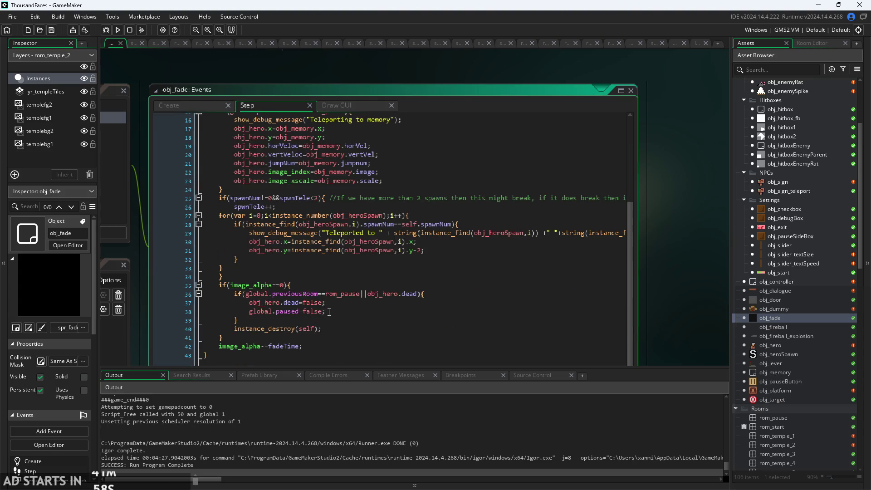
Review obj_fade's Step and Create code, ending at the end of Step line 10.
click(330, 313)
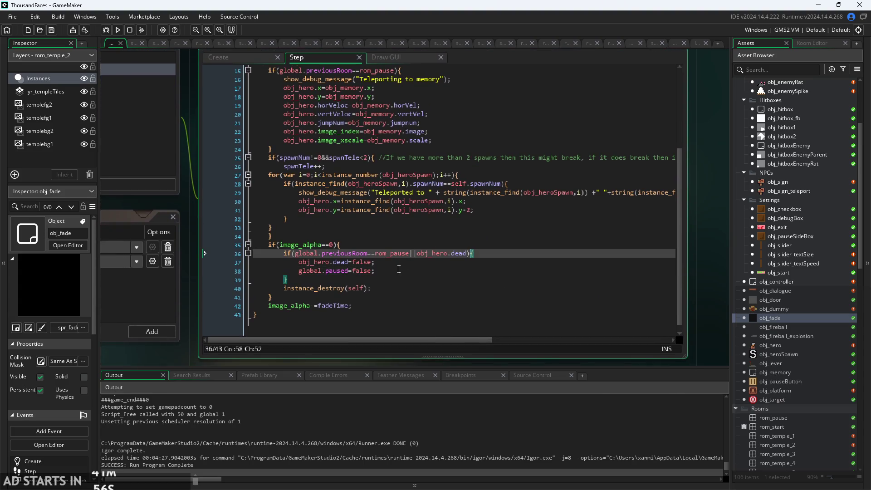
scroll(391, 274, up, 2)
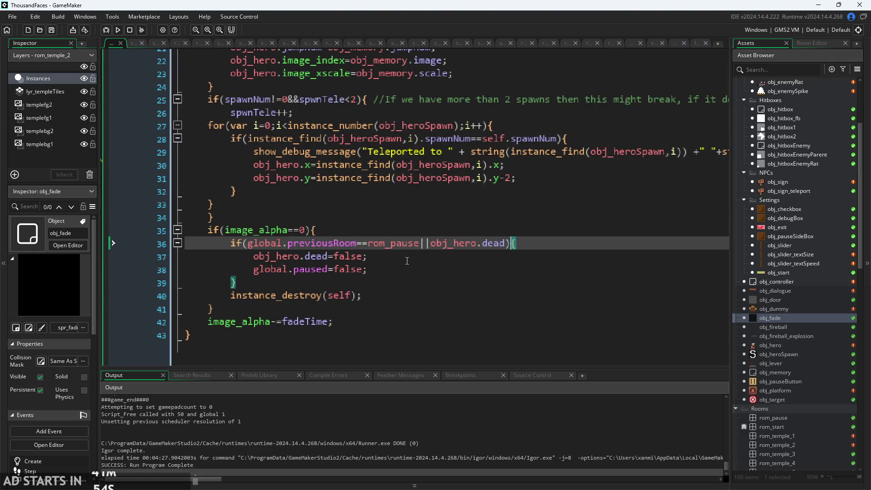
scroll(407, 261, down, 3)
click(407, 261)
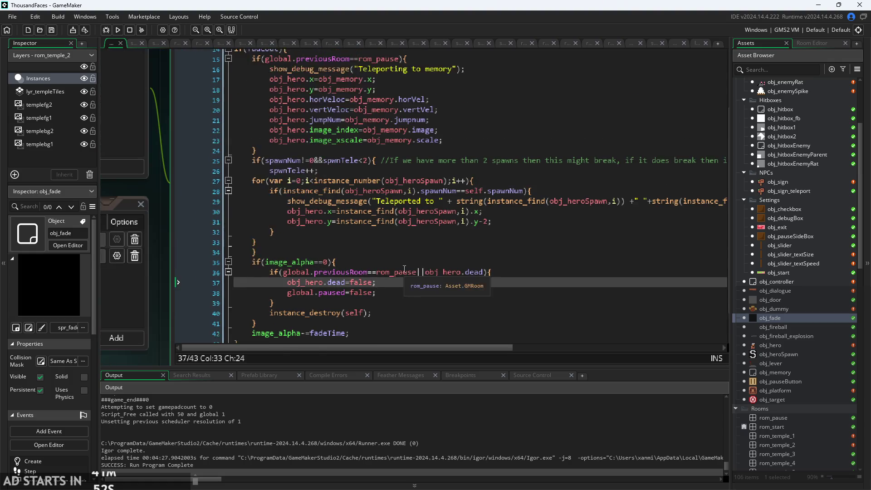
scroll(405, 269, up, 1)
click(404, 270)
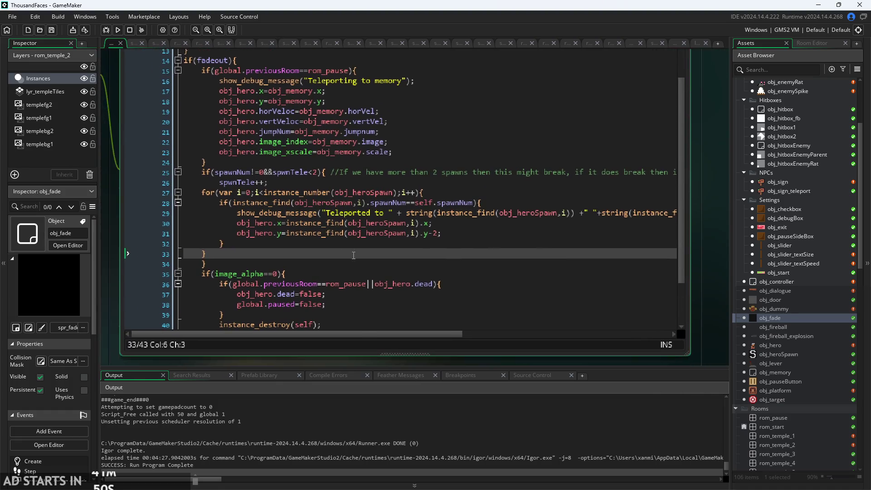
scroll(363, 254, up, 1)
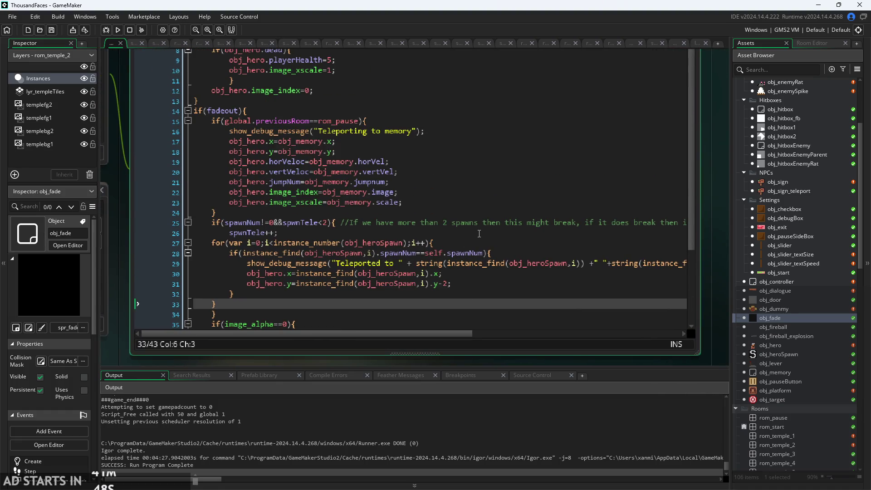
scroll(479, 234, up, 2)
click(298, 201)
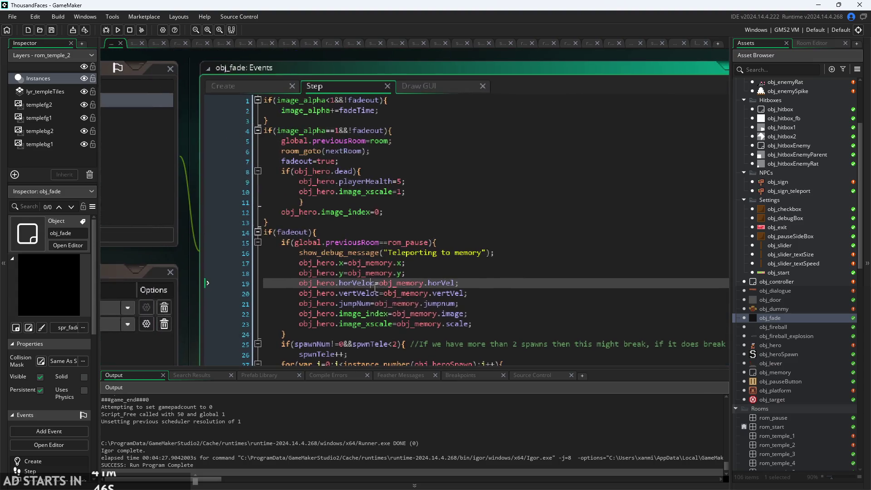
click(248, 87)
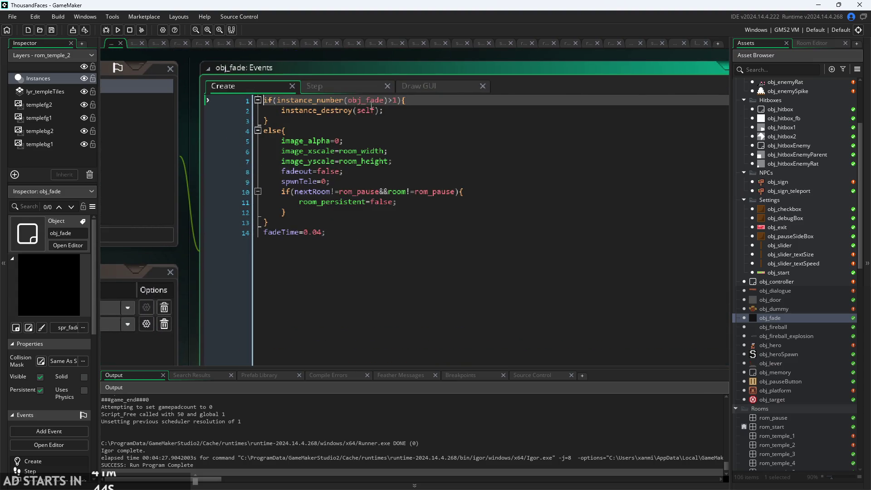
click(330, 83)
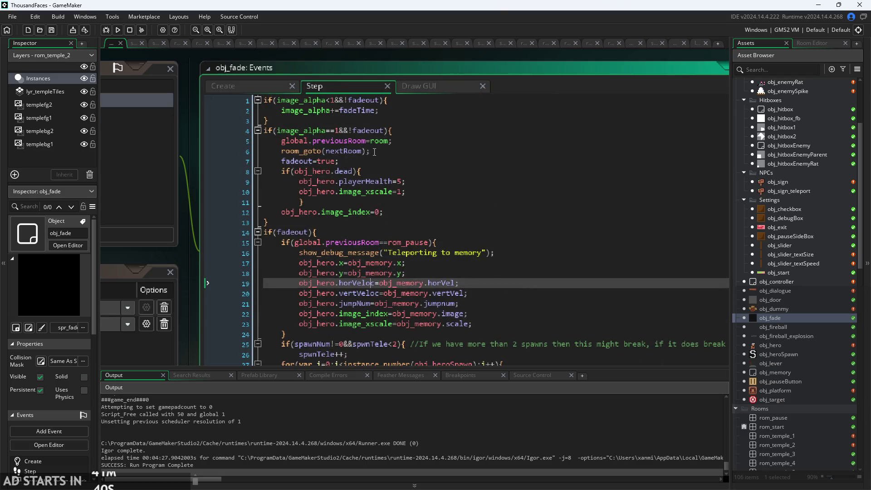
click(412, 191)
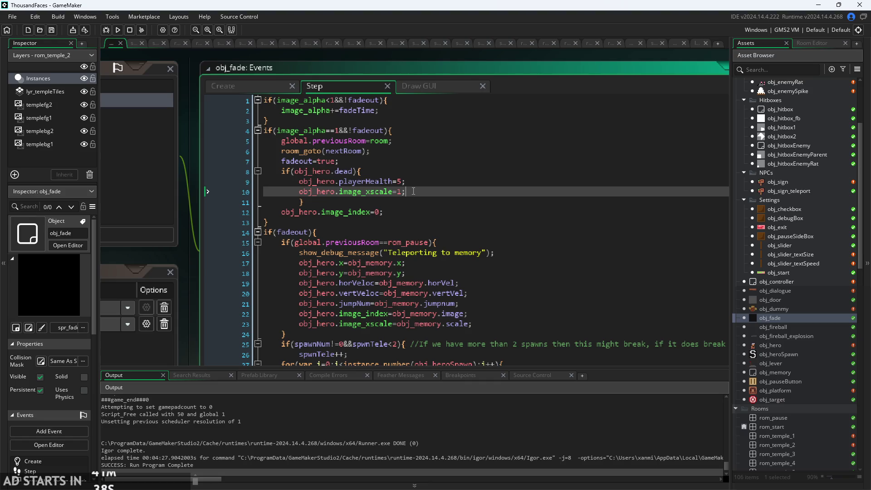
Add obj_hero.canJump=true; on a new line after line 10 in obj_fade's Step event.
key(Return)
text(obj_hero.can)
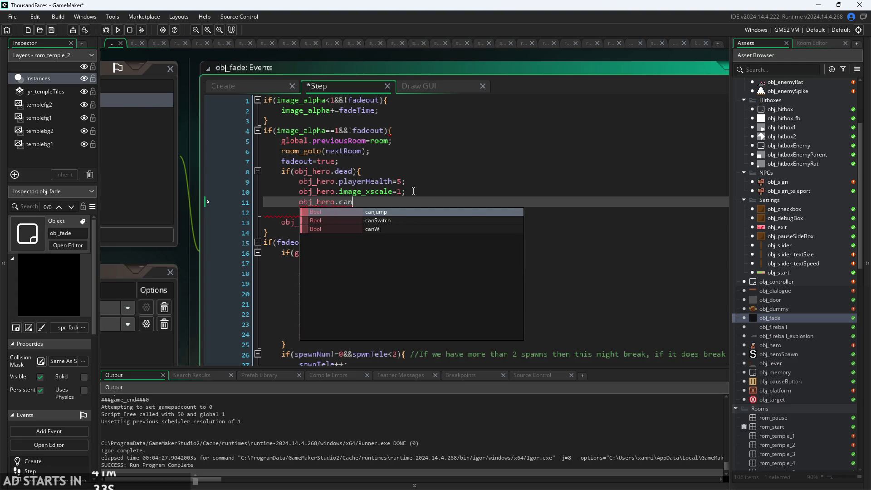
key(Return)
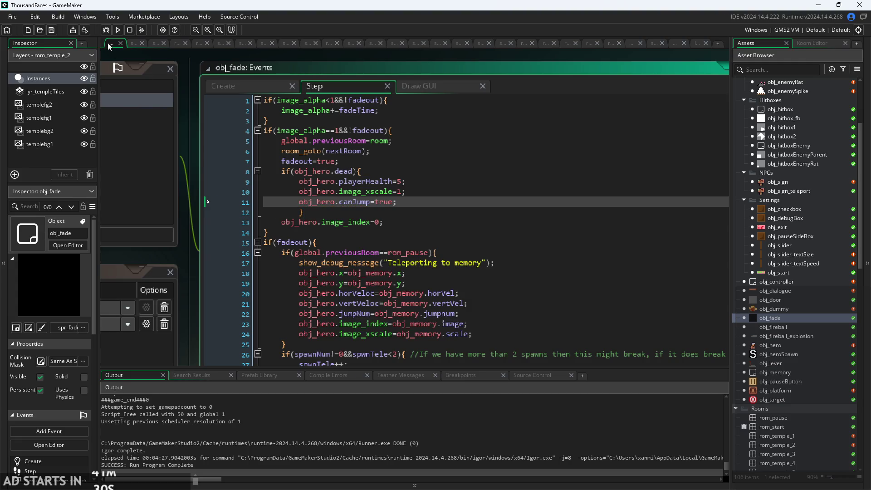
Run the game, start from the title screen, dash and attack, then quit.
click(117, 30)
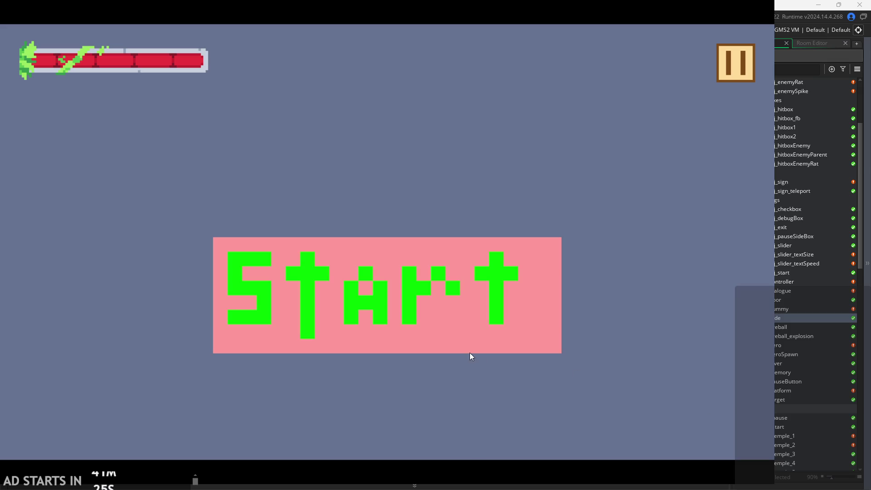
click(469, 352)
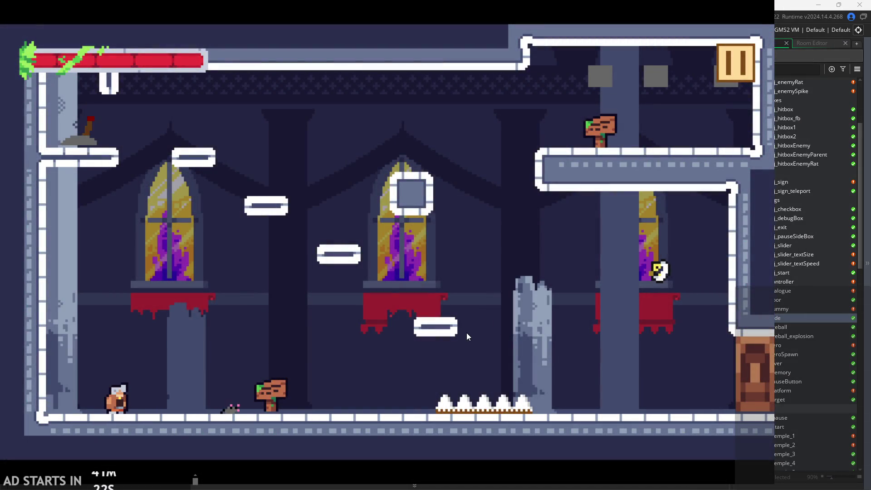
key(Right)
key(x)
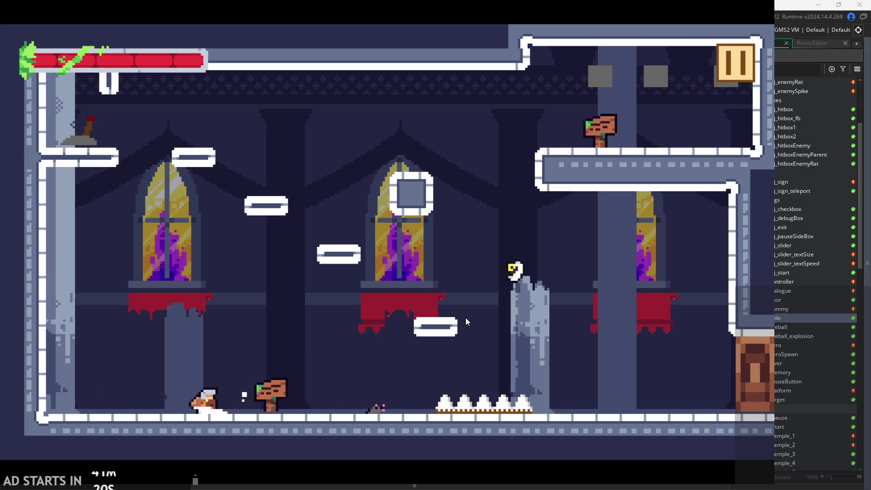
key(Escape)
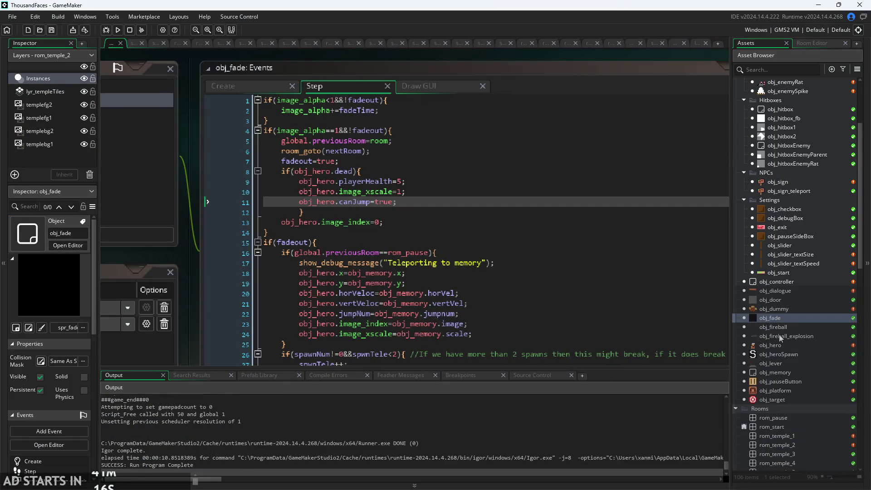
Browse past the enemy objects and open obj_hero's code.
scroll(780, 334, up, 4)
click(788, 184)
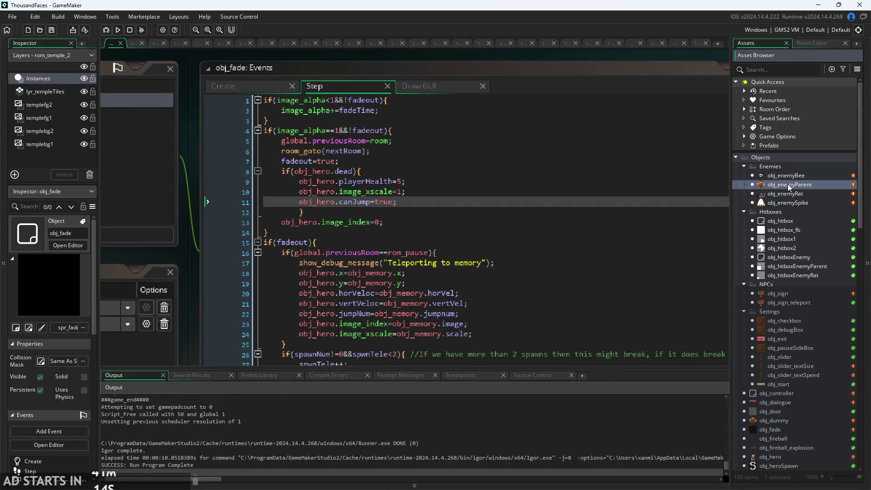
click(789, 176)
scroll(783, 366, down, 7)
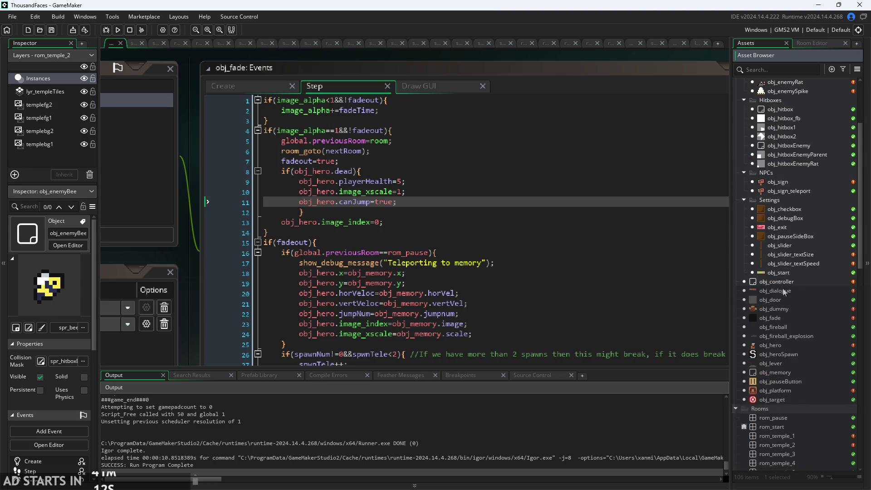
double_click(790, 255)
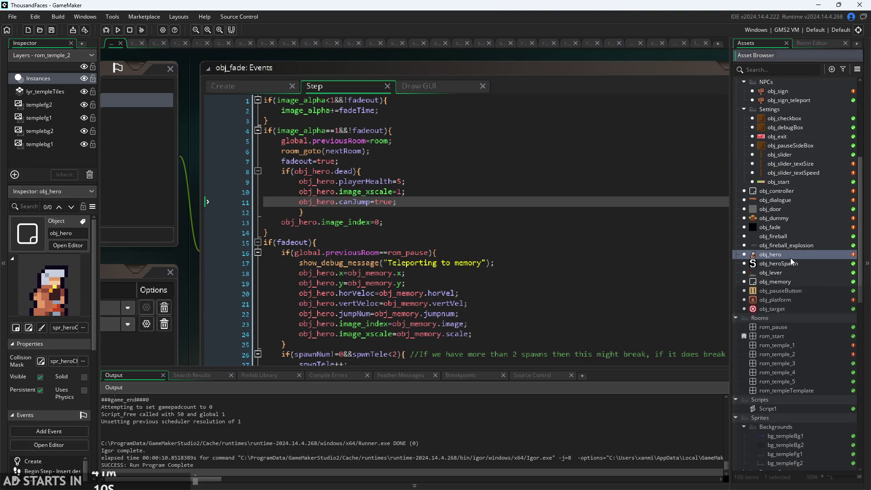
Change keyboard_check to keyboard_check_pressed on line 279 and launch a test build.
scroll(386, 245, down, 20)
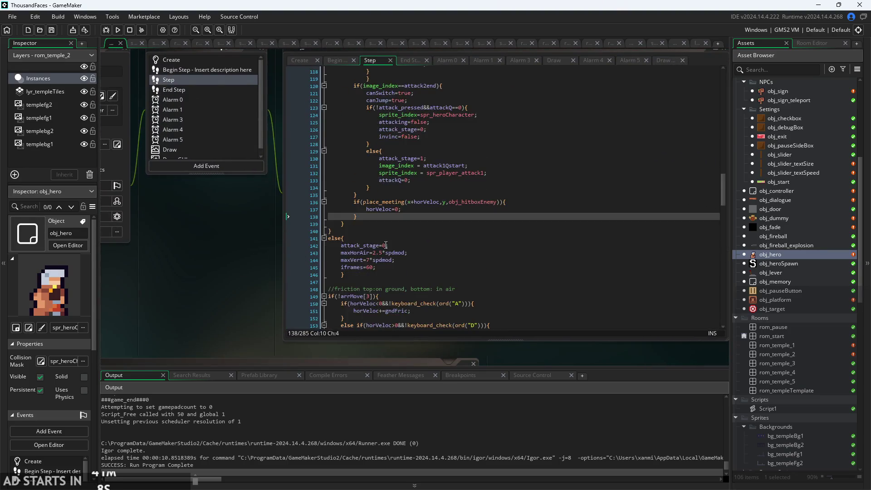
scroll(386, 245, down, 20)
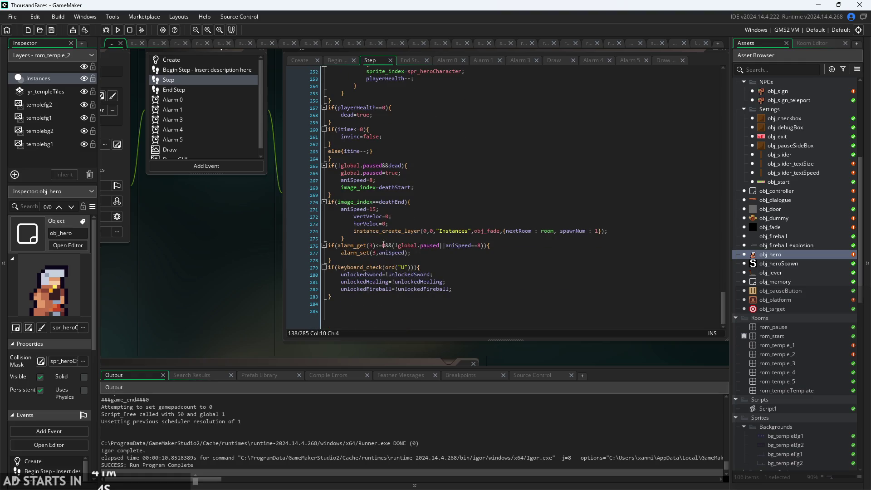
scroll(295, 239, up, 5)
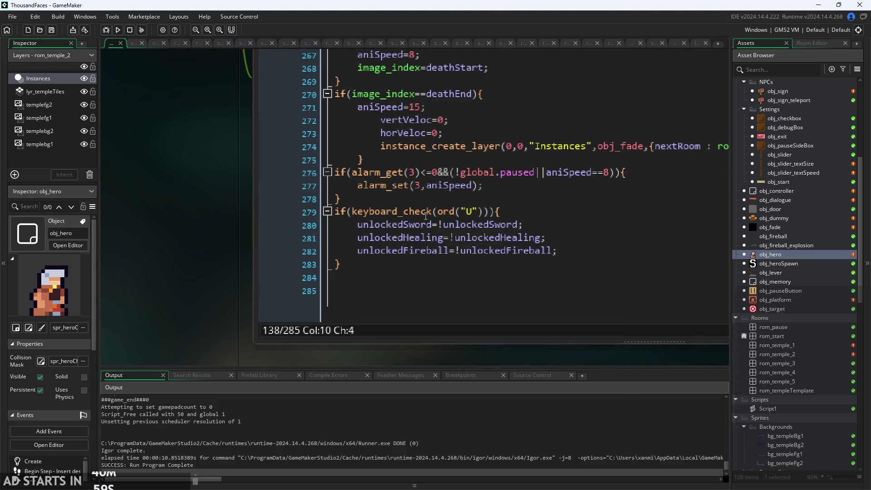
mouse_move(426, 216)
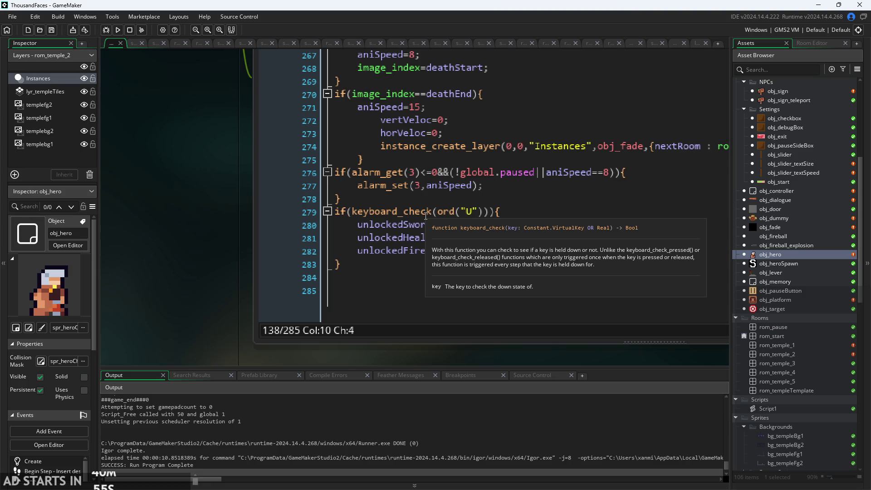
click(435, 216)
text(pressed)
key(Return)
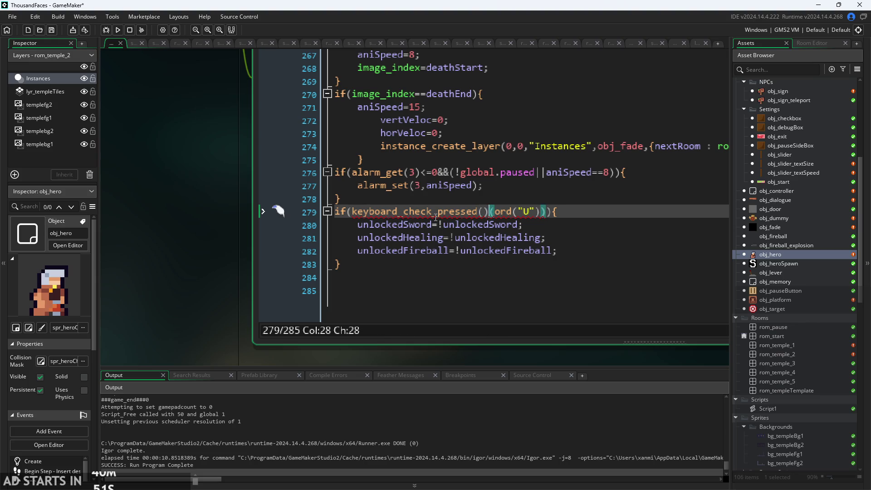
click(115, 32)
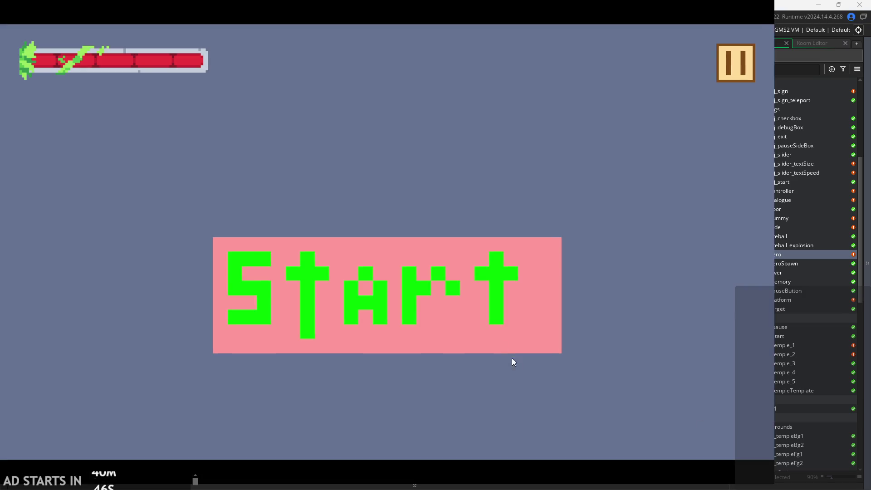
click(461, 304)
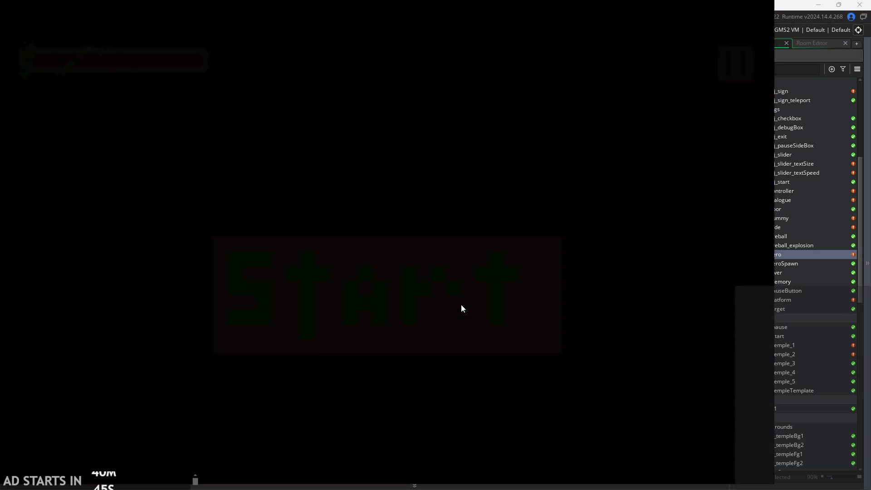
key(space)
key(Right)
key(Right)
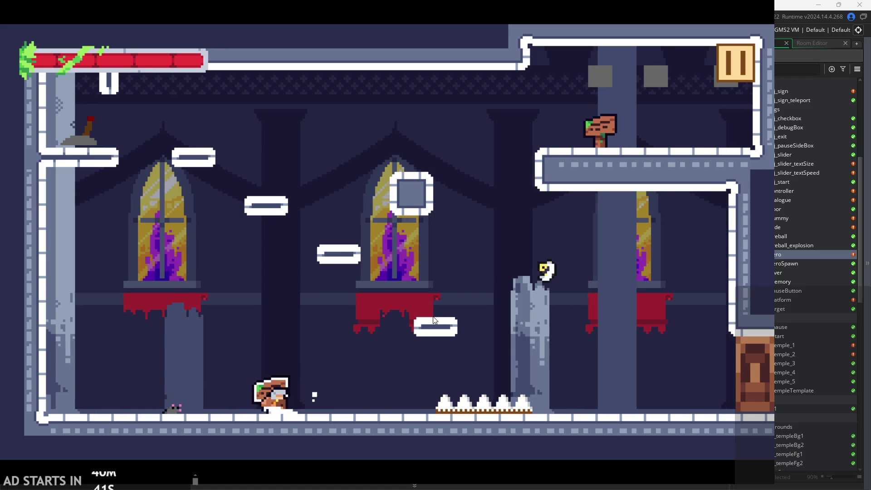
key(space)
key(Left)
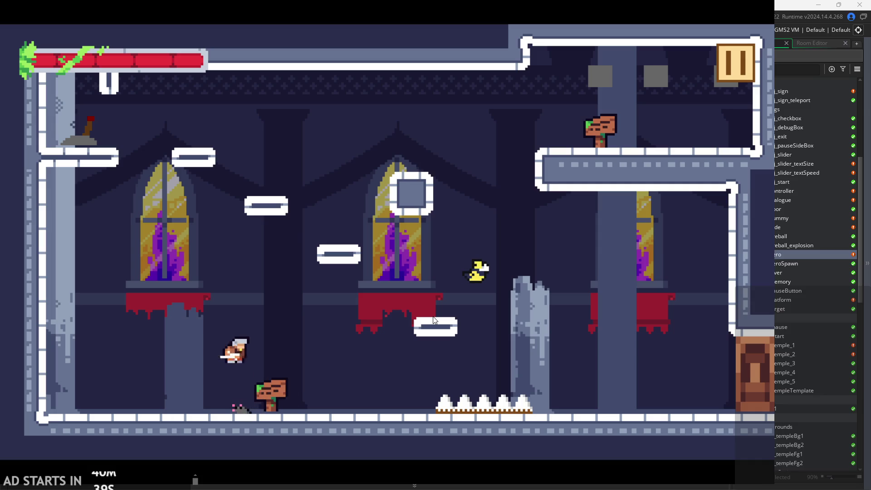
key(Right)
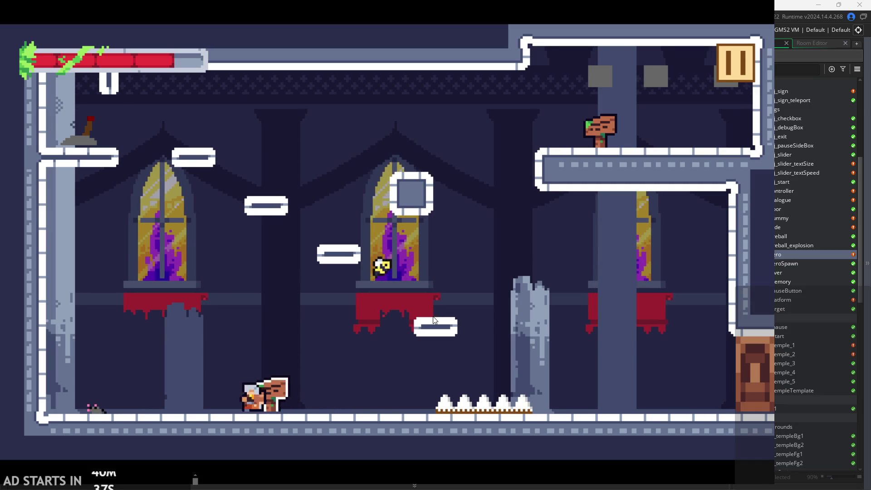
key(Left)
key(space)
key(Right)
key(Left)
key(Right)
key(space)
key(Left)
key(Left)
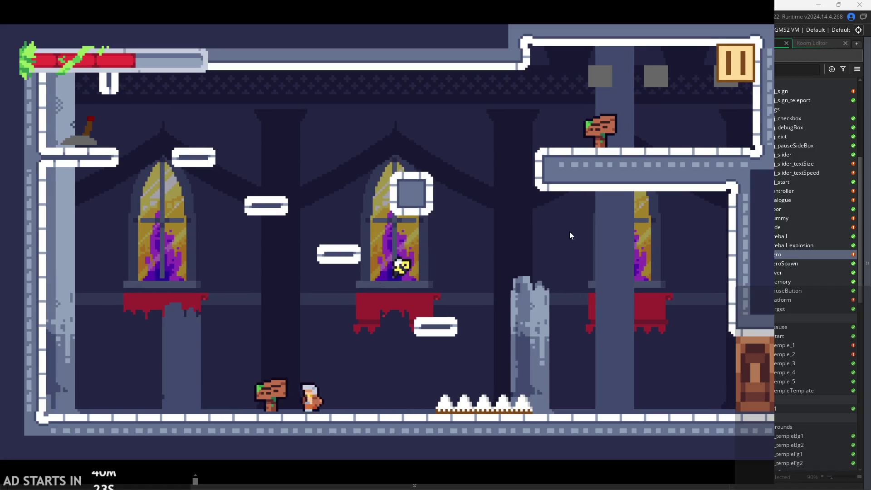
click(739, 77)
click(229, 151)
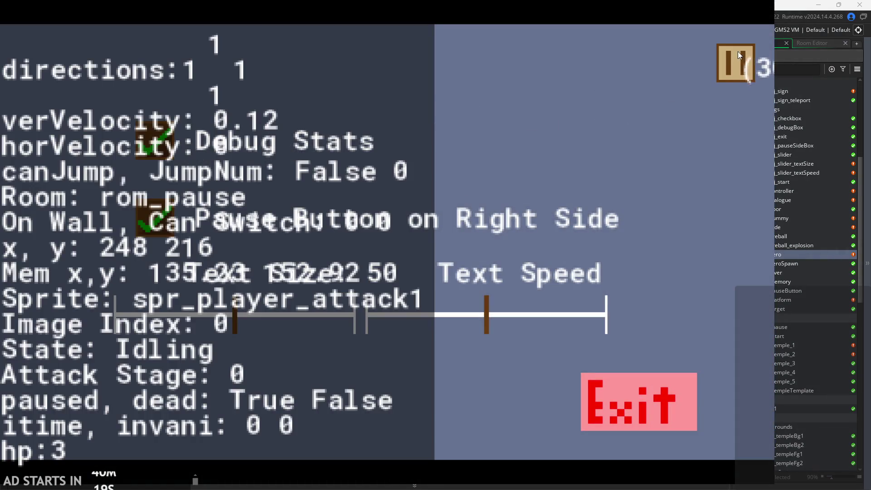
click(738, 52)
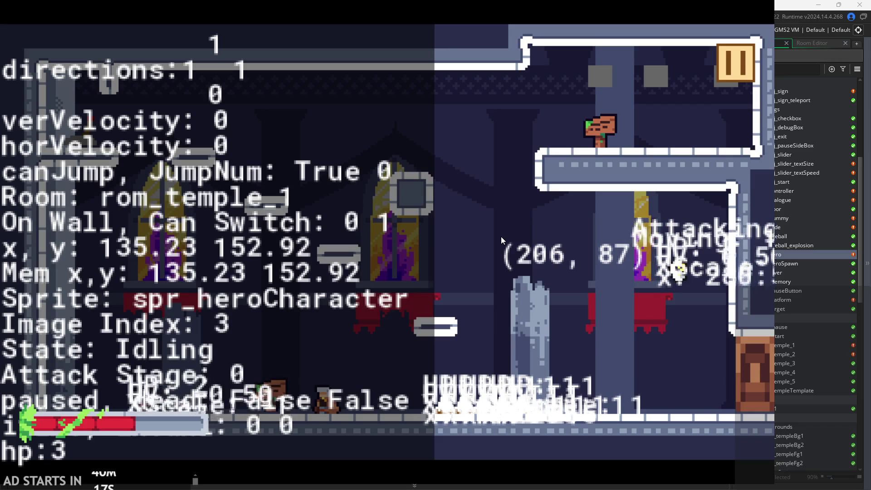
key(Left)
key(x)
key(x)
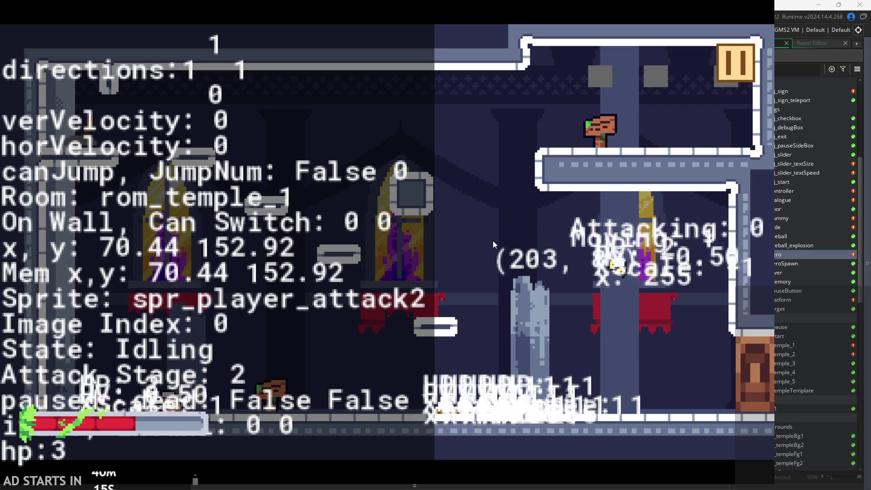
key(x)
key(Right)
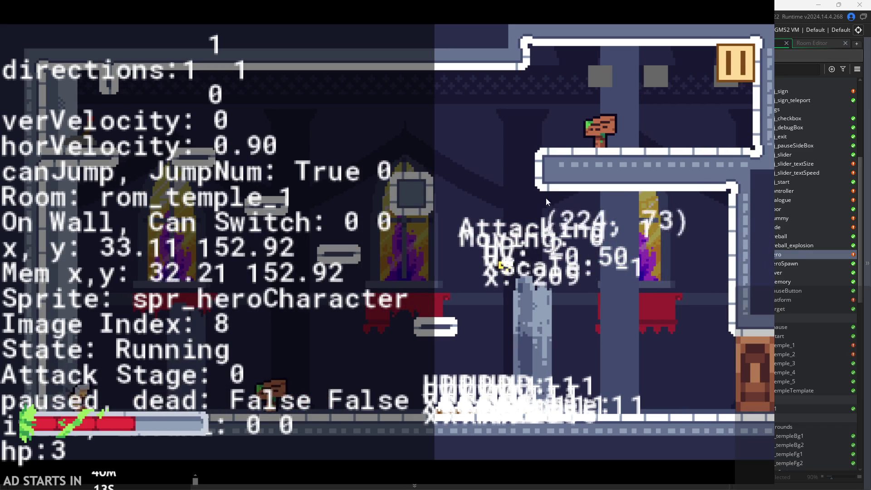
key(z)
key(z)
key(x)
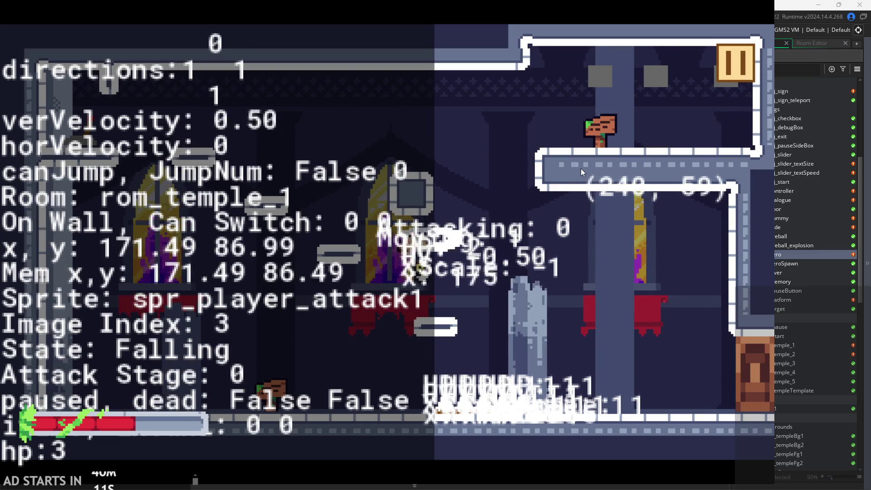
key(x)
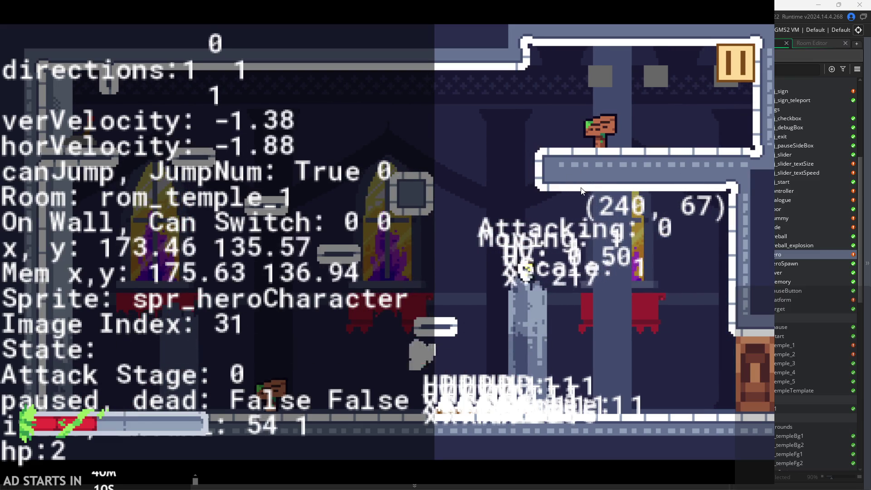
key(z)
click(733, 64)
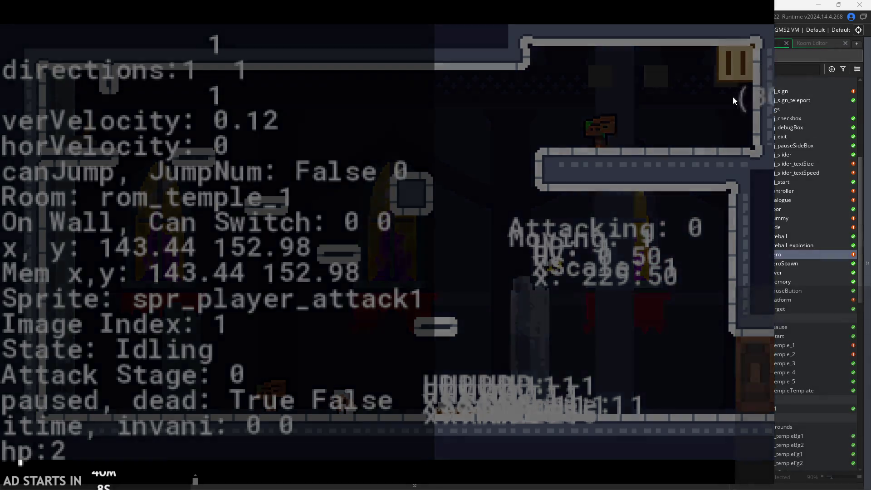
click(655, 402)
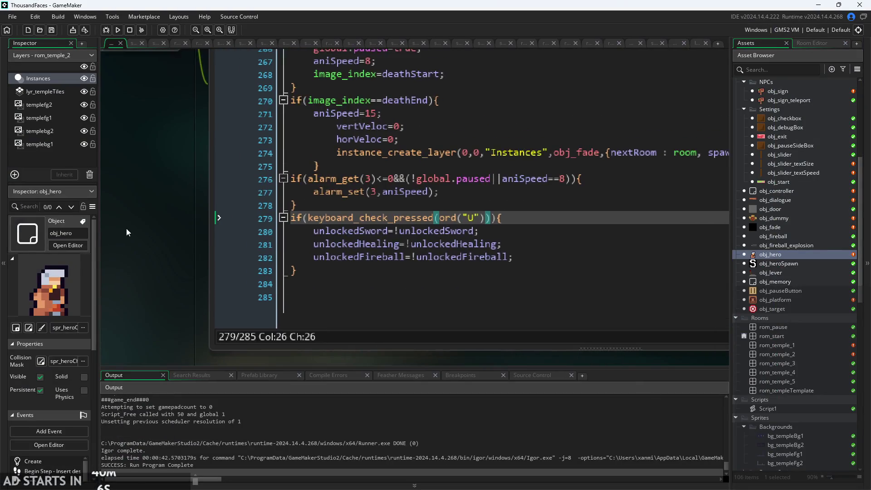
Delete the canJump=true statement and its leftover empty line from the health check.
scroll(127, 233, down, 2)
scroll(201, 268, down, 2)
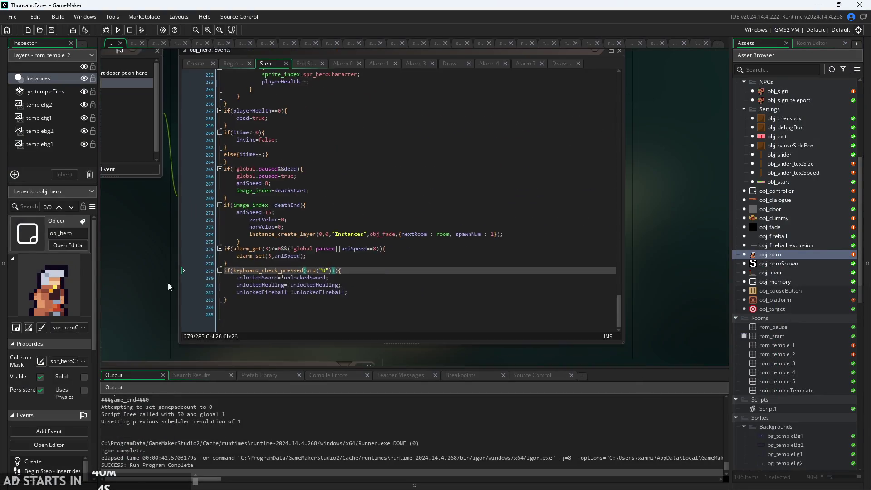
scroll(261, 297, up, 3)
scroll(432, 271, up, 5)
scroll(384, 223, up, 2)
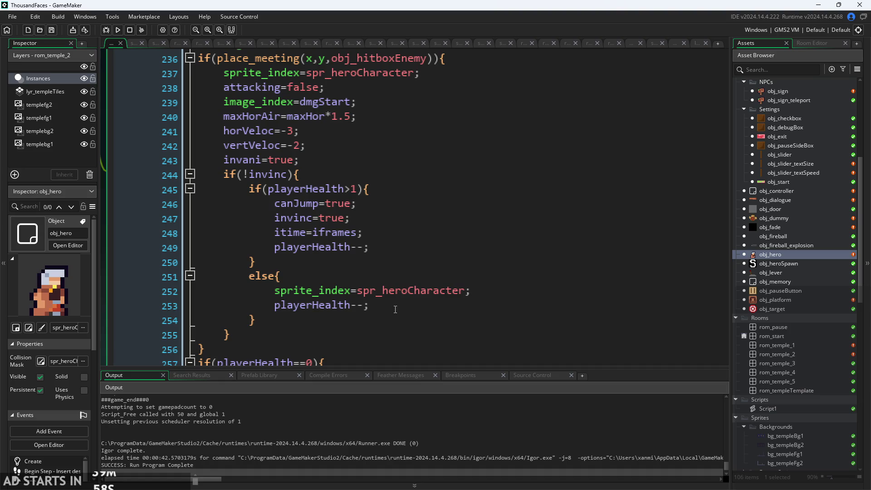
drag(377, 205, 282, 203)
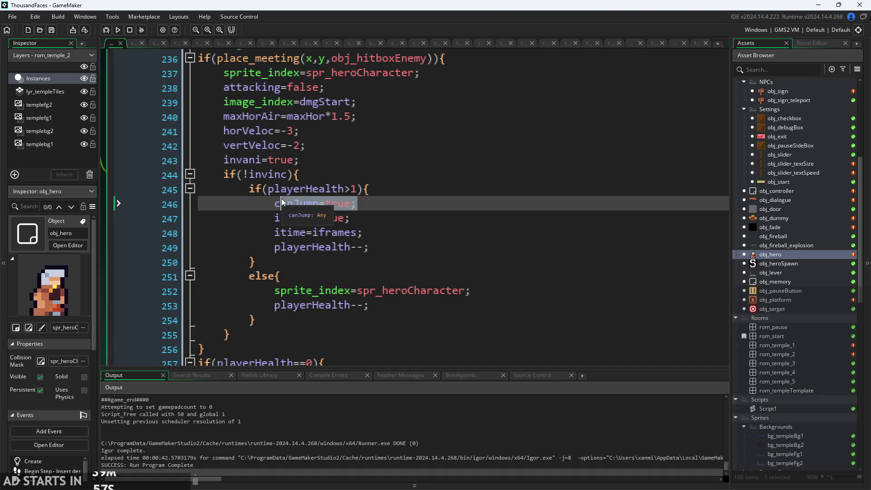
click(354, 208)
scroll(354, 199, up, 1)
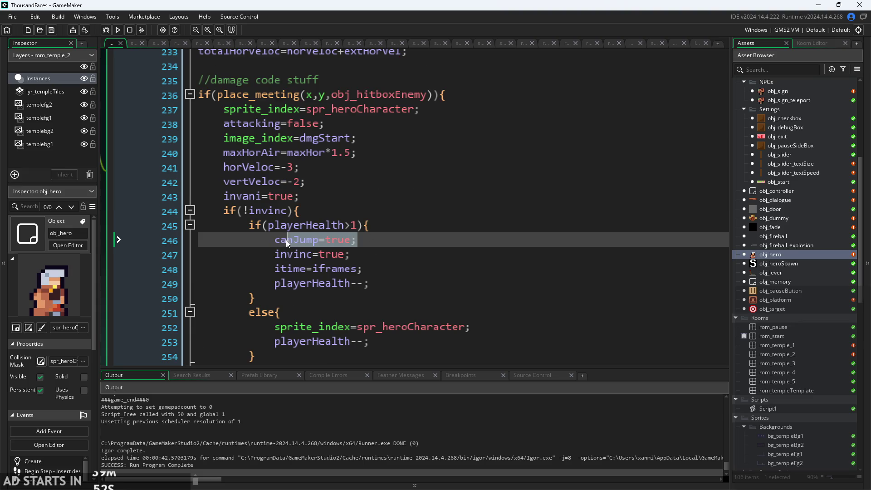
key(BackSpace)
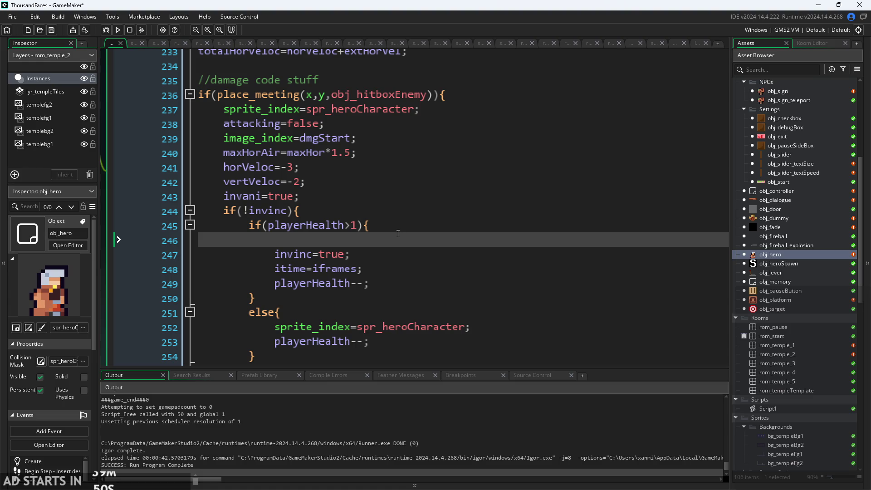
key(BackSpace)
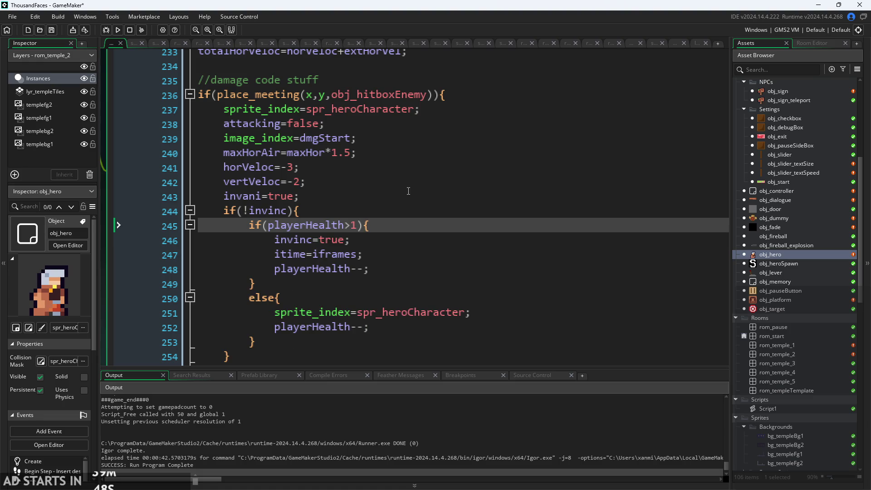
Paste canJump=true right after invani=true and start a test run.
click(358, 197)
key(Return)
text(canJump=true;)
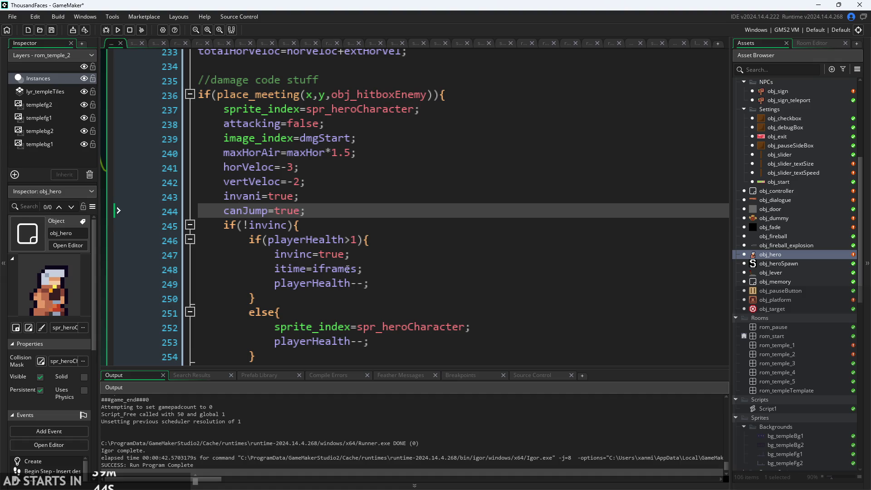
drag(386, 281, 275, 284)
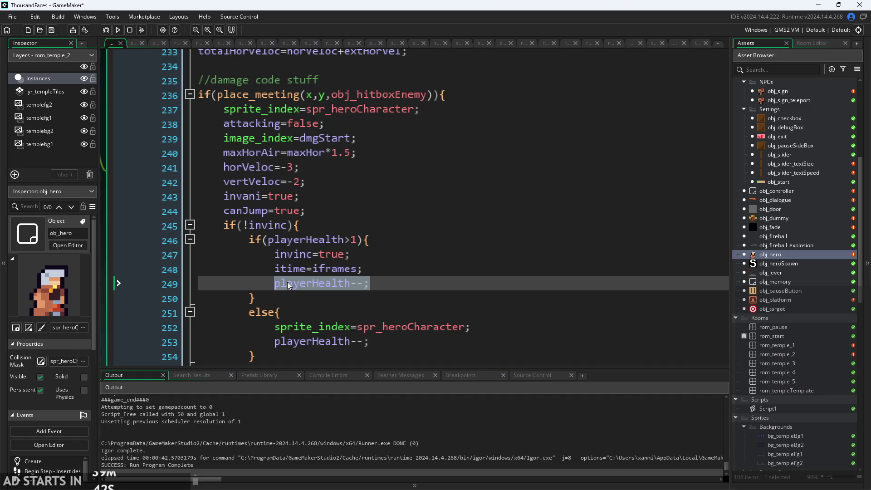
scroll(328, 266, down, 2)
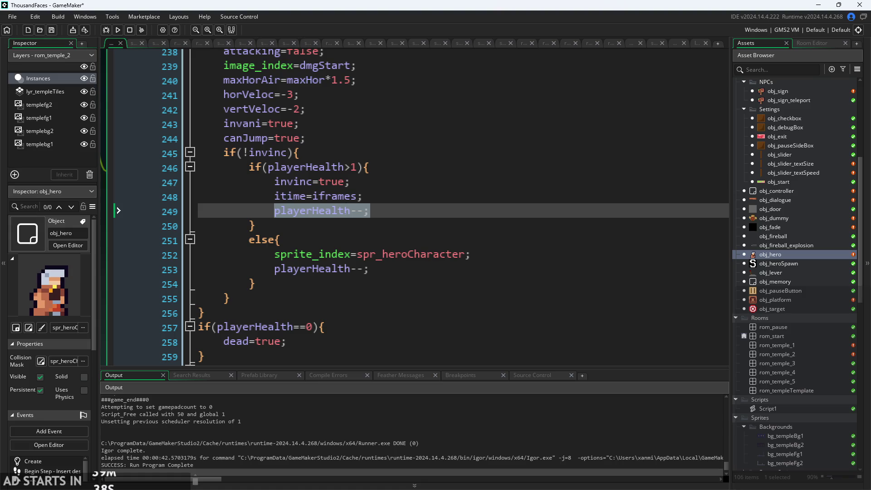
click(371, 144)
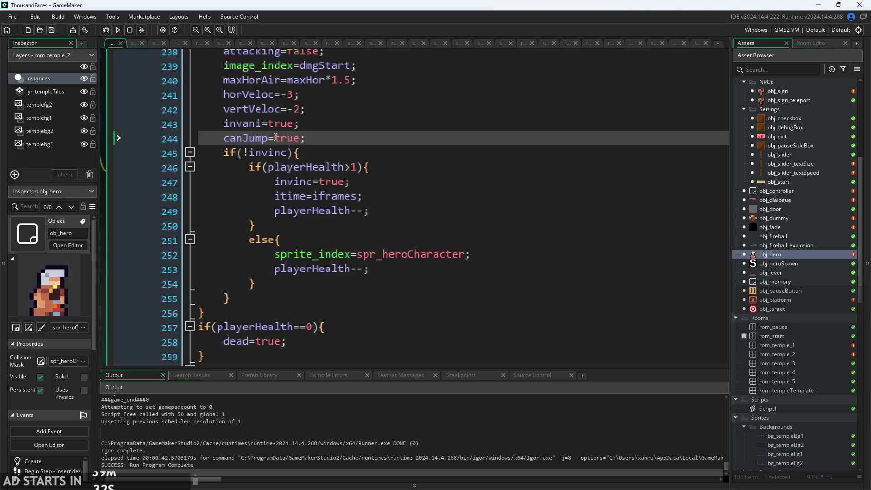
click(118, 30)
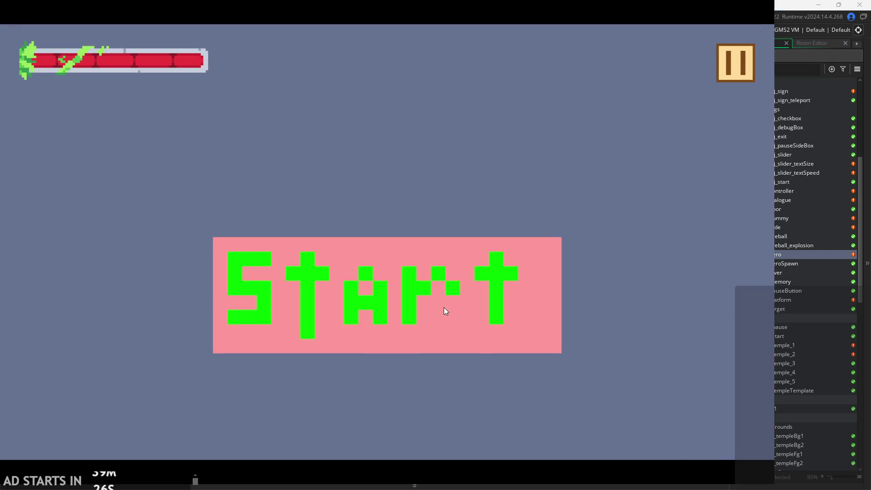
Start the game and jump around the first room, testing damage on the spikes.
click(445, 310)
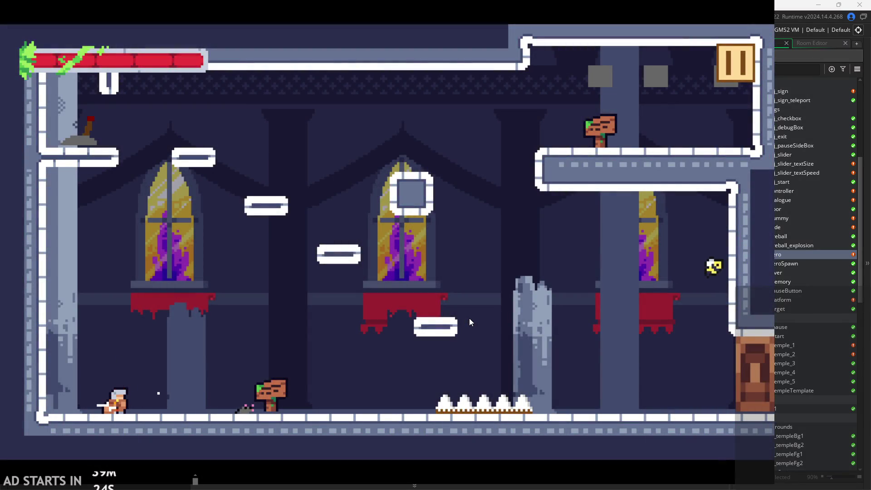
key(Right)
key(space)
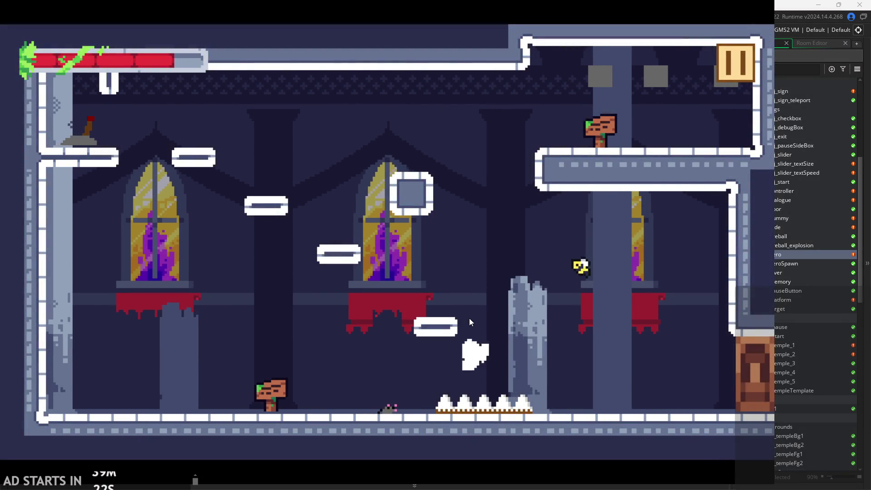
key(Left)
key(space)
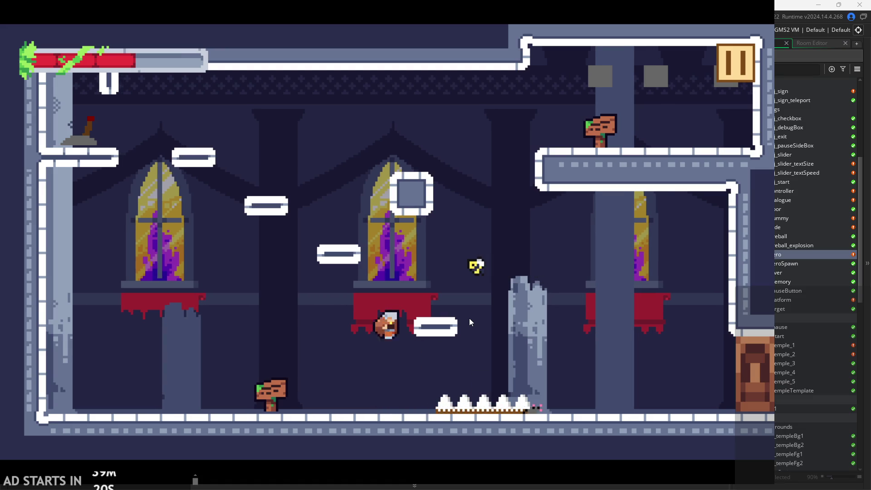
key(space)
key(Down)
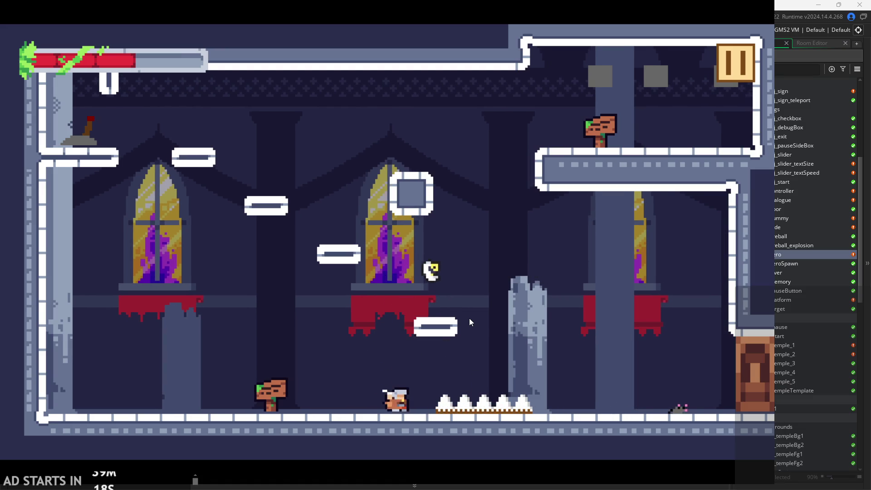
key(space)
key(Right)
key(space)
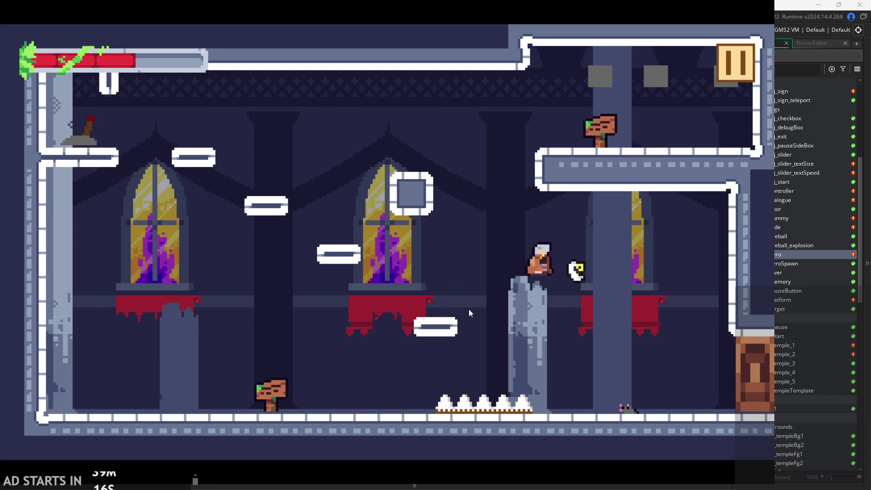
key(Left)
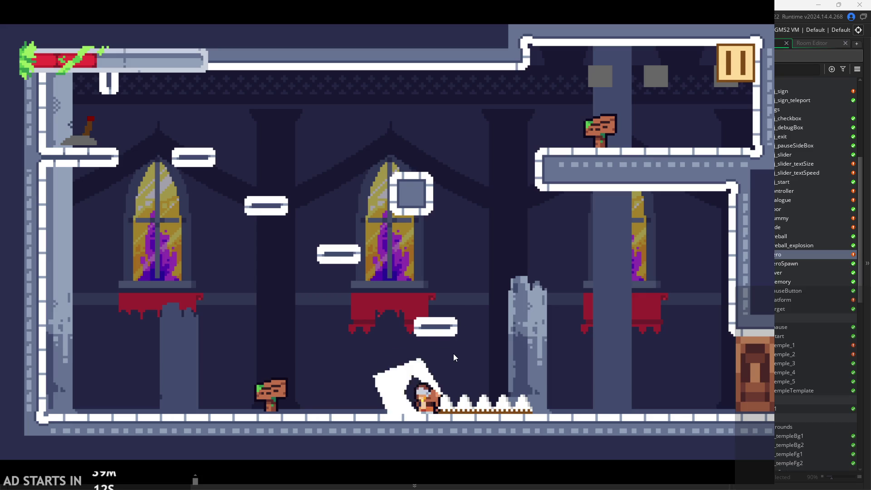
key(space)
key(Right)
key(space)
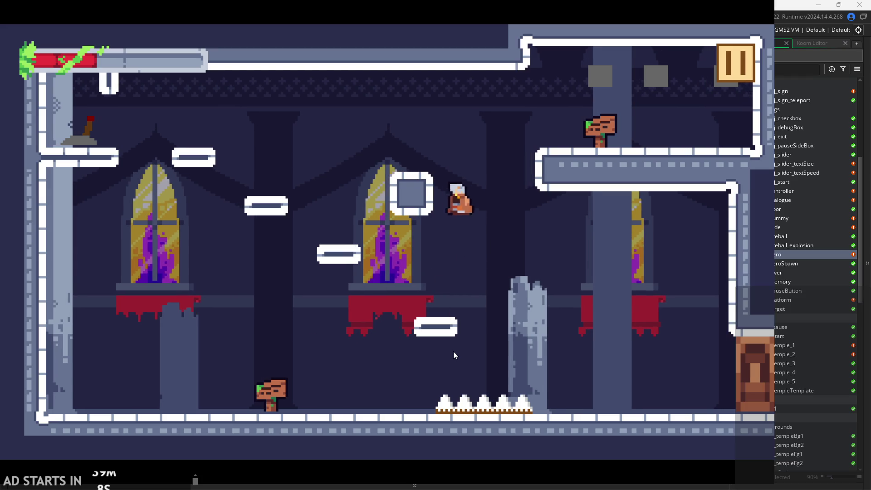
key(space)
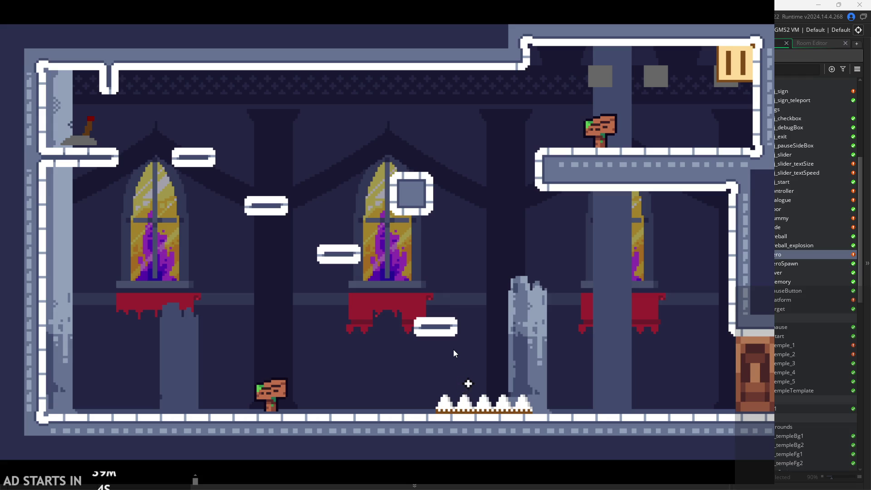
key(space)
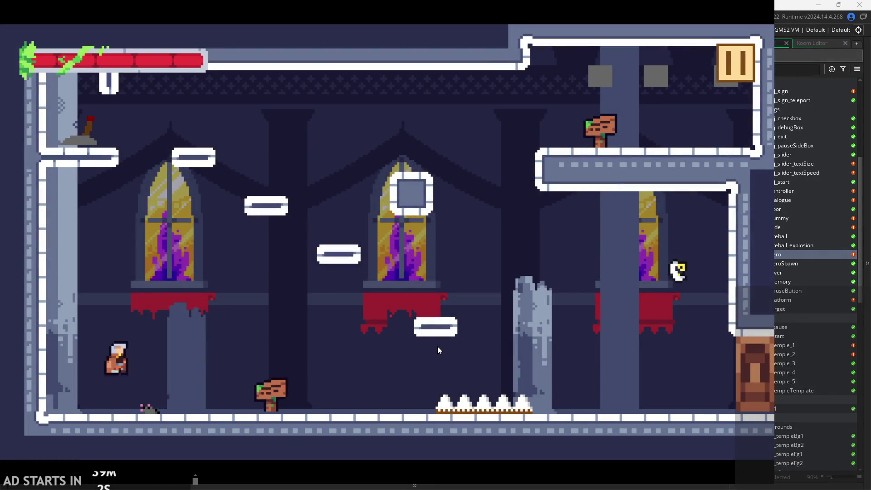
key(Right)
key(Left)
Swing the sword, then wall-jump off the pillar to the lever ledge and exit right.
key(x)
key(x)
key(x)
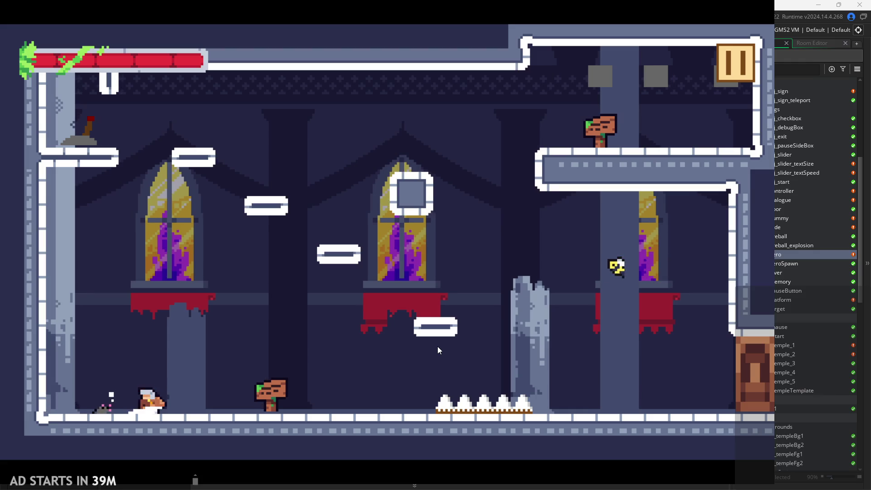
key(x)
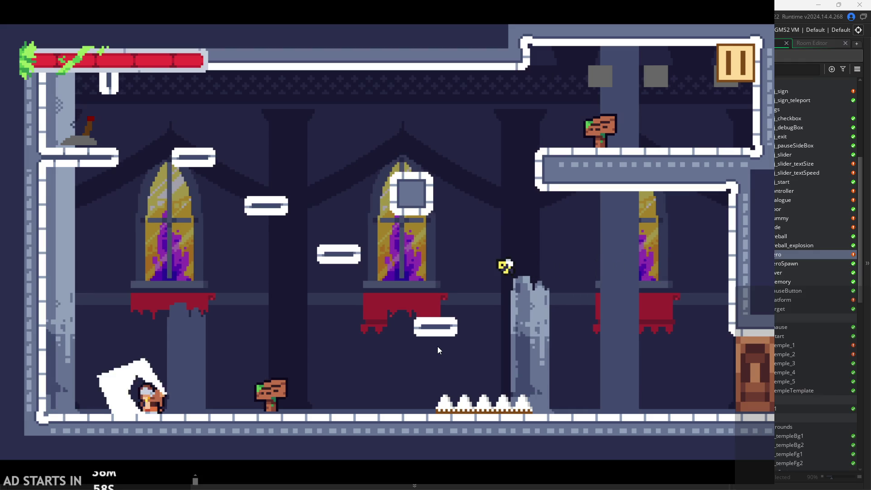
key(Right)
key(space)
key(Right)
key(x)
key(x)
key(space)
key(Right)
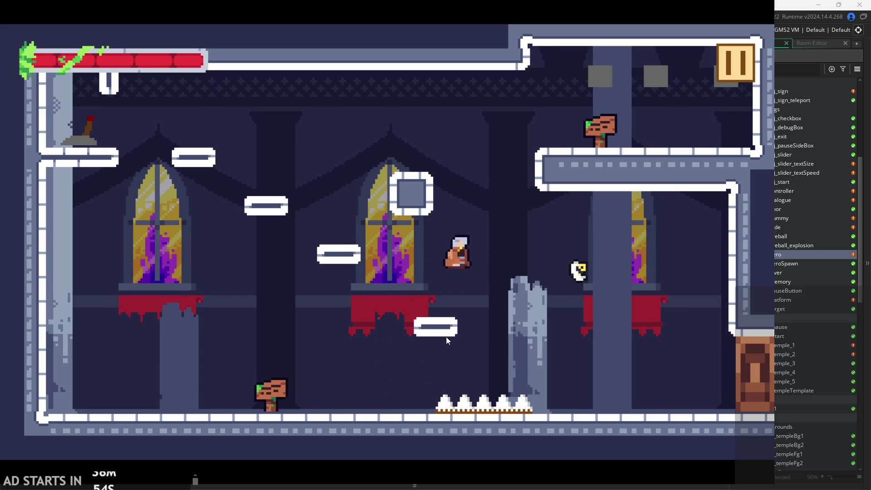
key(Left)
key(space)
key(space)
key(Right)
key(Left)
key(space)
key(Right)
key(space)
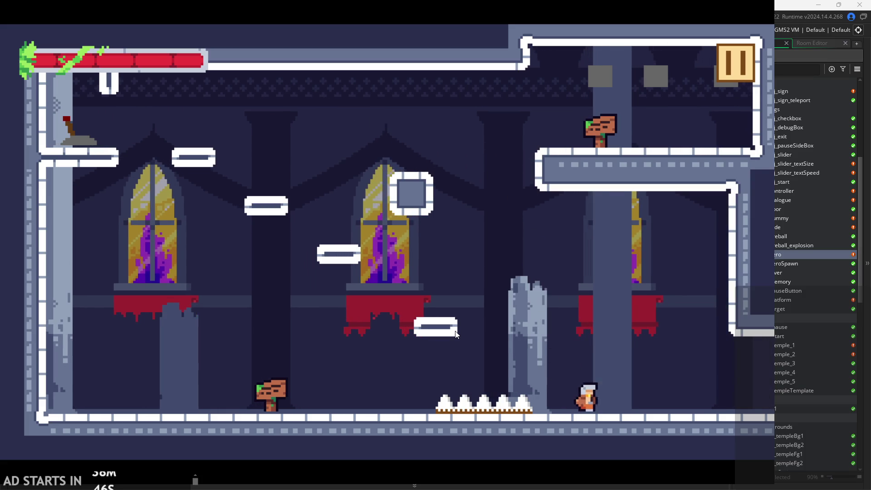
key(Right)
key(Right)
Run across the target room and hit the training dummies on both sides.
key(space)
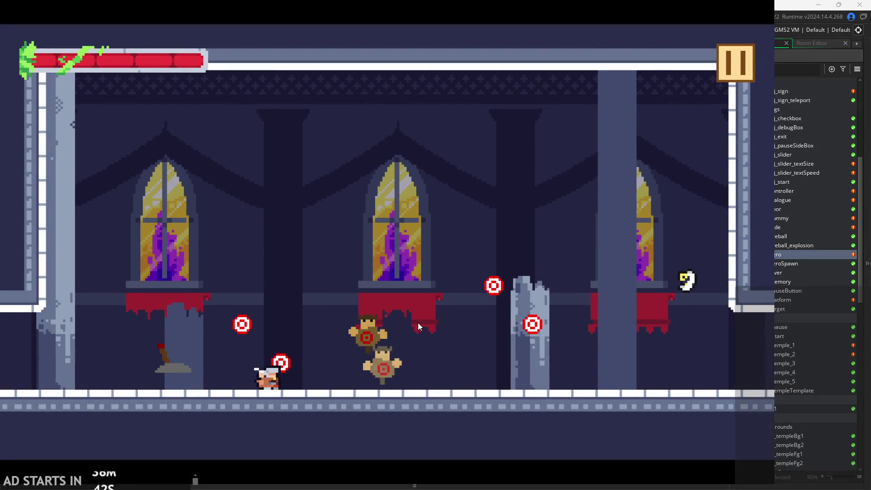
key(Right)
key(x)
key(x)
key(x)
key(x)
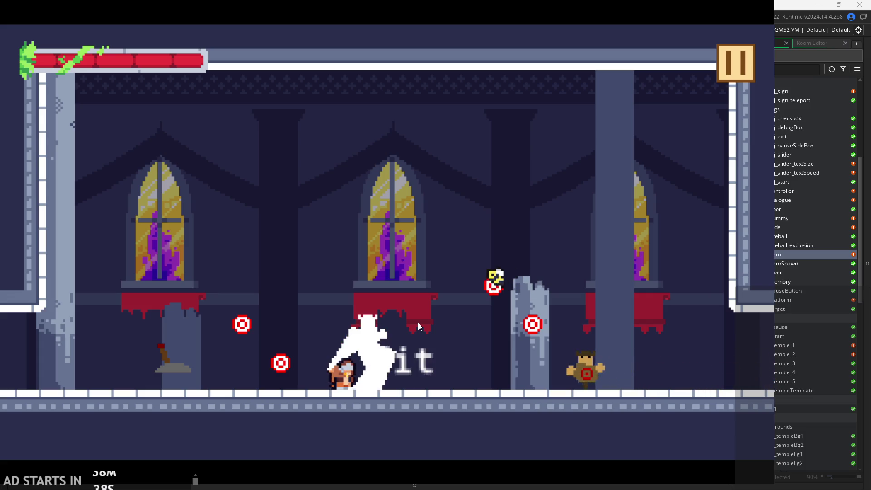
key(Right)
key(x)
key(Left)
key(x)
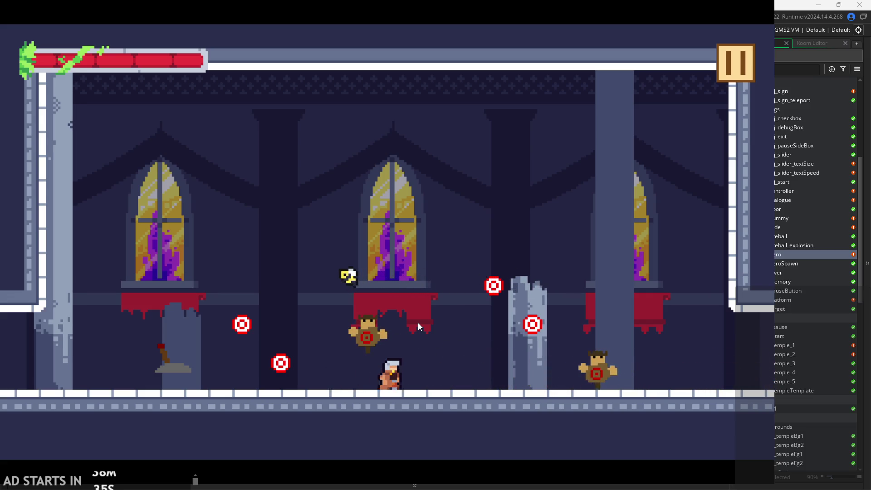
key(x)
key(x)
key(x)
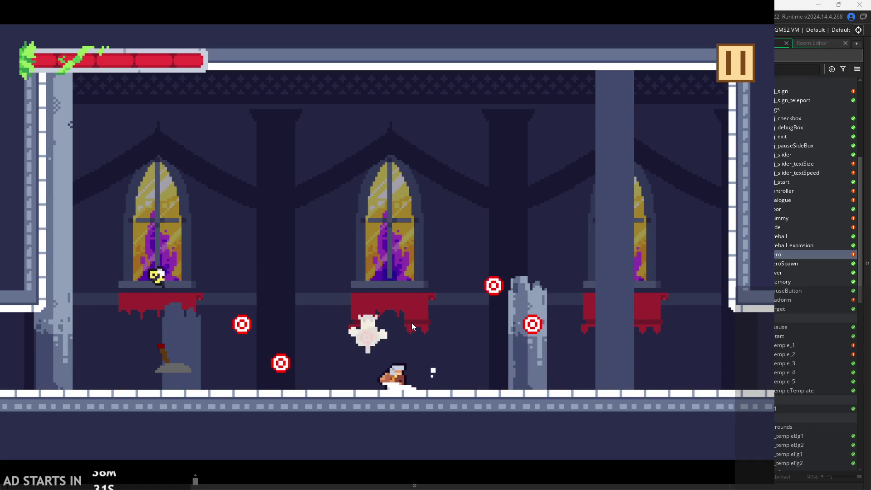
key(x)
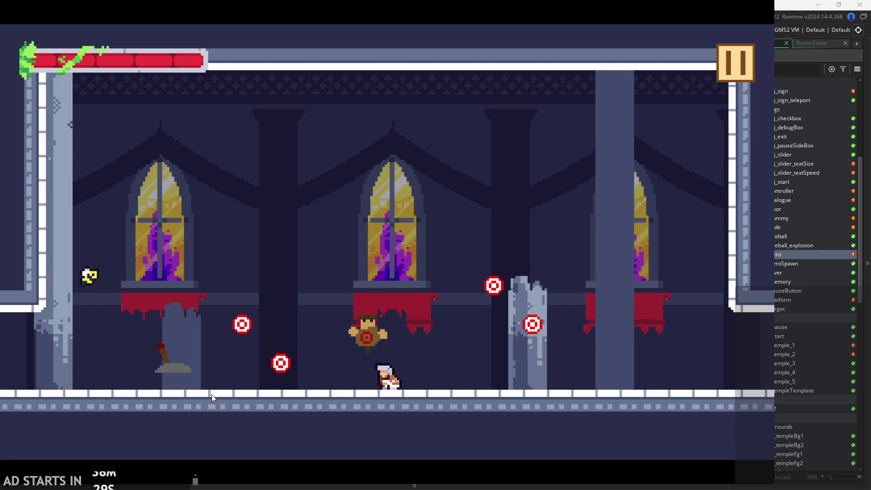
key(x)
key(x)
key(x)
key(x)
key(x)
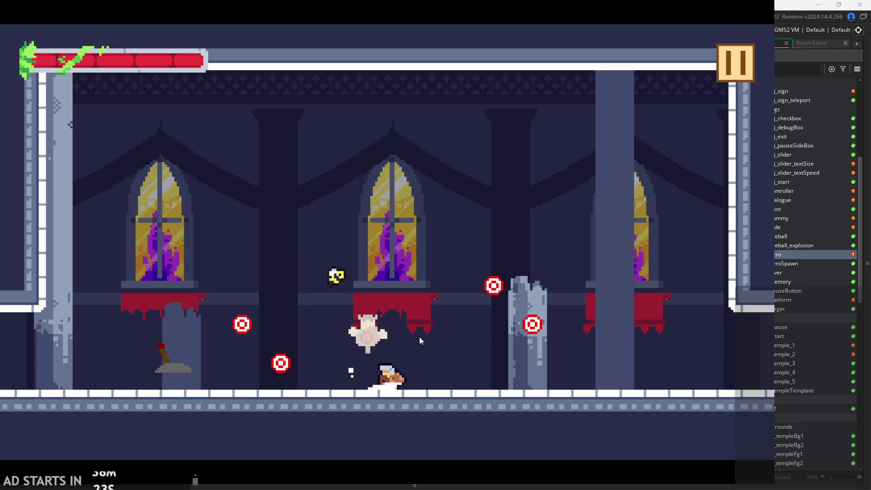
Jump up the wall and pillar, striking the target and slashing on landing.
key(Right)
key(z)
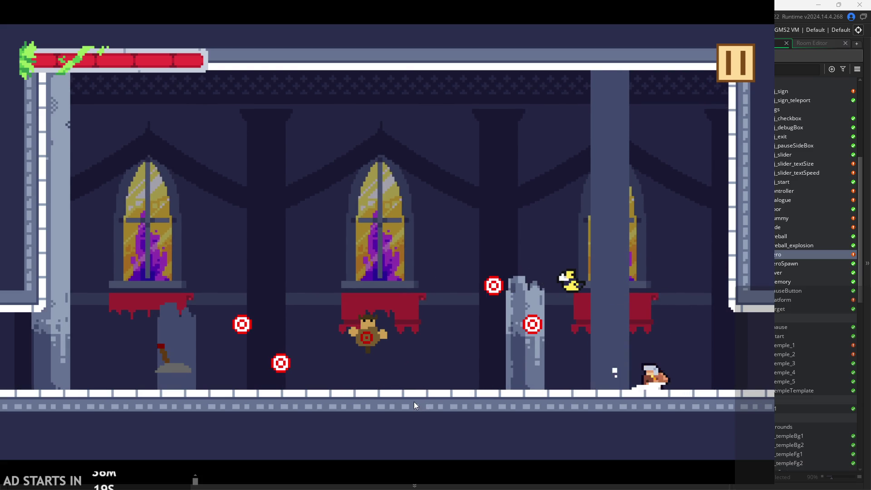
key(z)
key(z)
key(Left)
key(x)
key(z)
key(Left)
key(x)
key(z)
key(Down)
key(x)
key(Right)
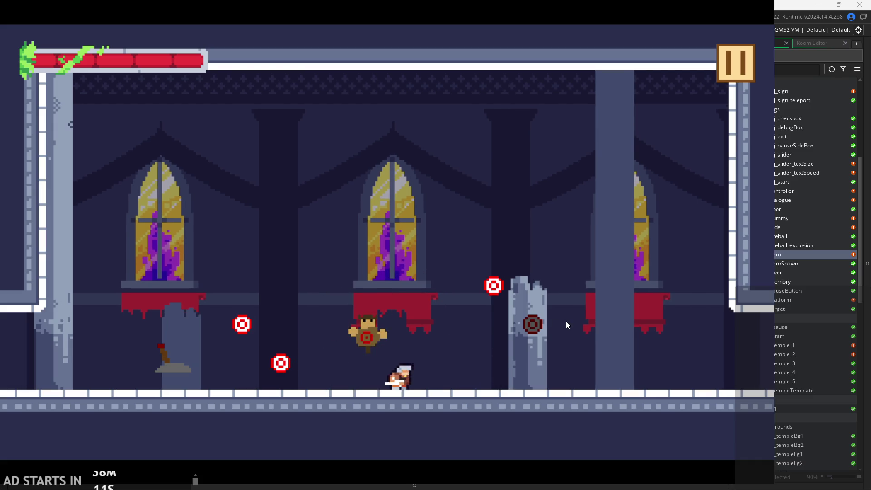
key(x)
key(x)
Keep attacking the dummy from the middle ledge and slash the left targets.
key(Right)
key(Right)
key(z)
key(Left)
key(z)
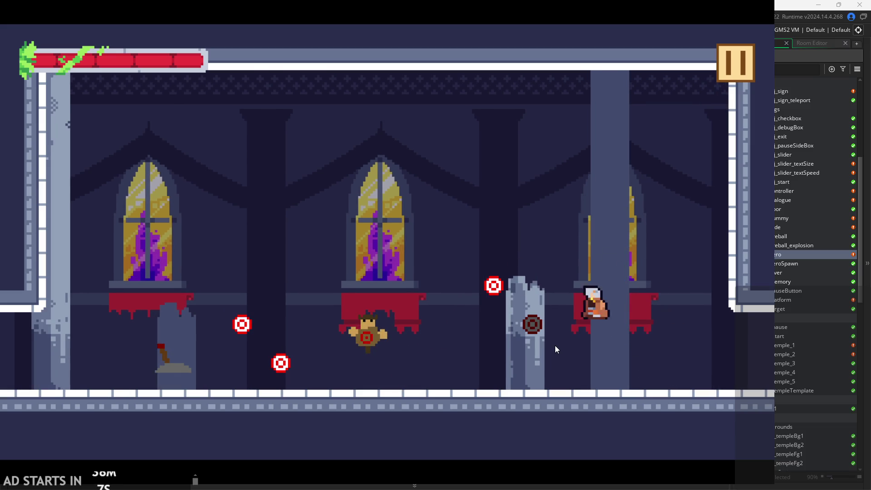
key(Down)
key(x)
key(x)
key(Left)
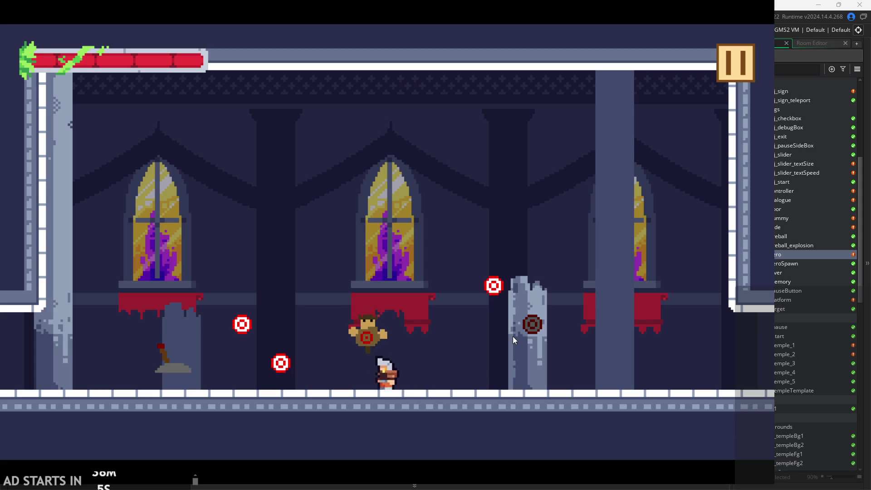
key(z)
key(x)
key(Left)
key(z)
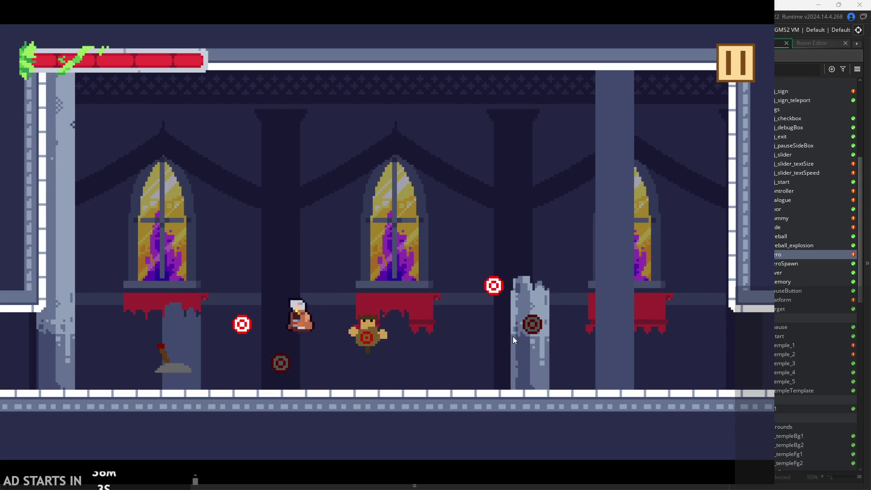
key(x)
Strike the lever to flip it and jump repeatedly to the ledge beside the crate.
key(Left)
key(x)
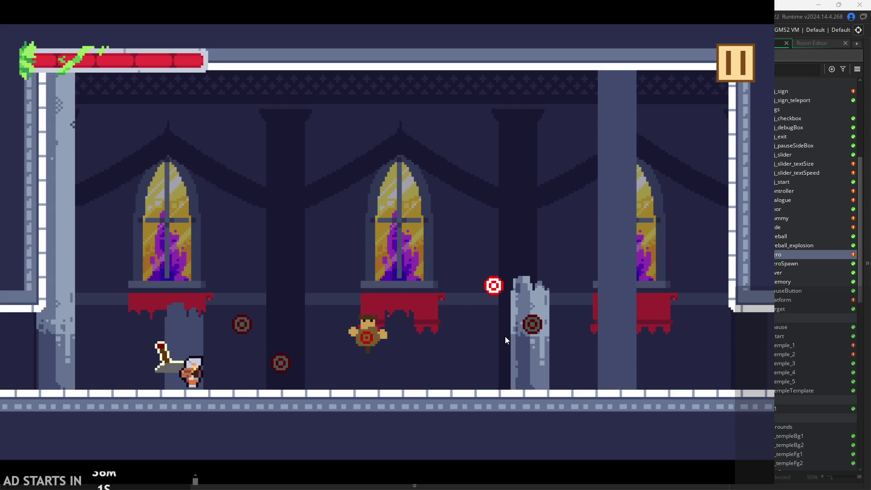
key(z)
key(Left)
key(z)
key(Right)
key(z)
key(Left)
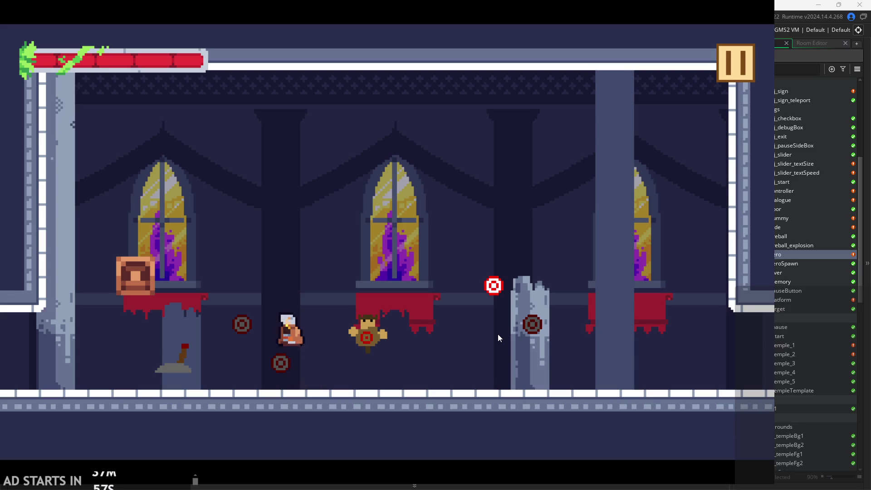
key(z)
key(Right)
key(Left)
key(z)
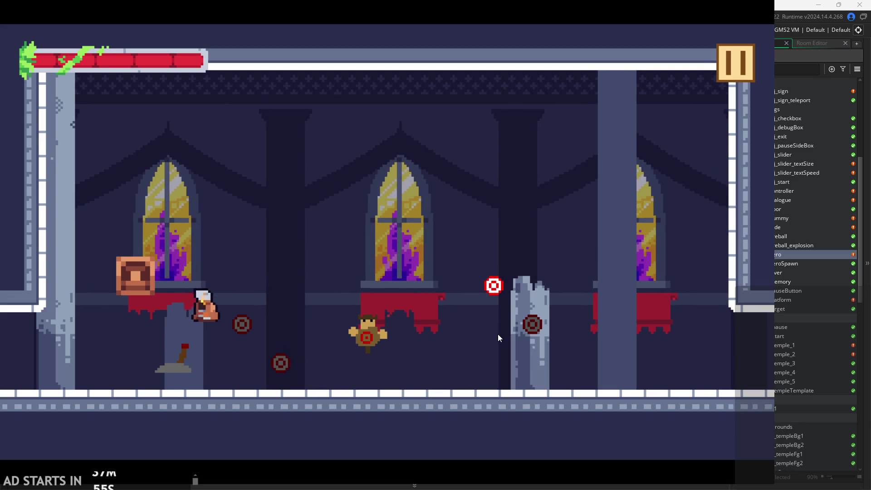
key(z)
key(Right)
key(z)
key(Left)
Land on the crate, arc to the broken pillar, slash the target and exit right.
key(z)
key(Right)
key(Left)
key(z)
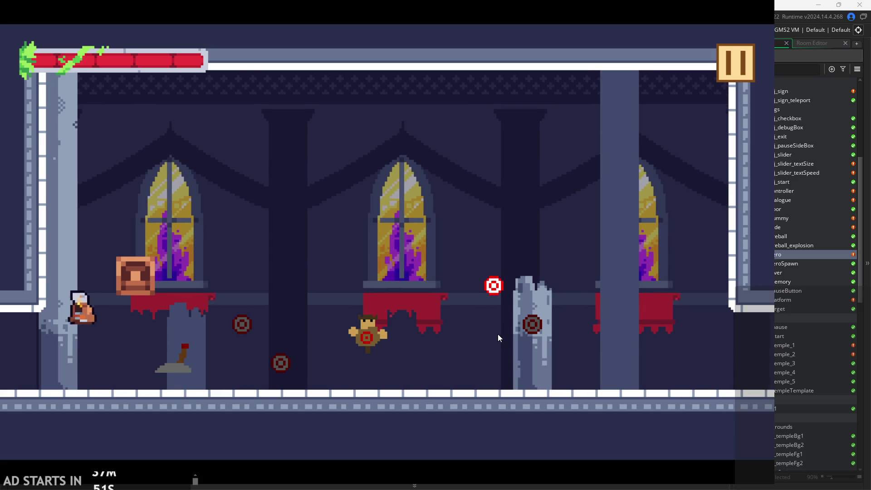
key(z)
key(Right)
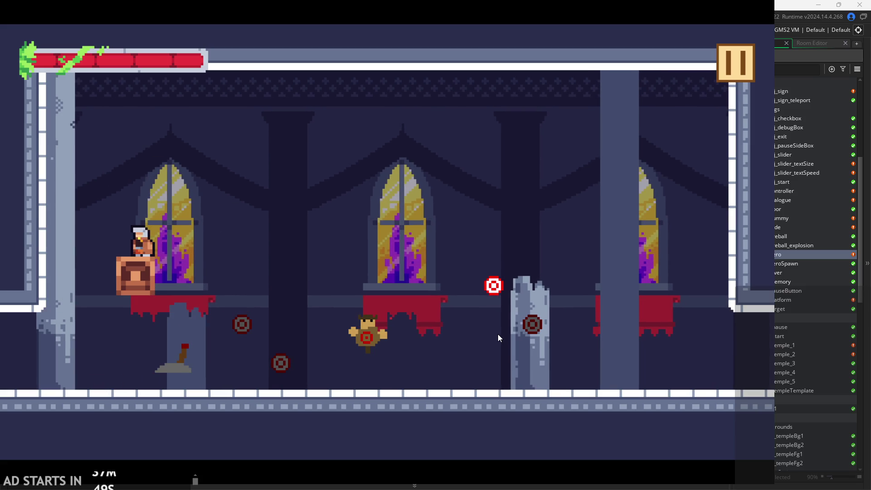
key(z)
key(Right)
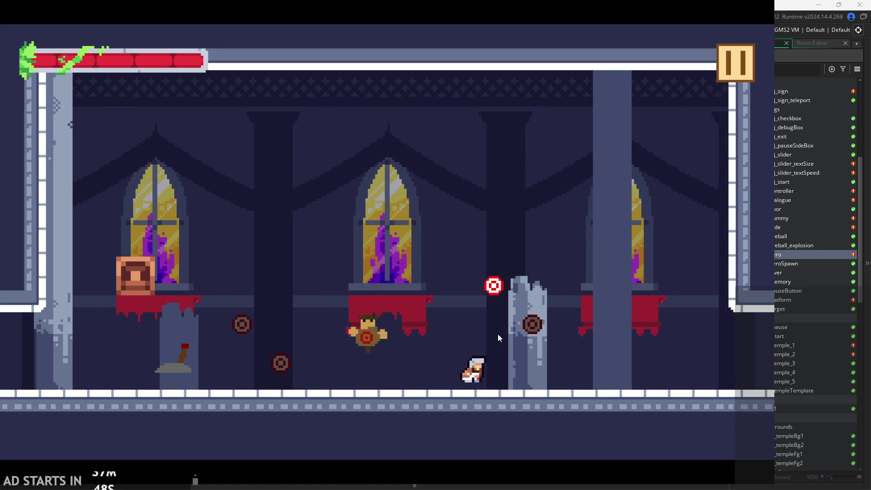
key(z)
key(Left)
key(x)
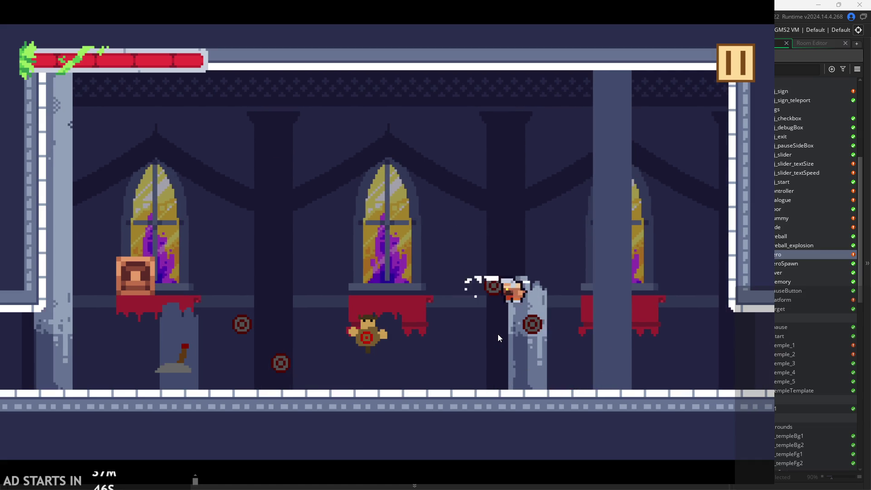
key(Right)
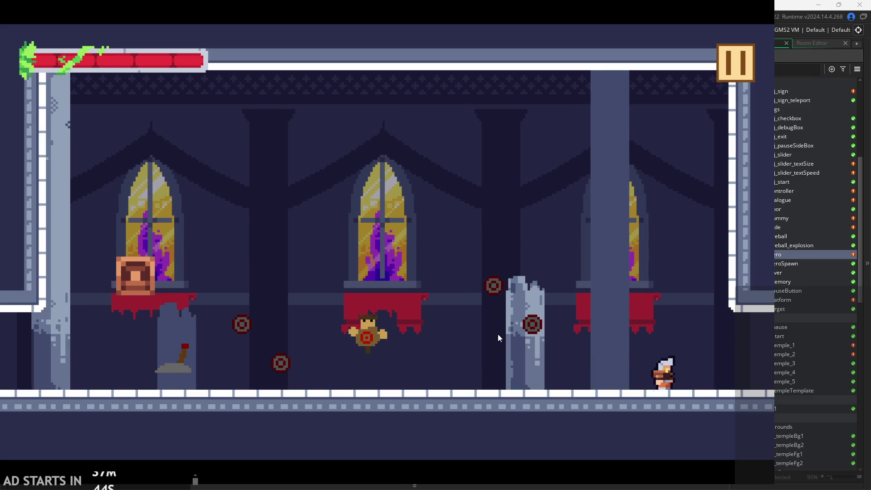
key(Right)
key(space)
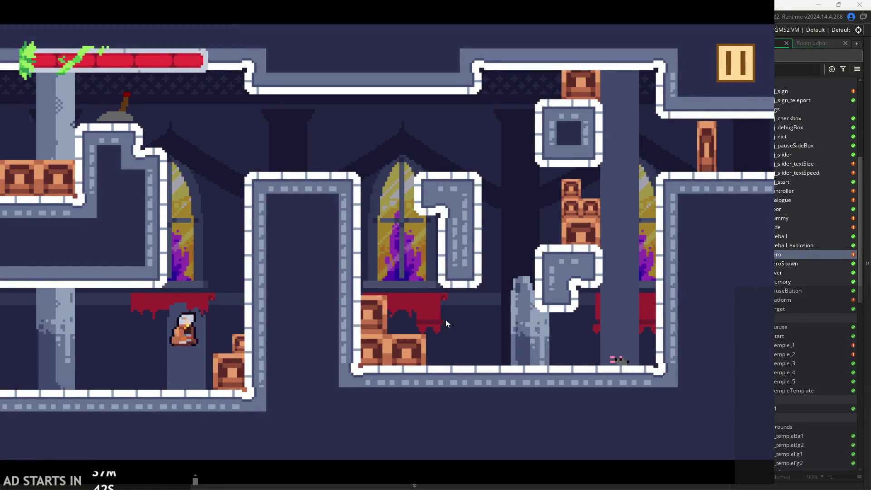
Move the hero around the lever platform, then jump across onto the middle platform.
key(Left)
key(space)
key(Right)
key(Left)
key(space)
key(Right)
key(Left)
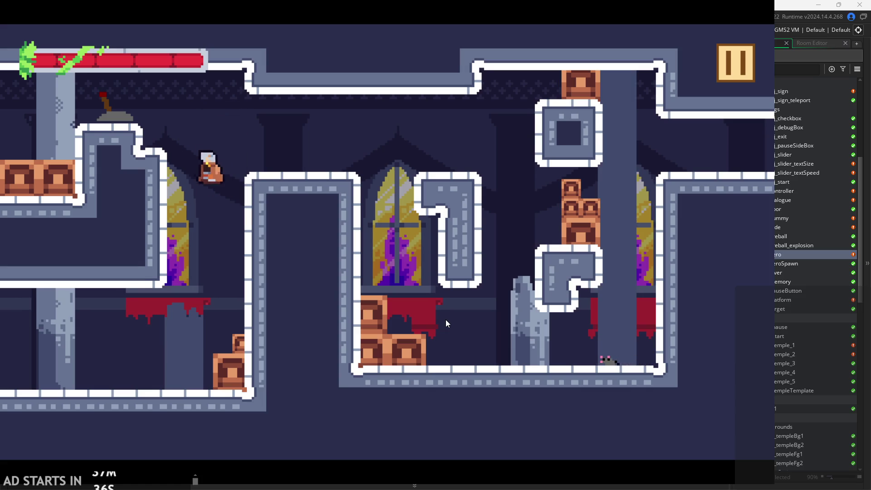
key(space)
key(Right)
key(Right)
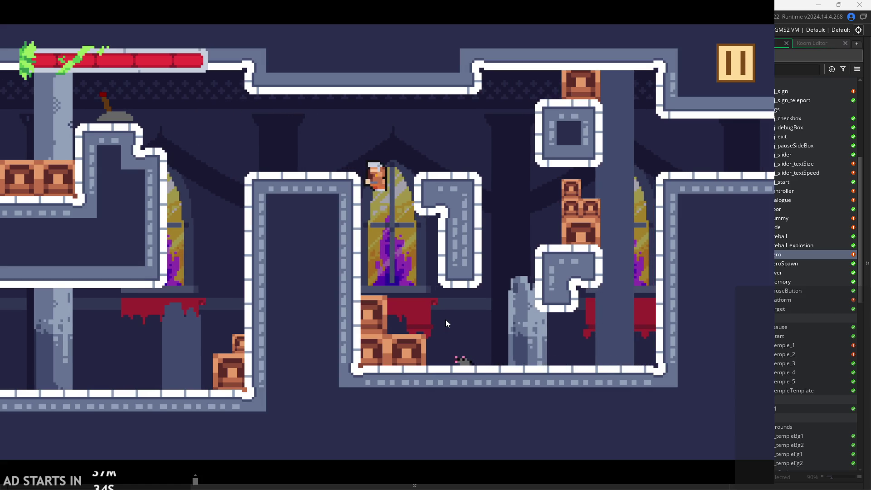
Jump up beside the stained-glass window and drop back onto the middle platform several times.
key(space)
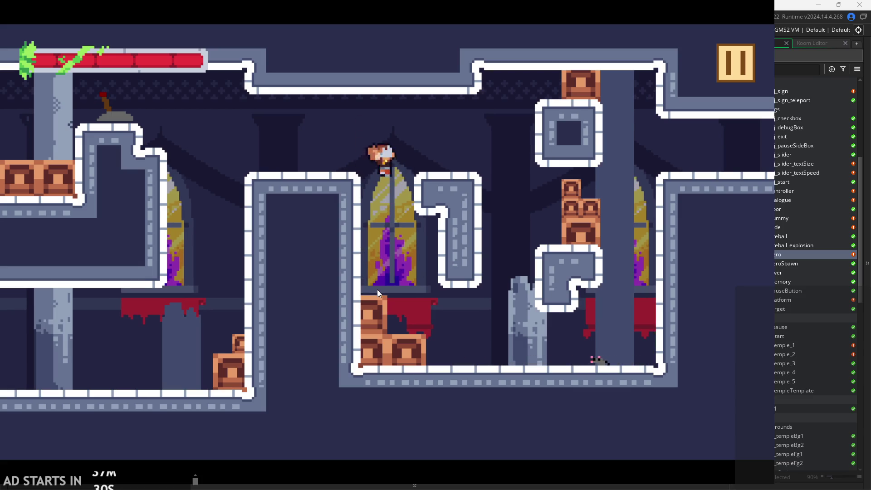
key(Right)
key(Left)
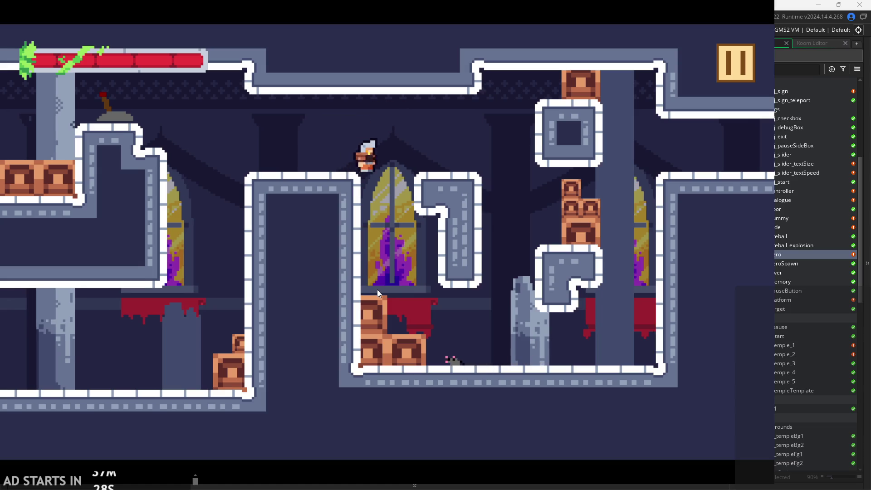
key(Right)
key(space)
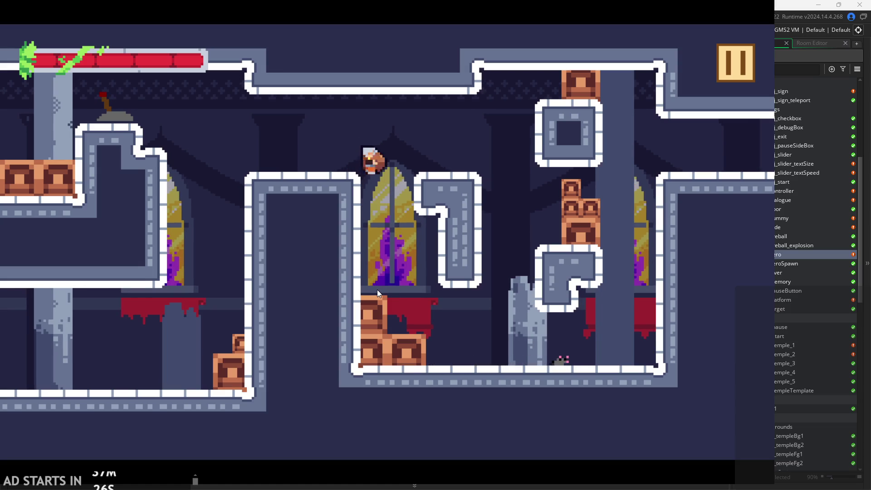
key(Right)
key(space)
key(Left)
key(Right)
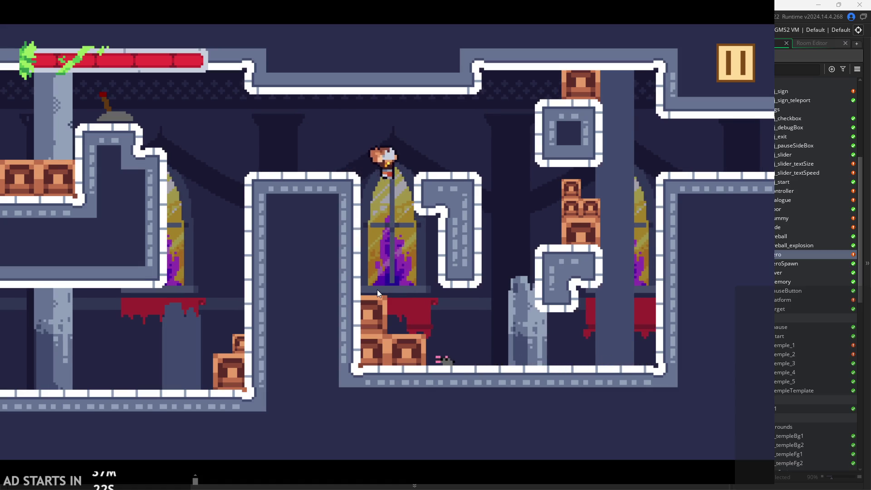
Slide down the window wall, wall-jump onto the ledge, then drop and wall-jump past the window.
key(space)
key(Left)
key(space)
key(Left)
key(Right)
key(space)
key(Right)
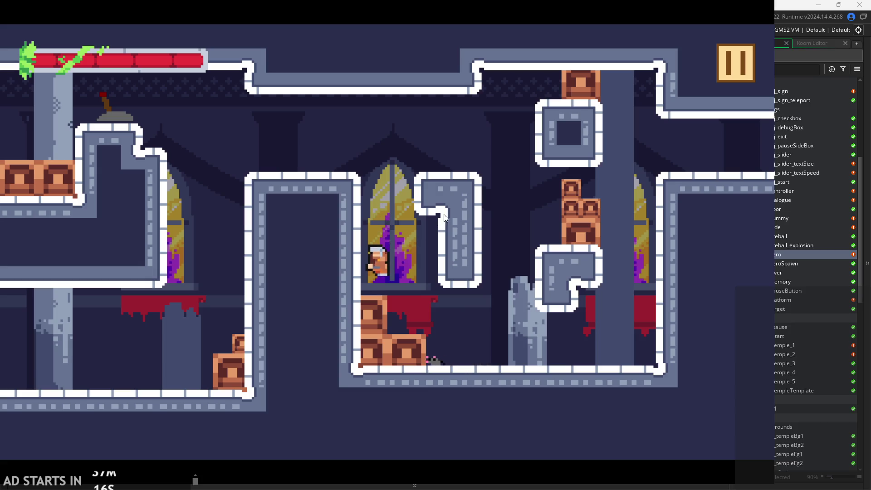
key(space)
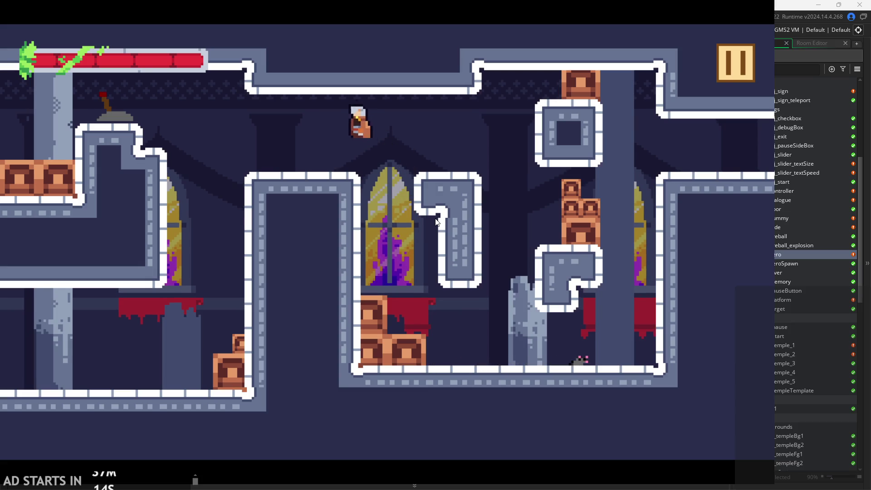
Jump off the ledge, slide down the window wall, and jump back up it repeatedly.
key(Right)
key(space)
key(Right)
key(space)
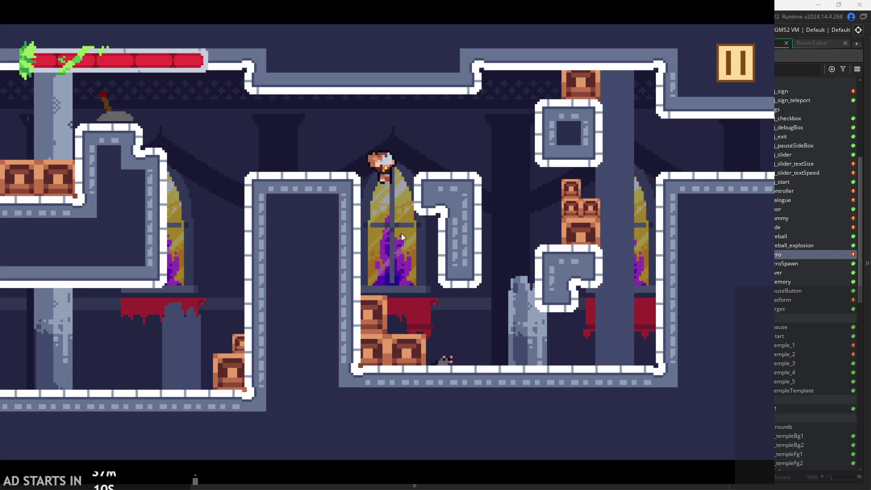
key(space)
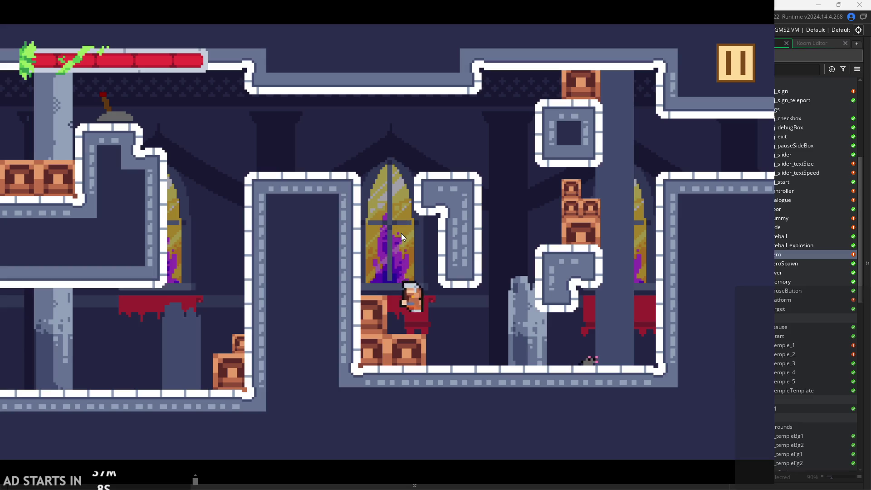
key(space)
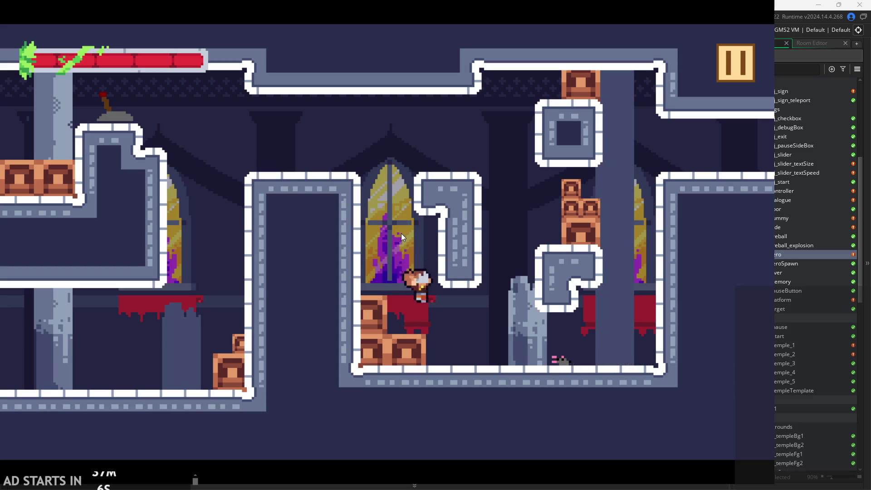
Wall-jump between the left wall and the window, land on the crates, then grab the right wall.
key(Left)
key(space)
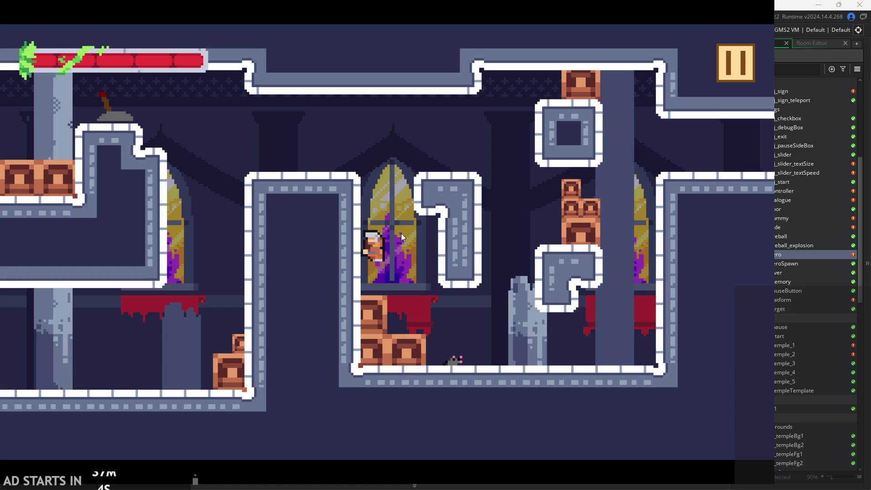
key(space)
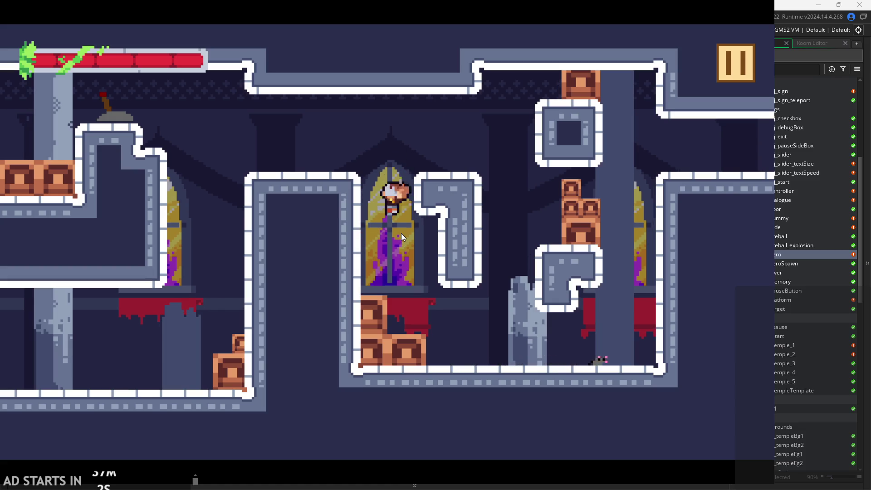
key(space)
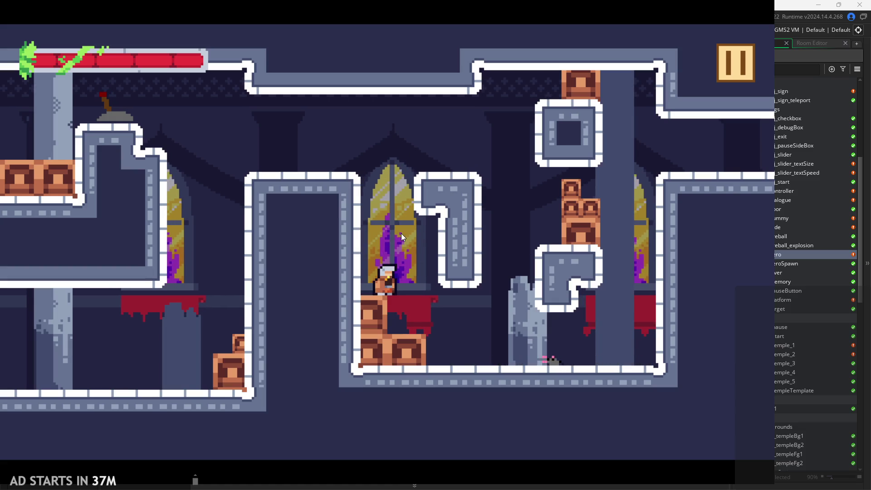
key(space)
key(Right)
key(space)
Wall-jump off the right wall, land on the ledge, walk back and forth, and jump higher above the central block.
key(space)
key(Left)
key(Right)
key(Left)
key(Right)
key(Left)
key(Right)
key(Left)
key(Right)
key(space)
key(space)
key(Right)
key(space)
key(space)
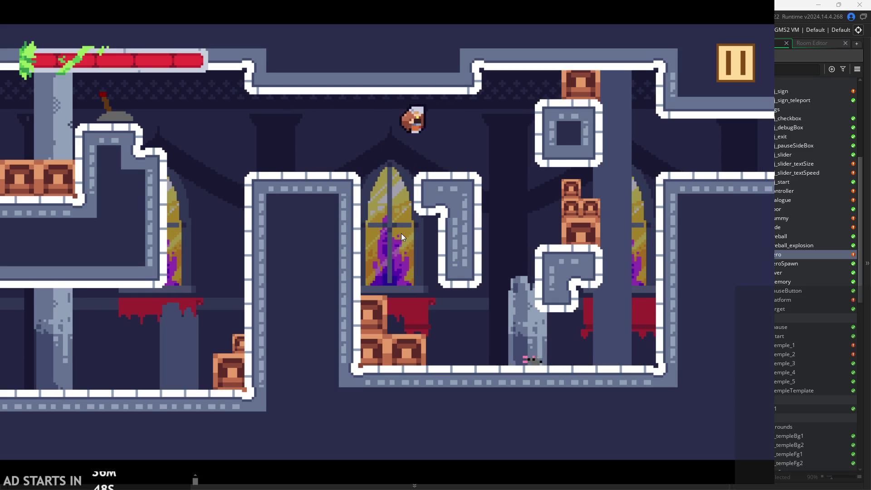
Chain the hero's wall-jumps between the left wall corner and the window top.
key(Left)
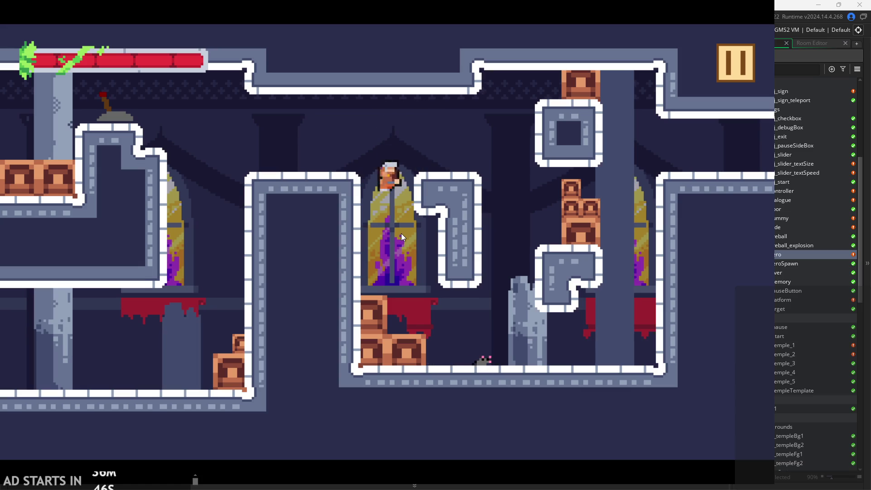
key(Right)
key(space)
key(Left)
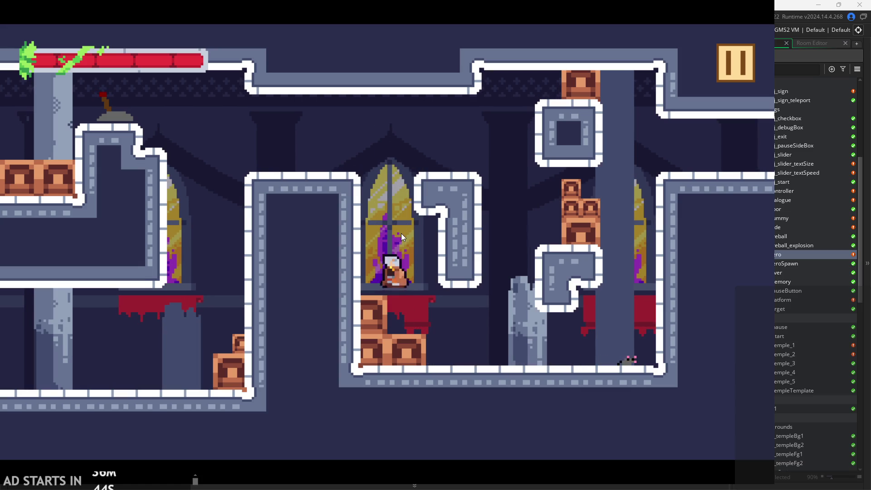
key(Left)
key(space)
key(Right)
key(Left)
key(space)
key(Right)
key(Left)
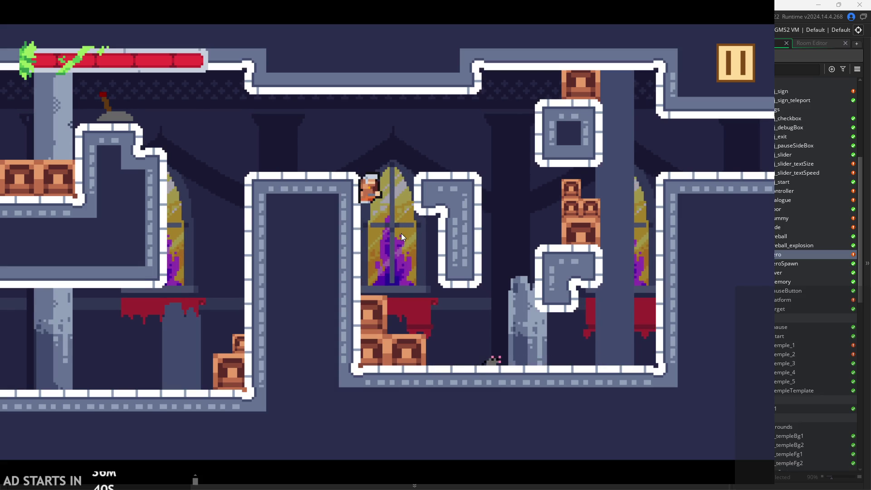
key(space)
key(Right)
key(space)
key(Left)
key(space)
key(Right)
key(Left)
key(space)
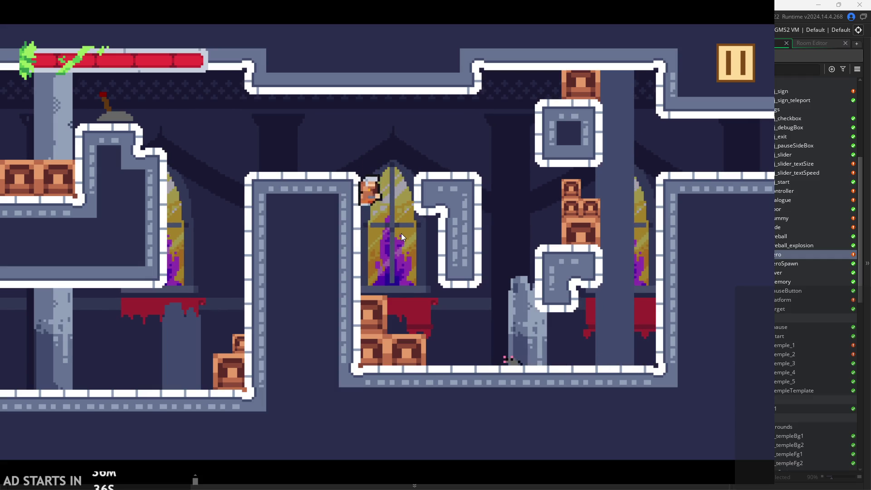
key(space)
key(Right)
key(Left)
key(space)
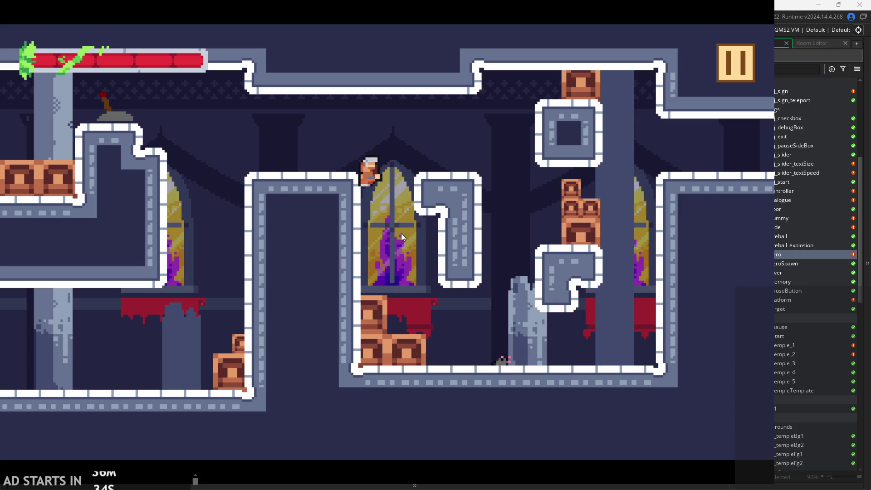
key(space)
key(Right)
key(Left)
key(space)
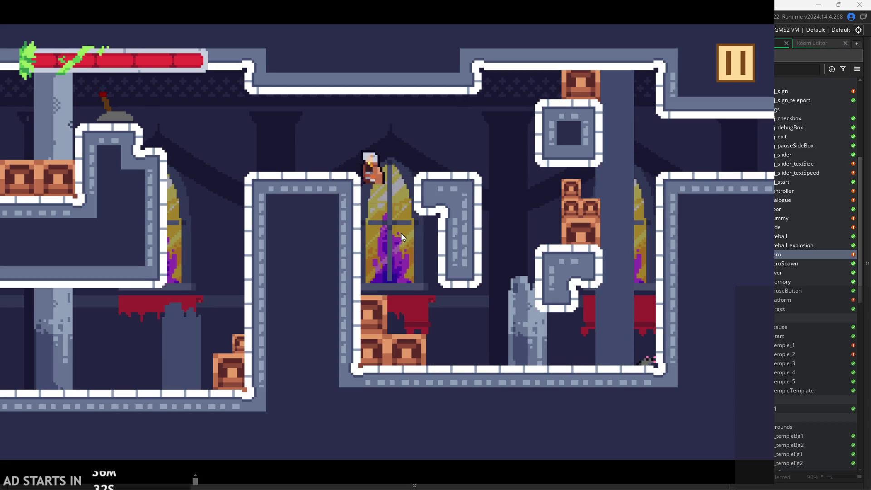
key(space)
key(Right)
key(Left)
key(space)
key(space)
key(Right)
key(Left)
key(space)
key(space)
key(Right)
key(Left)
key(Left)
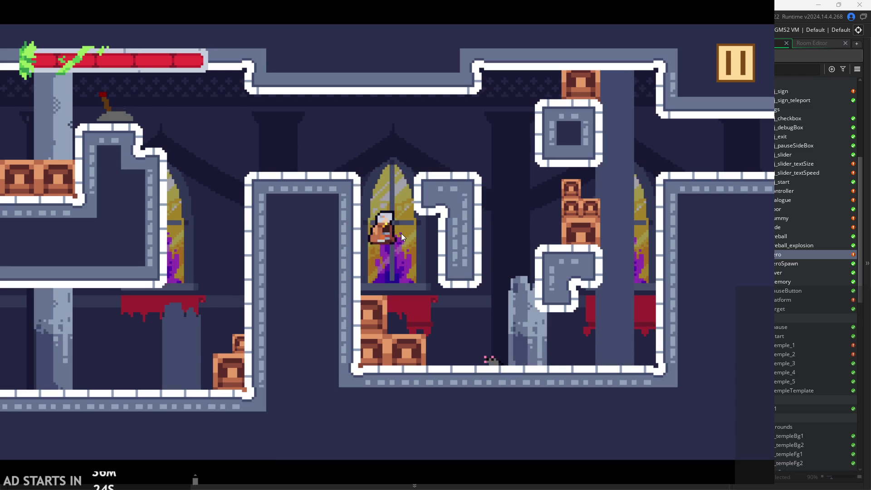
Wall-jump off the left wall, then hop between the crates, window ledge and platform top.
key(space)
key(Left)
key(space)
key(Left)
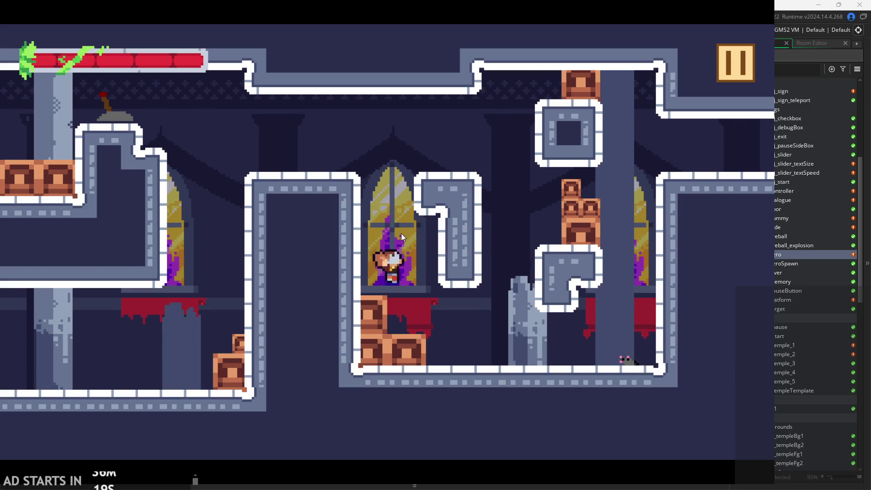
key(space)
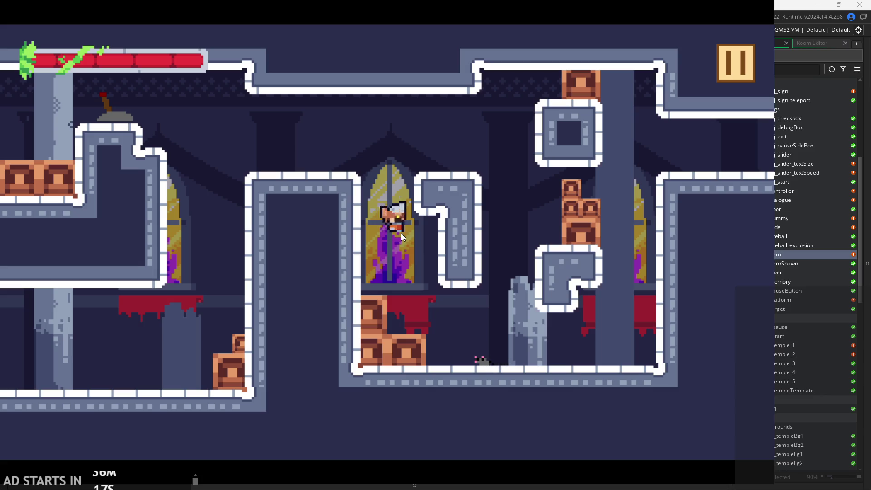
key(space)
key(Left)
key(space)
key(space)
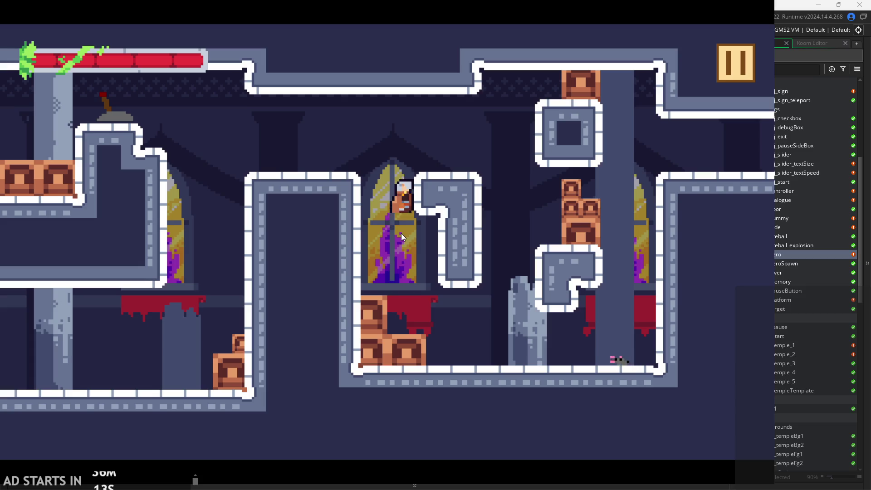
key(space)
key(Left)
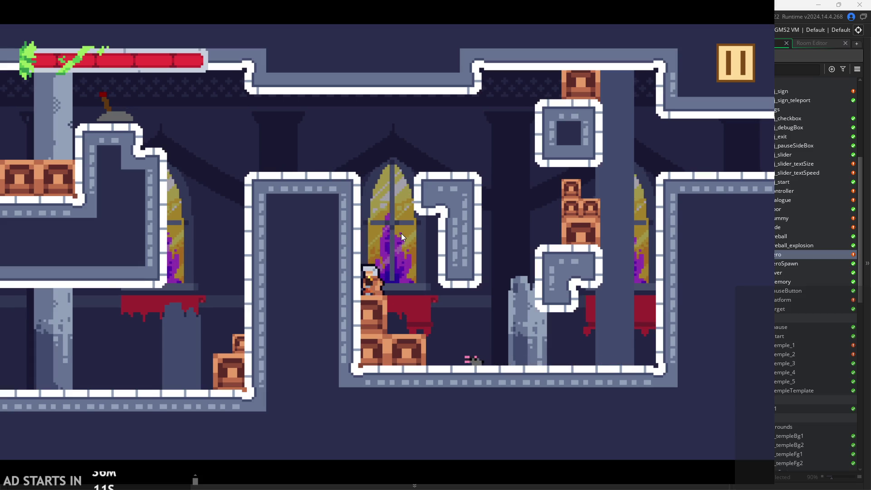
key(space)
key(space)
key(Right)
key(space)
key(space)
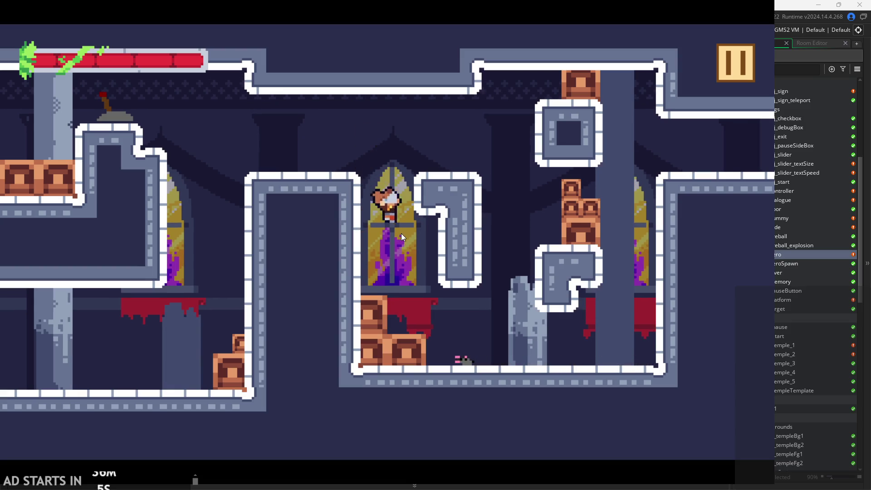
key(space)
key(Left)
key(Right)
Repeatedly drop into the window gap and wall-jump back out onto the platforms.
key(space)
key(Left)
key(Right)
key(Left)
key(Right)
key(Left)
key(space)
key(Right)
key(Left)
key(Right)
key(Right)
key(space)
key(Left)
key(Right)
key(Left)
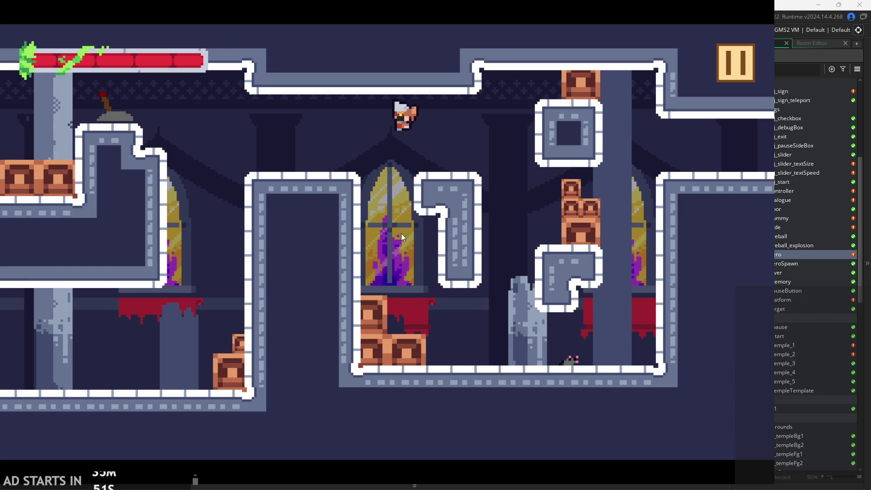
key(space)
key(Right)
key(space)
key(Left)
key(Right)
key(space)
key(Right)
key(Left)
key(Right)
key(Left)
key(Right)
key(space)
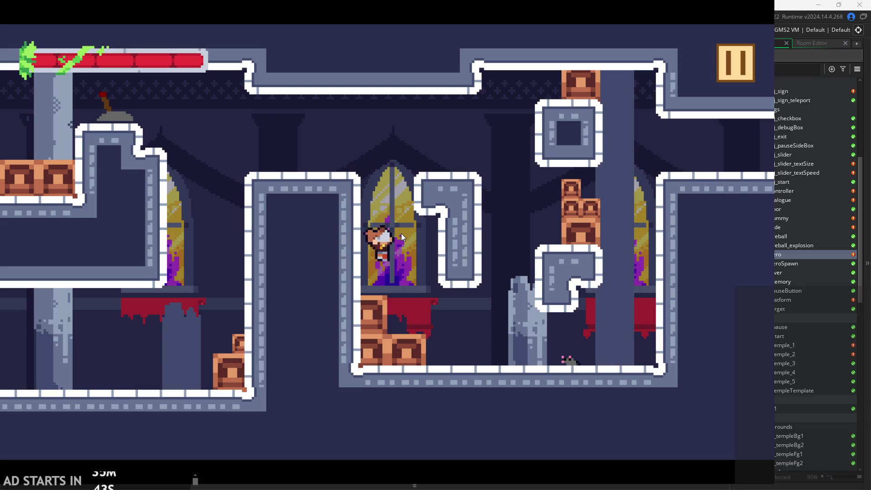
Keep jumping out of the window gap onto the platform, then pause and quit the playtest.
key(space)
key(Left)
key(Right)
key(space)
key(Left)
key(Right)
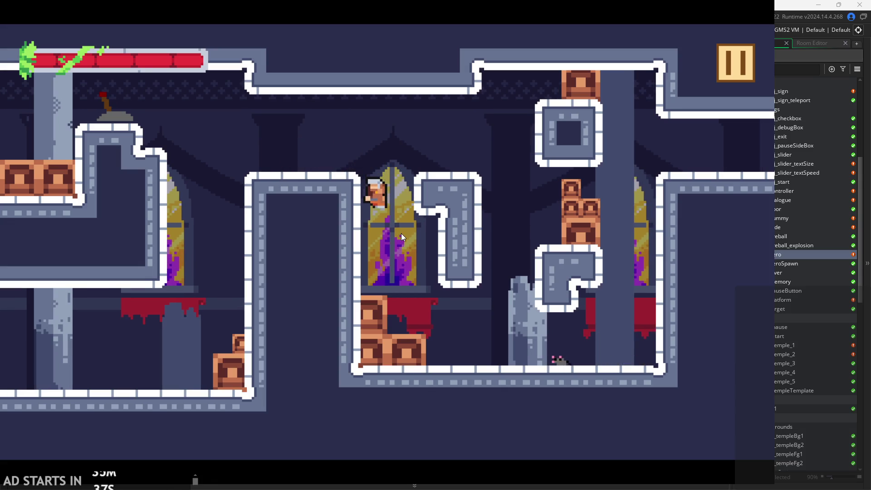
key(space)
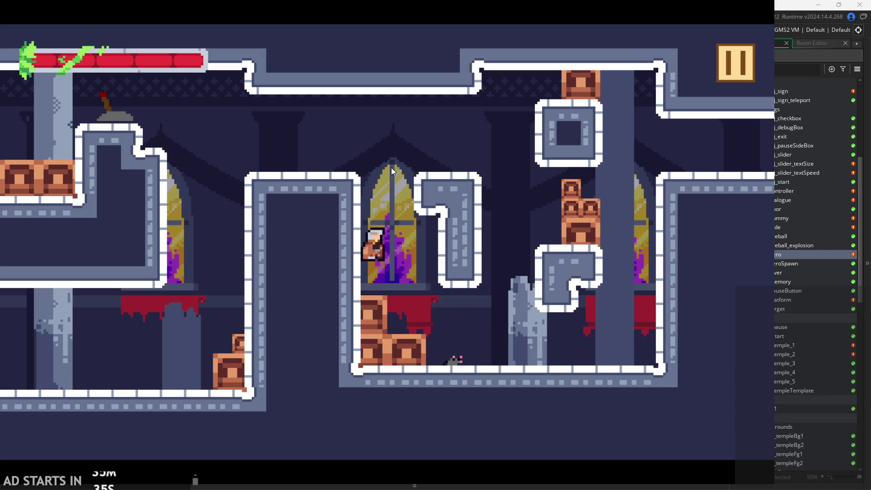
key(space)
key(Left)
key(Right)
key(Right)
key(space)
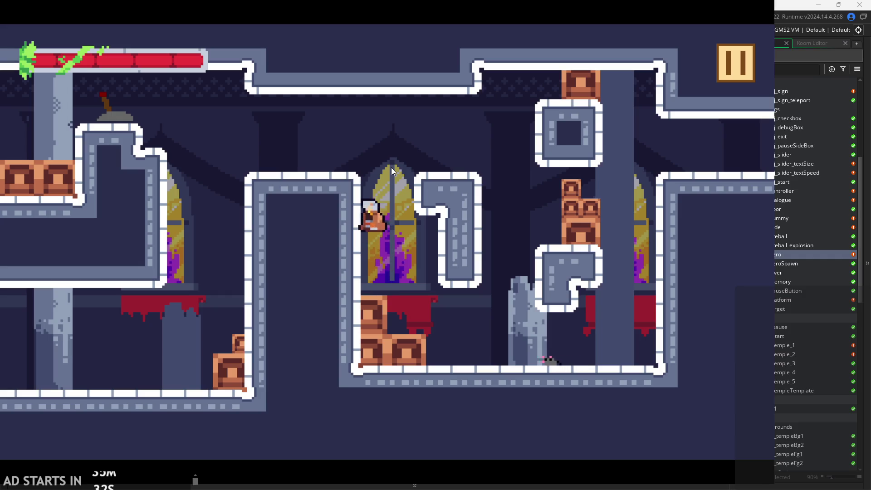
key(space)
key(Left)
key(Right)
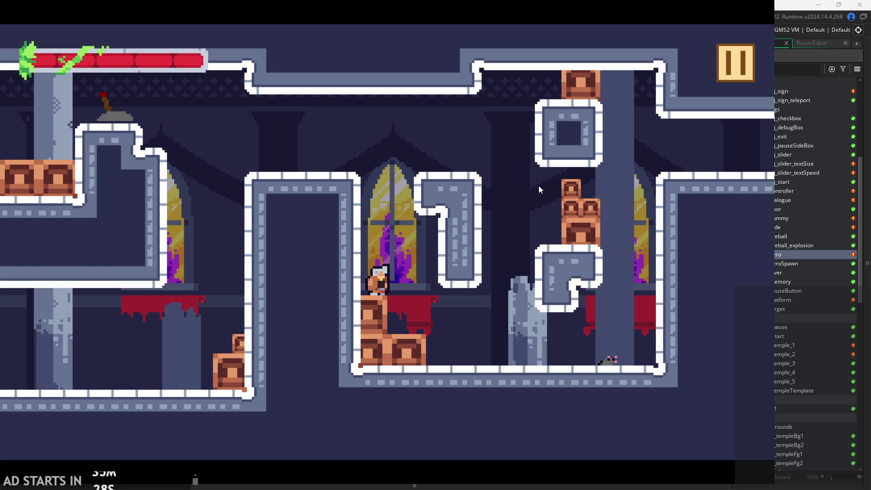
key(space)
key(space)
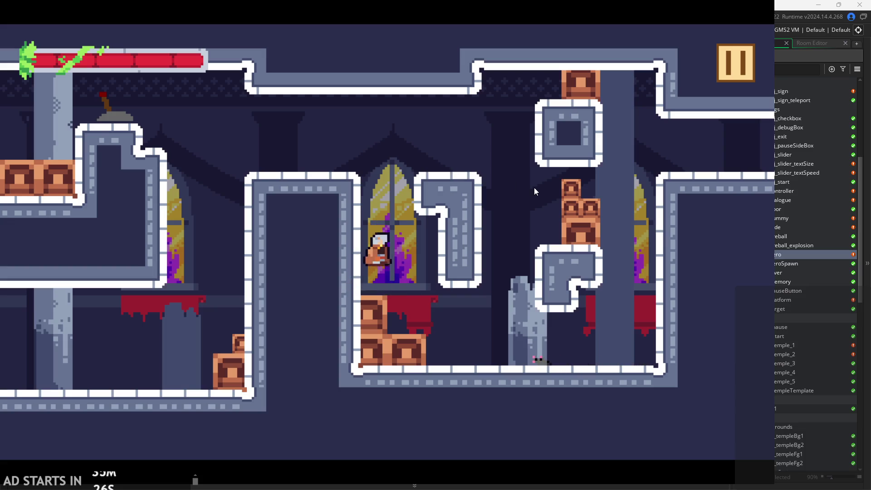
key(space)
key(Left)
key(Right)
click(740, 50)
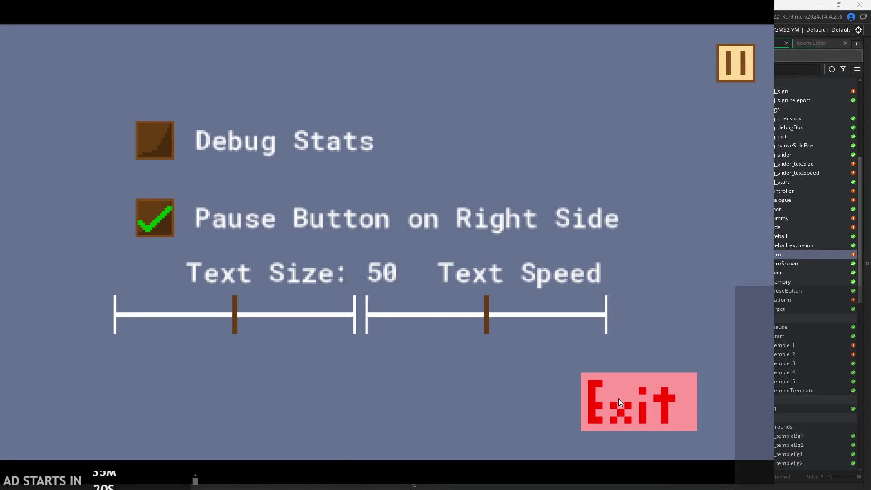
click(619, 398)
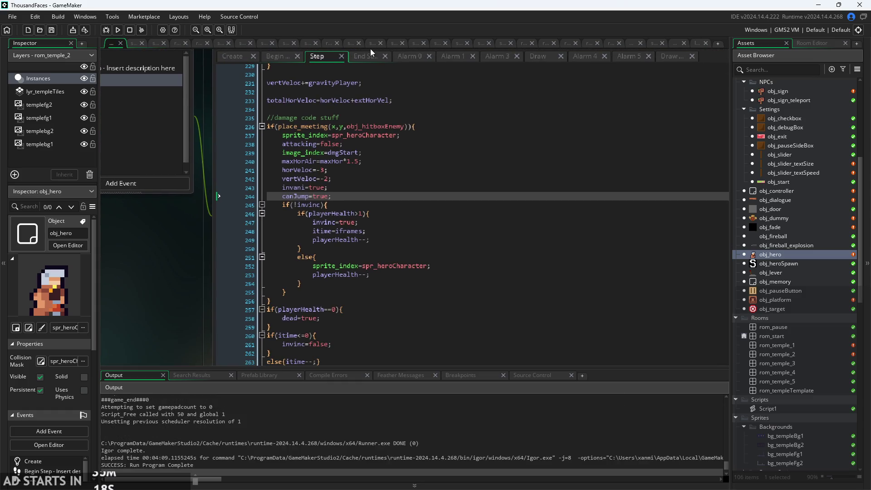
Check the Alarm 0 and Alarm 1 events, then read the Step wall-sliding condition on line 88.
click(418, 58)
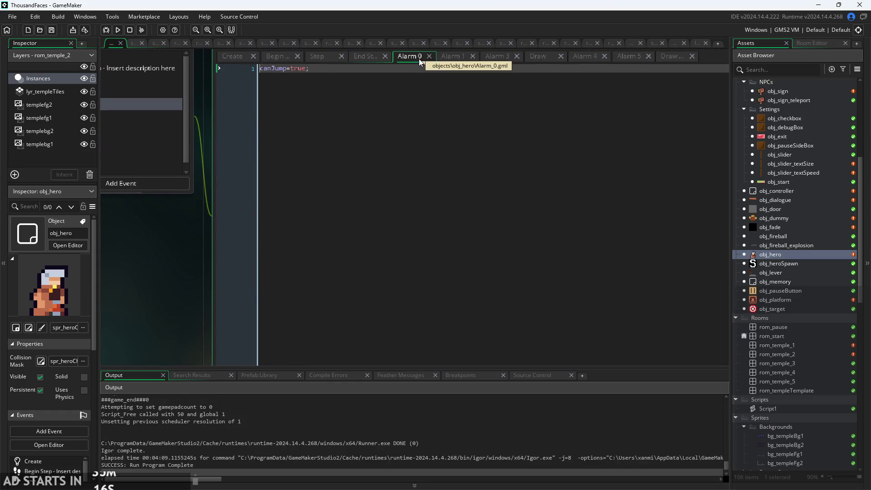
click(455, 59)
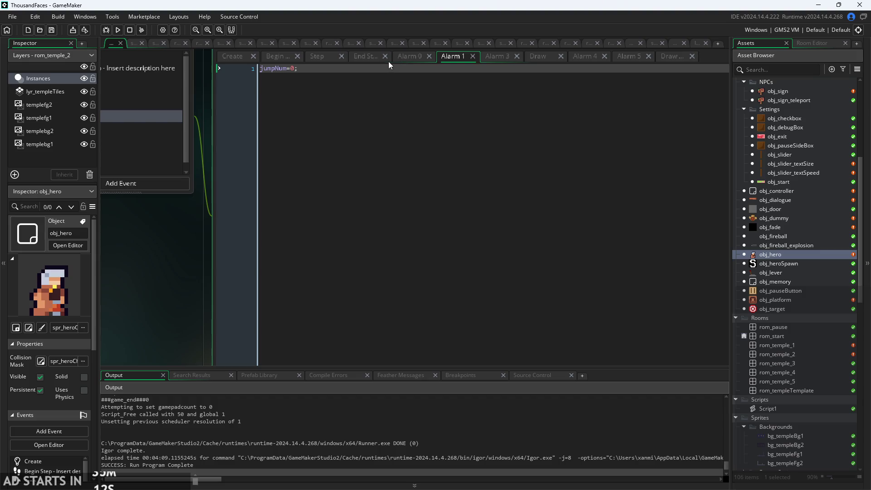
click(333, 55)
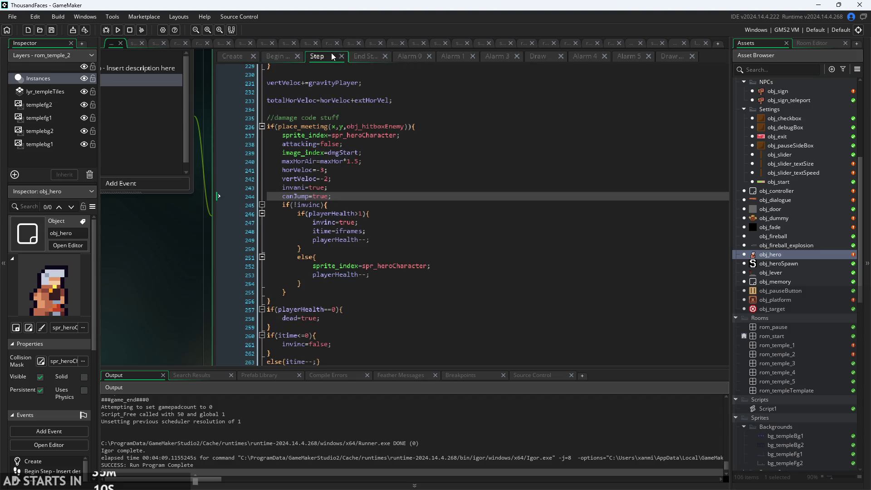
scroll(351, 273, down, 5)
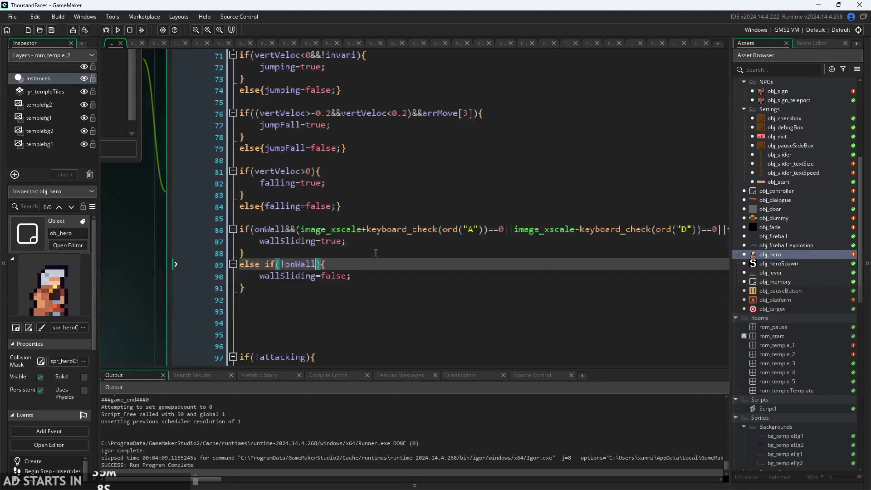
scroll(350, 288, down, 2)
click(362, 240)
scroll(327, 238, down, 2)
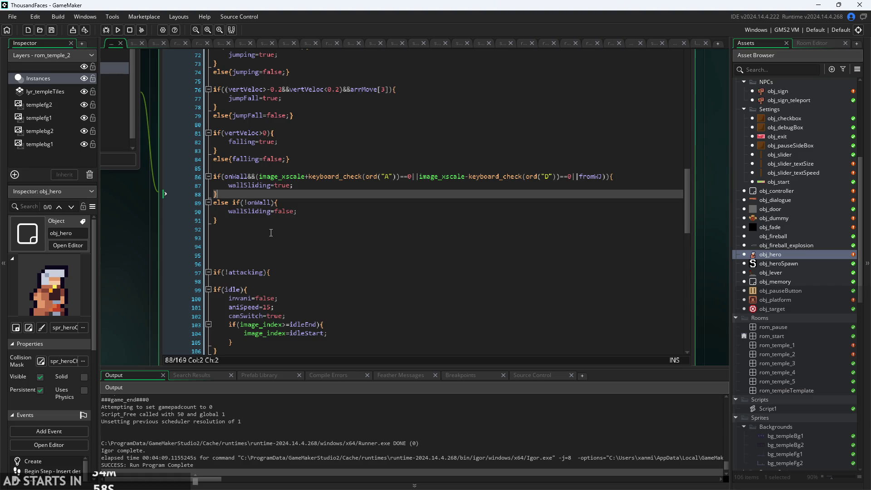
scroll(154, 243, up, 3)
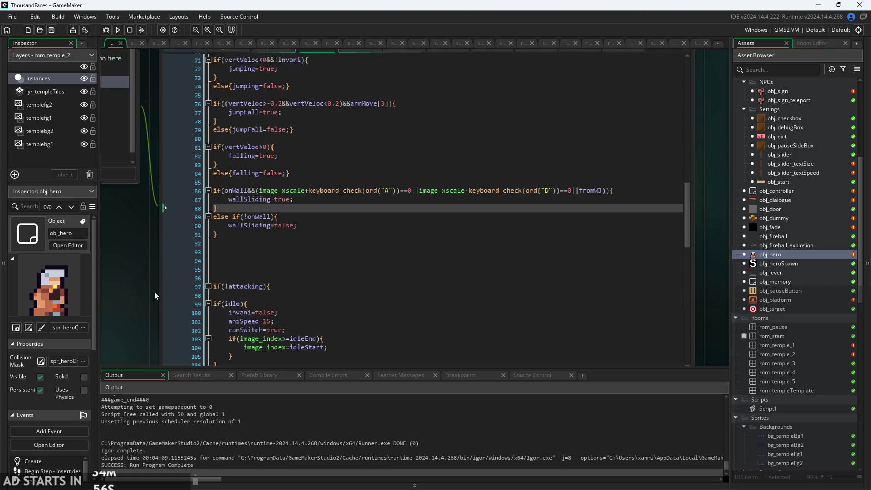
Scroll up and down through obj_hero's Step event code.
click(275, 95)
scroll(315, 217, down, 2)
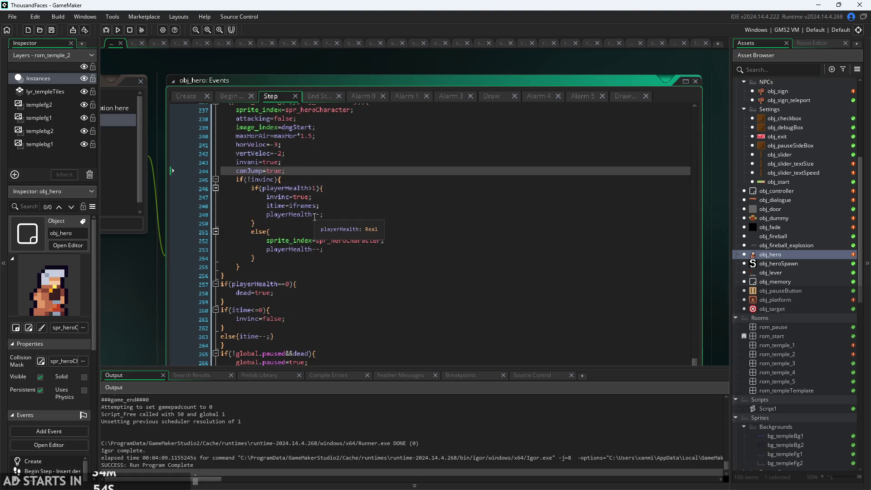
scroll(337, 171, up, 15)
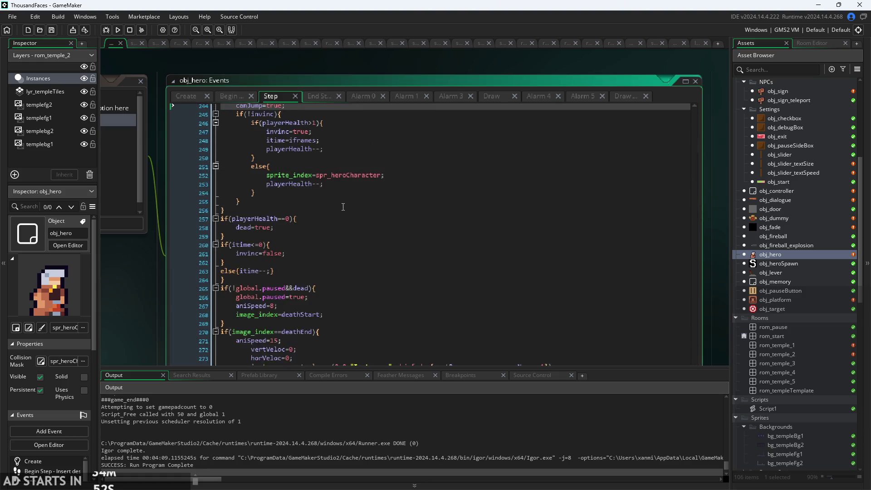
scroll(349, 220, up, 15)
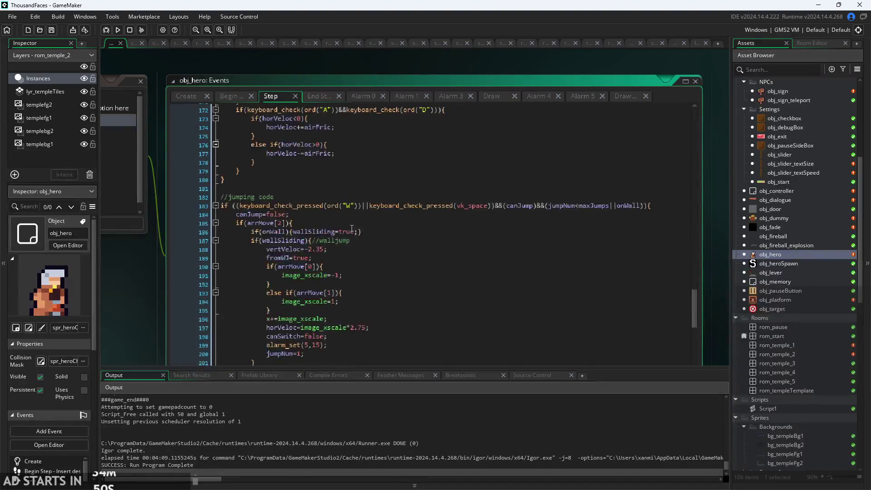
scroll(356, 238, up, 10)
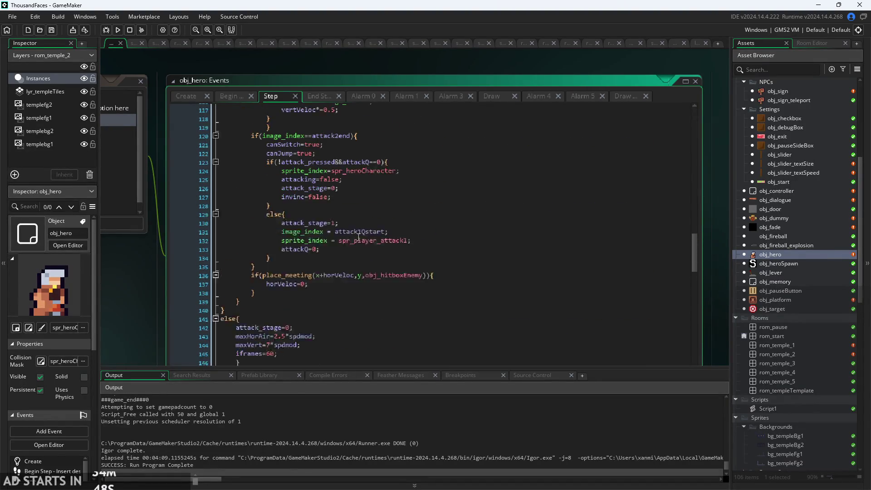
scroll(361, 244, up, 16)
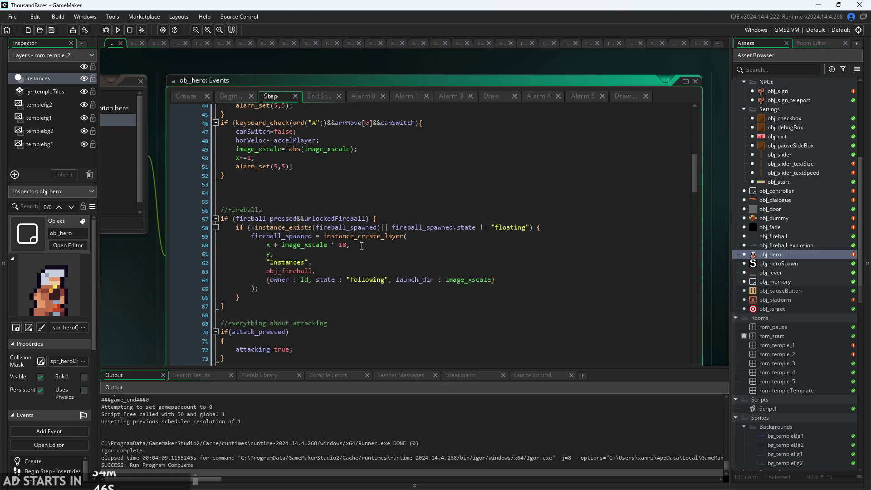
scroll(362, 246, up, 7)
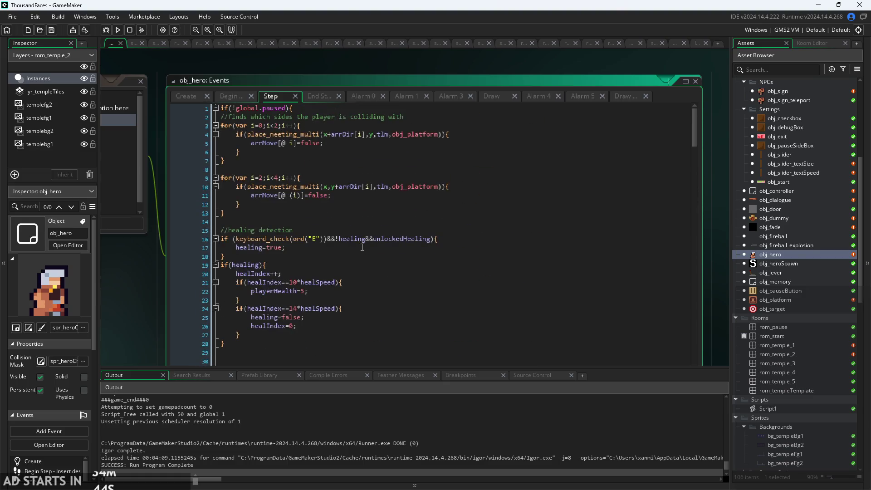
scroll(363, 246, down, 20)
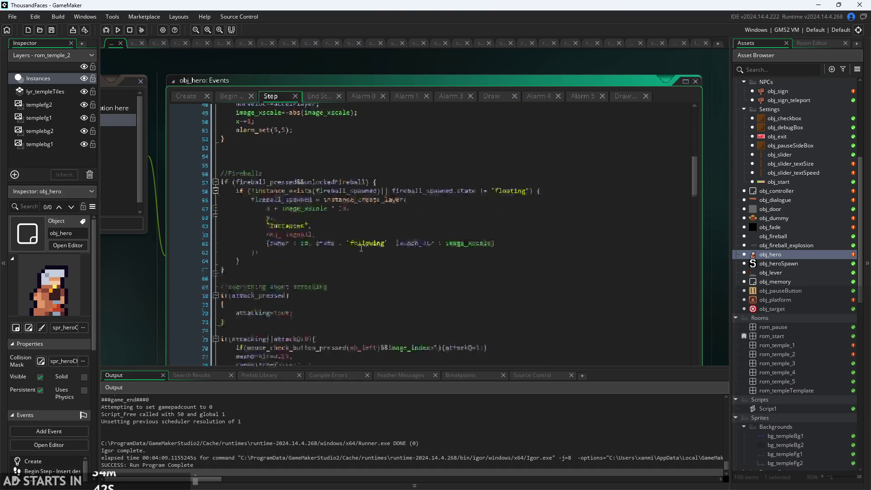
scroll(358, 258, down, 20)
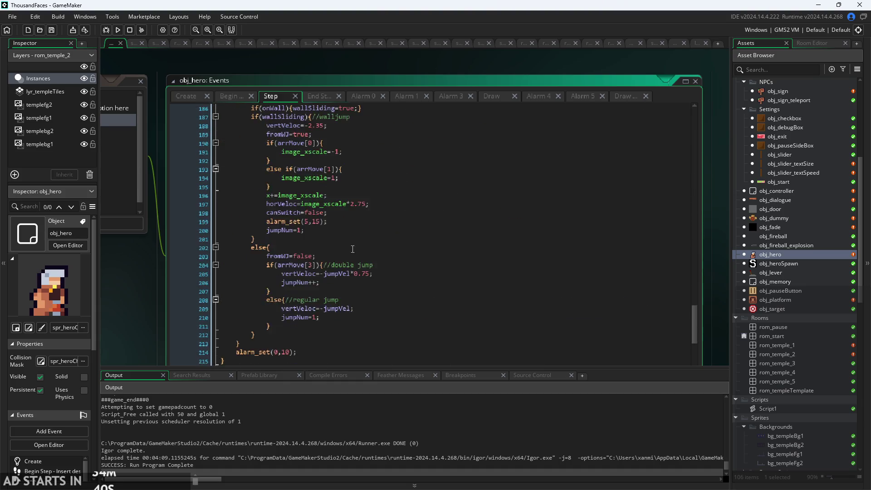
scroll(350, 237, down, 10)
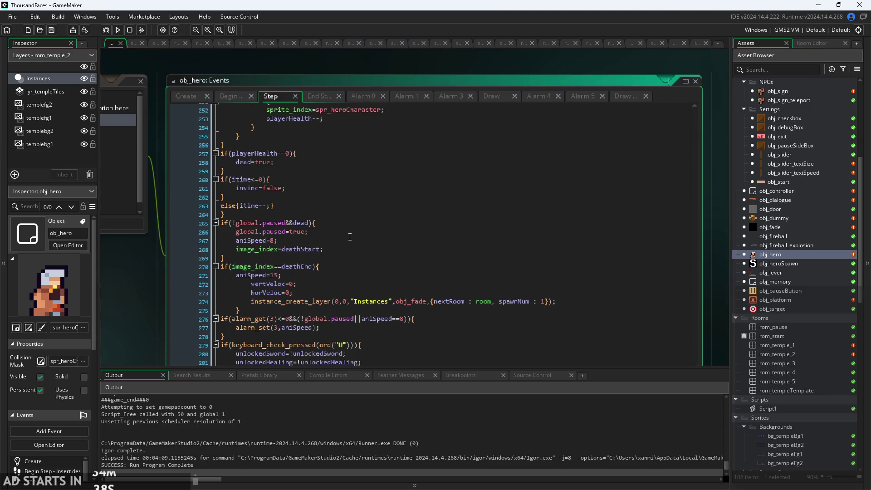
scroll(141, 305, down, 5)
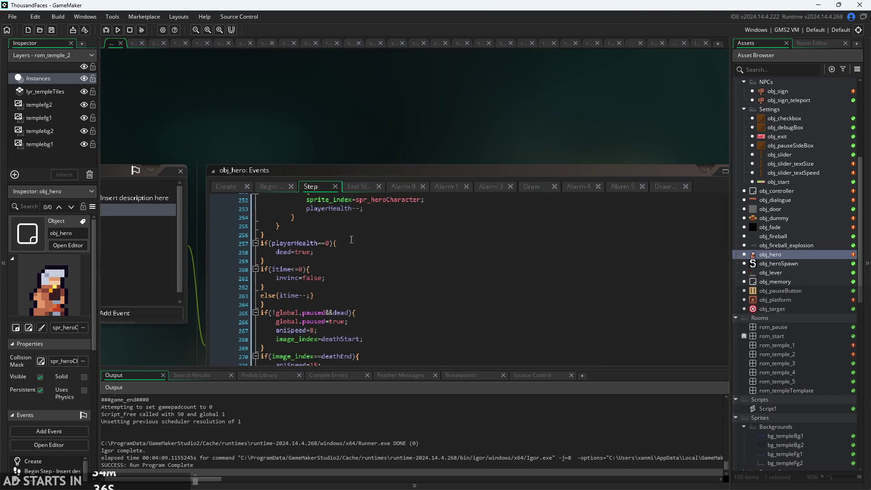
Bring lines 182–208 into view and place the caret on the wall-jump code at line 189.
click(316, 240)
scroll(318, 240, up, 13)
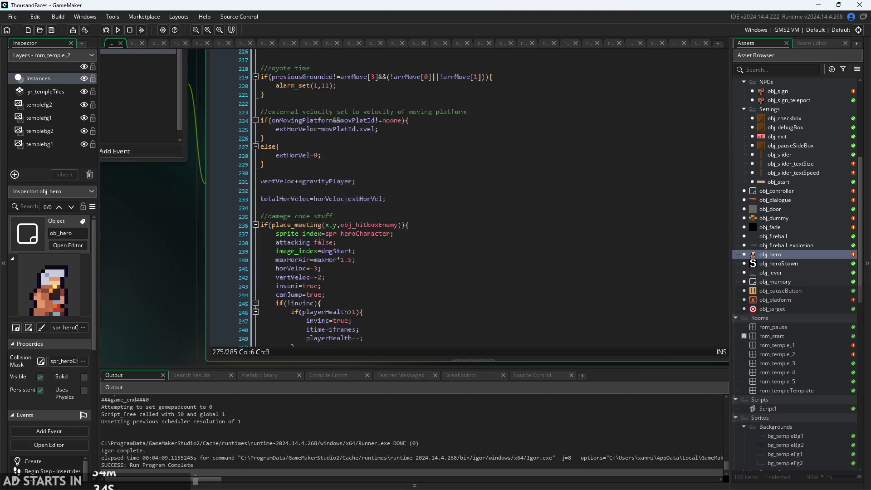
click(388, 252)
scroll(388, 253, up, 4)
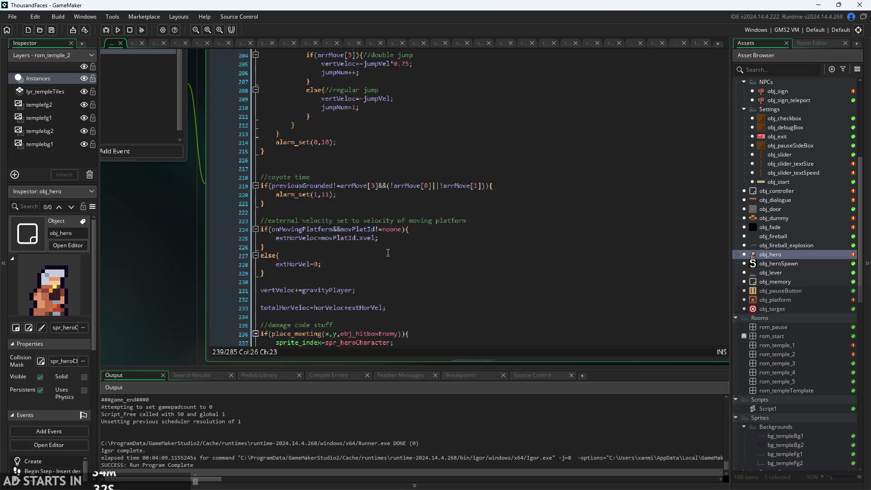
scroll(388, 253, up, 8)
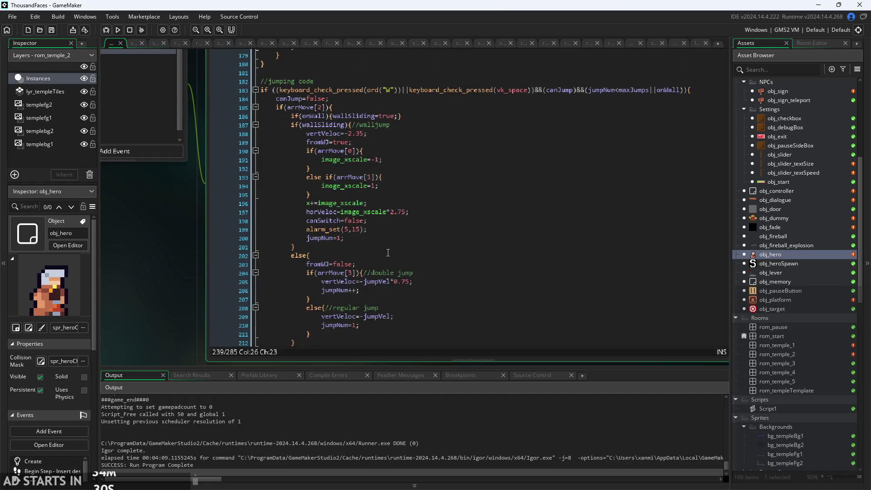
scroll(388, 252, down, 2)
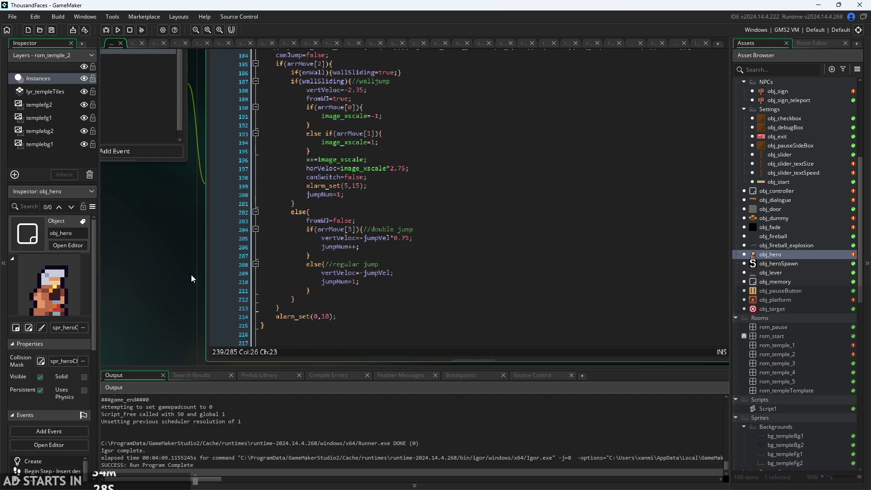
drag(191, 276, 177, 286)
ctrl+scroll(352, 124, up, 4)
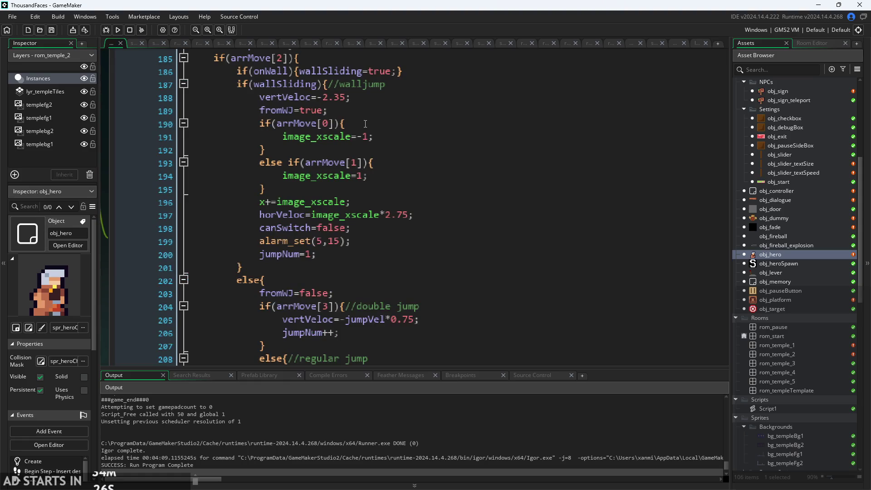
click(381, 143)
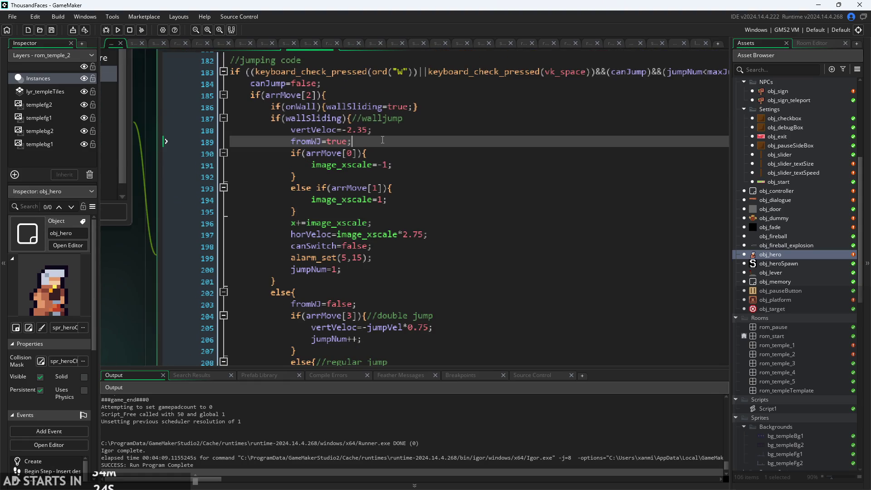
Start a search for 'wall' in obj_hero's Step code from the wallSliding line 187.
click(384, 130)
click(404, 119)
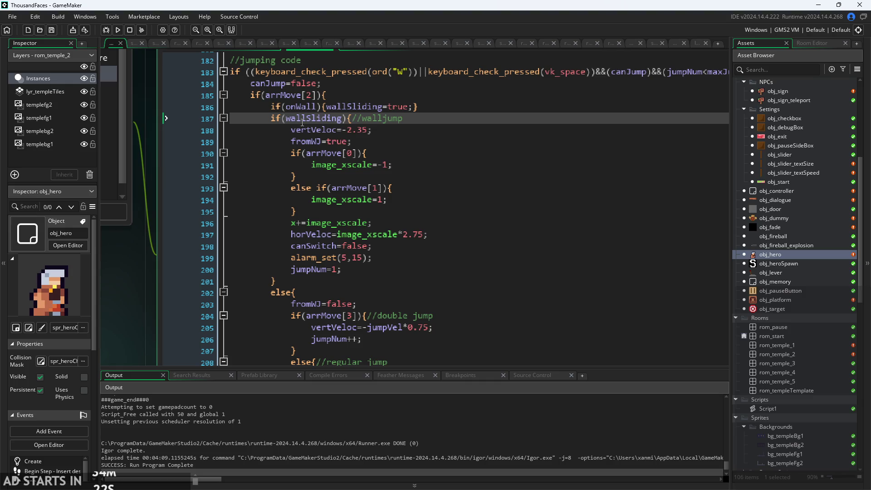
key(ctrl+f)
text(wall)
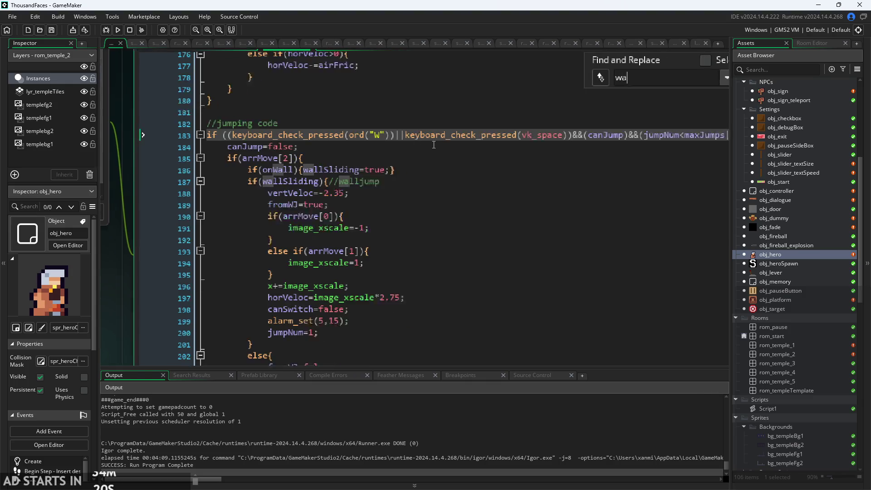
key(ctrl+minus)
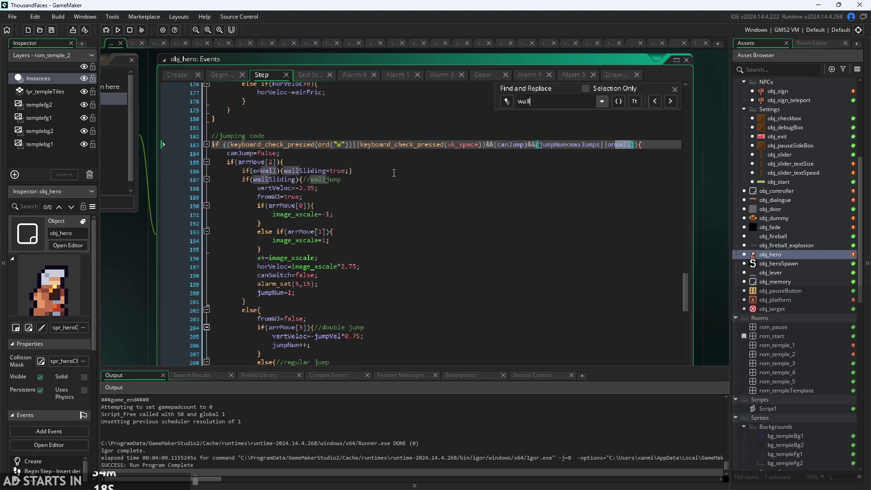
Step through every 'wall' match, ending back on the wallSliding match at line 187.
click(668, 100)
click(668, 100)
click(668, 100)
click(668, 100)
click(668, 101)
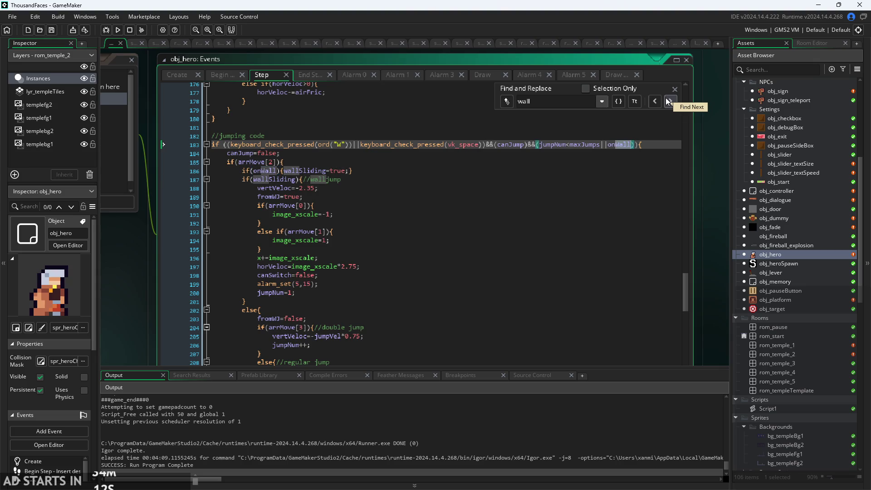
click(668, 100)
click(668, 100)
click(669, 101)
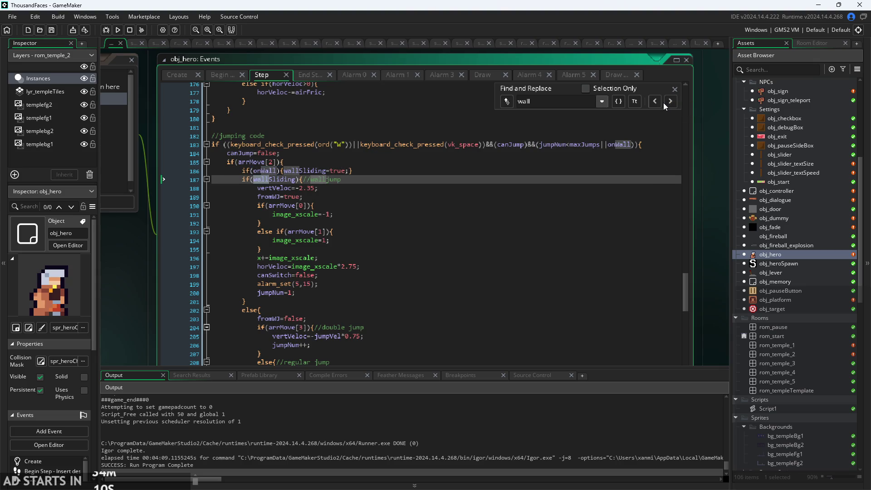
click(670, 101)
click(670, 101)
click(671, 101)
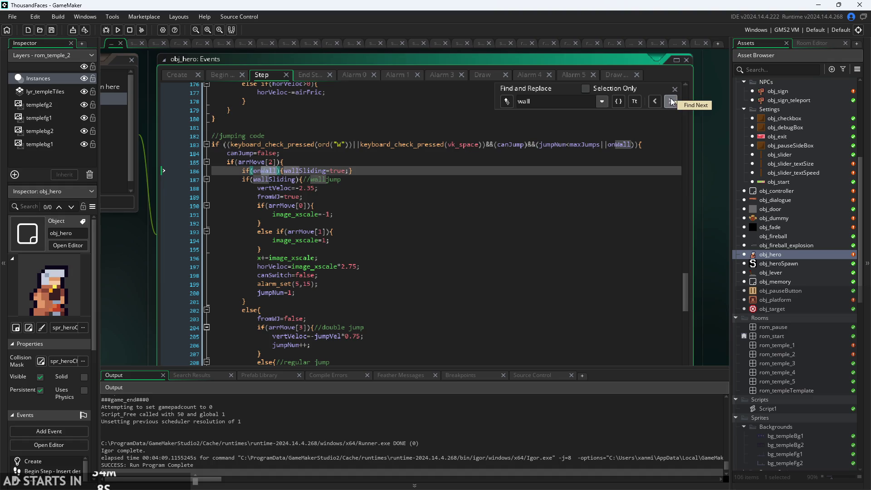
click(671, 101)
click(671, 101)
Close the search and move on to the End Step event code.
click(484, 92)
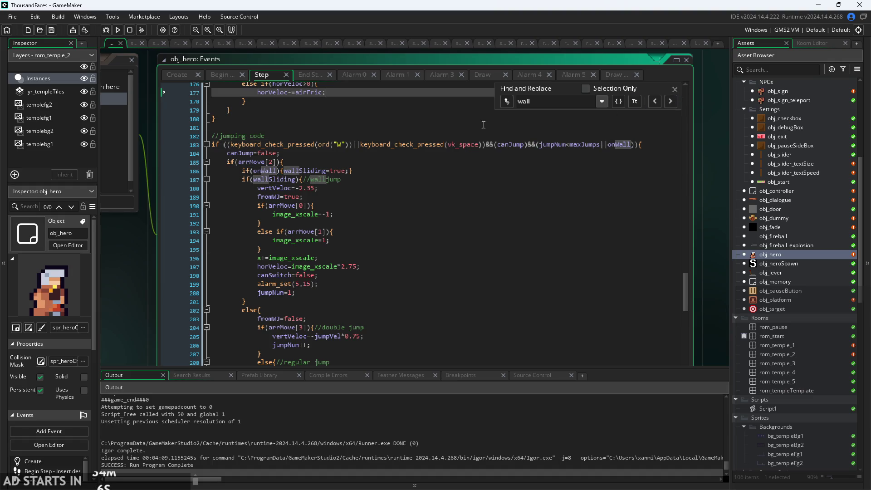
click(675, 89)
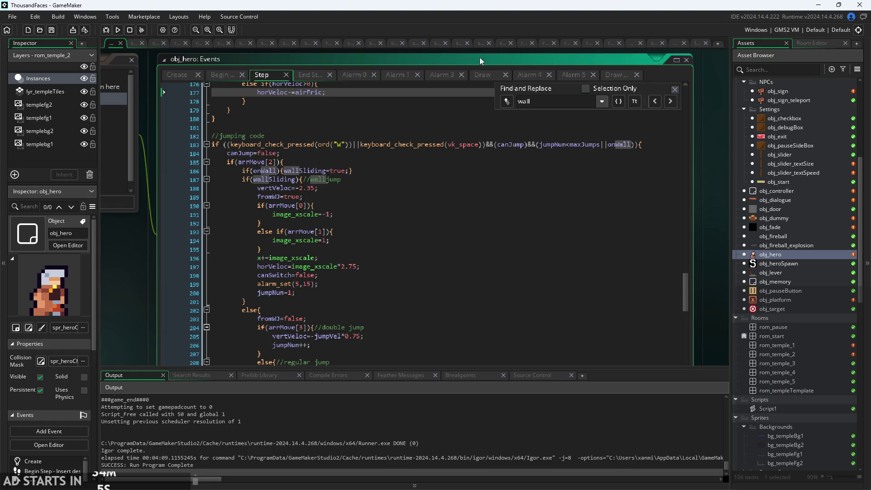
click(314, 76)
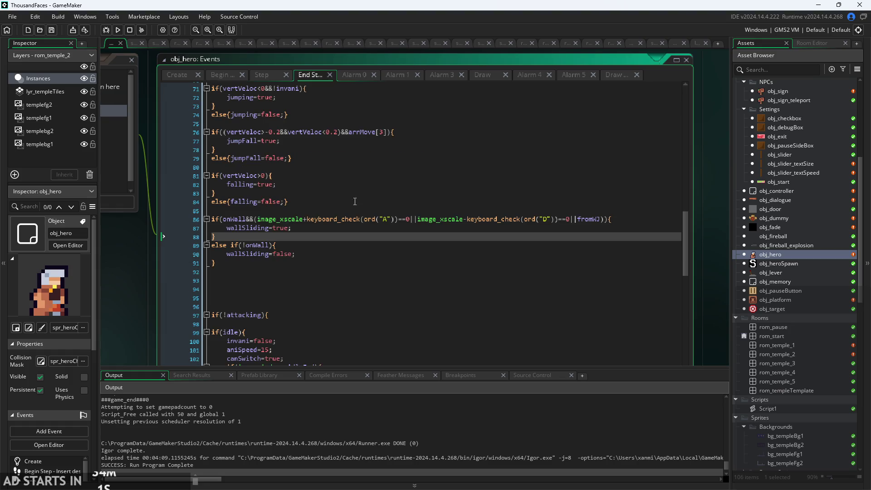
scroll(356, 201, down, 13)
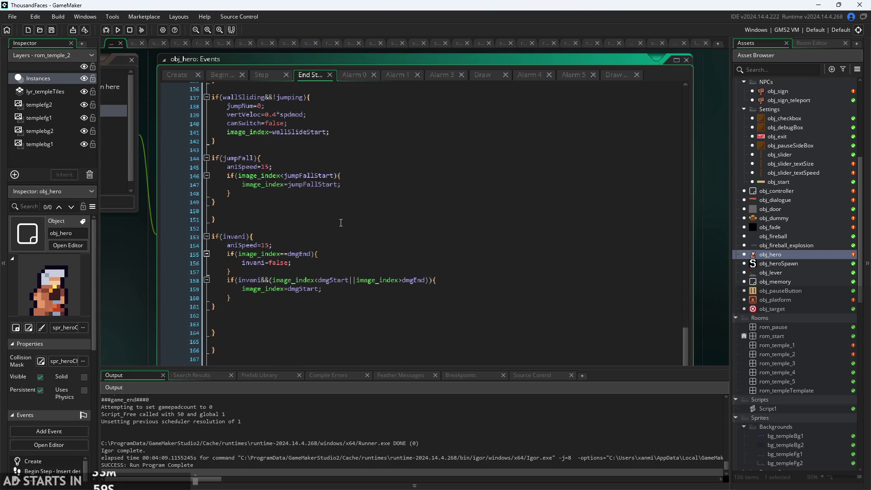
scroll(308, 226, up, 2)
ctrl+scroll(228, 170, up, 3)
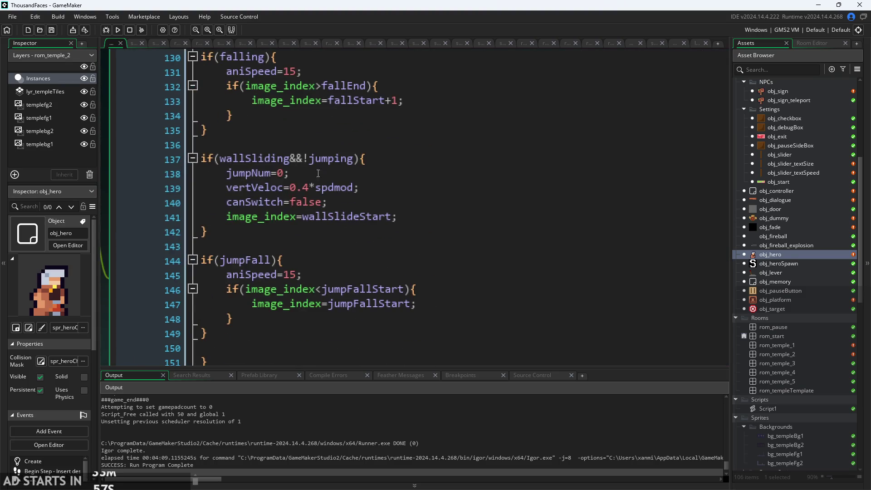
click(381, 195)
key(Up)
key(Down)
key(Up)
key(Down)
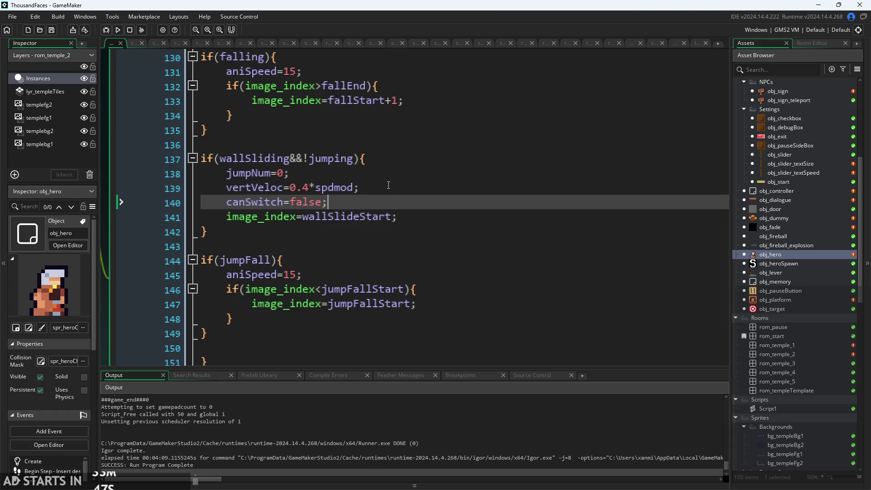
scroll(388, 185, down, 3)
click(376, 177)
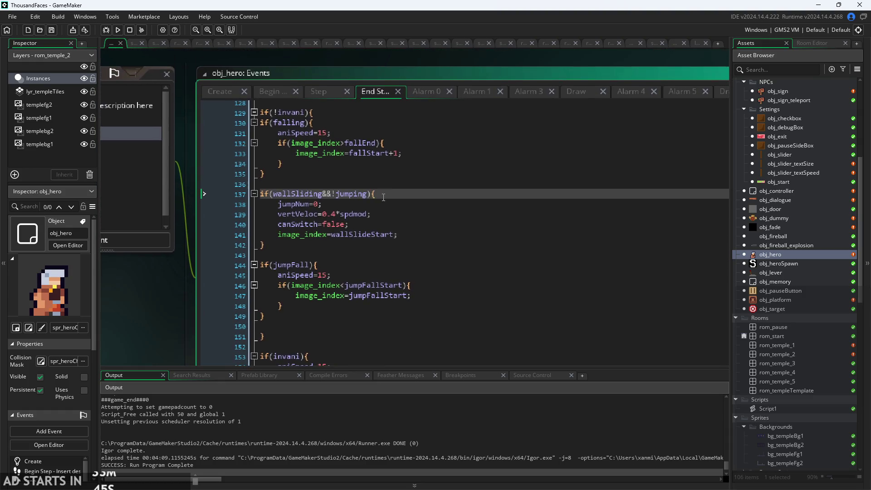
scroll(398, 229, down, 1)
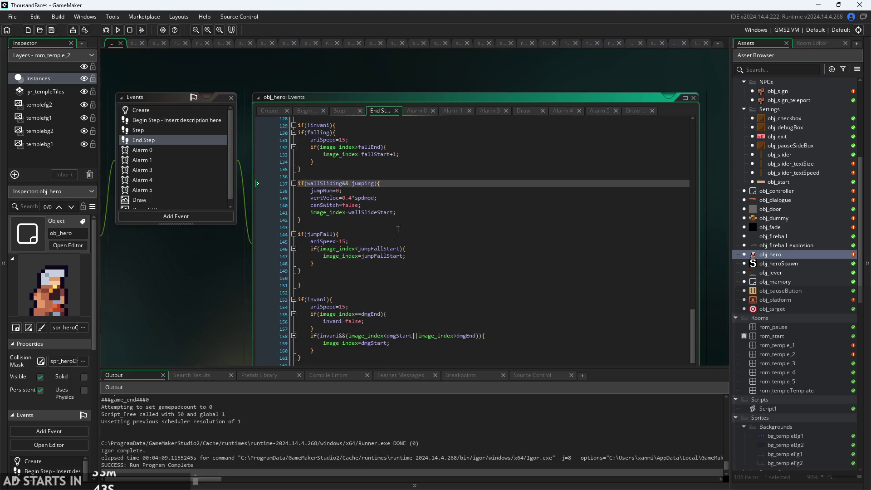
scroll(405, 271, up, 2)
click(402, 215)
scroll(402, 215, up, 10)
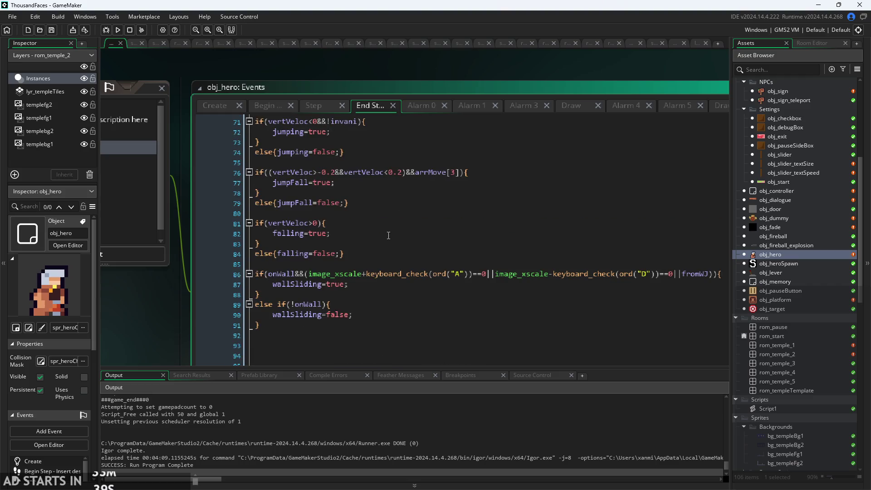
mouse_move(184, 331)
mouse_down()
mouse_move(167, 291)
mouse_move(112, 261)
mouse_move(90, 271)
mouse_up()
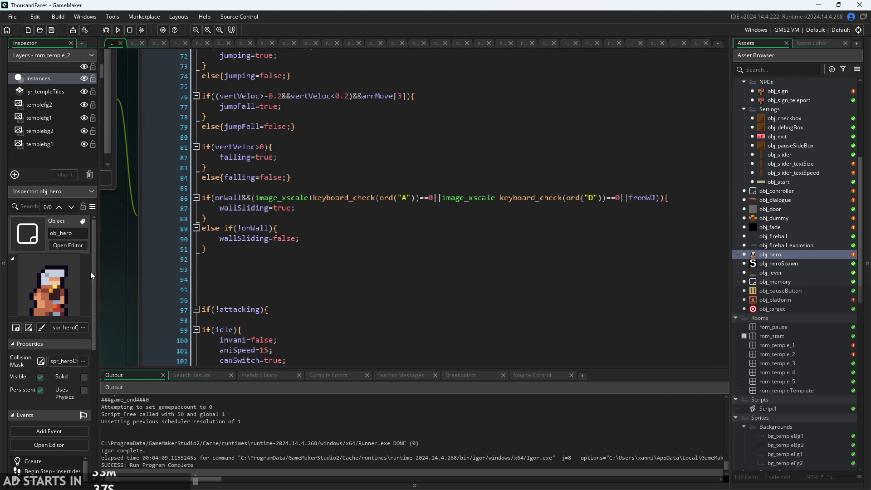
click(304, 210)
scroll(304, 211, up, 1)
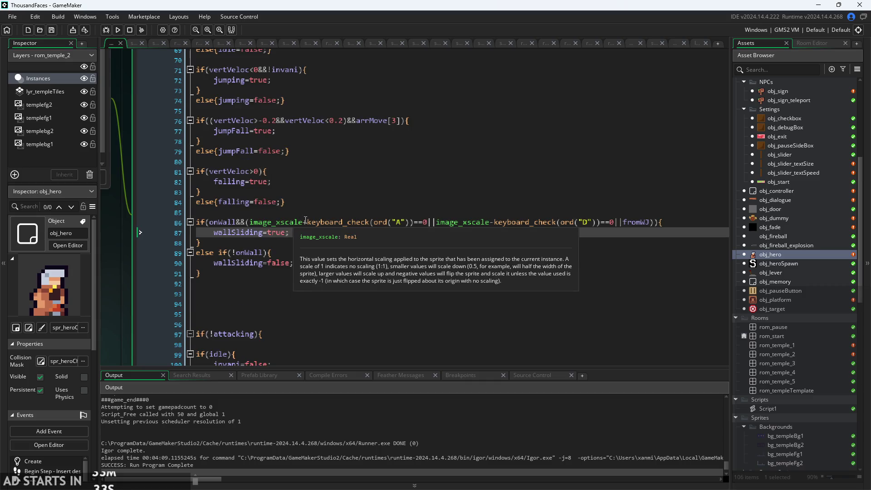
mouse_move(360, 221)
mouse_move(304, 226)
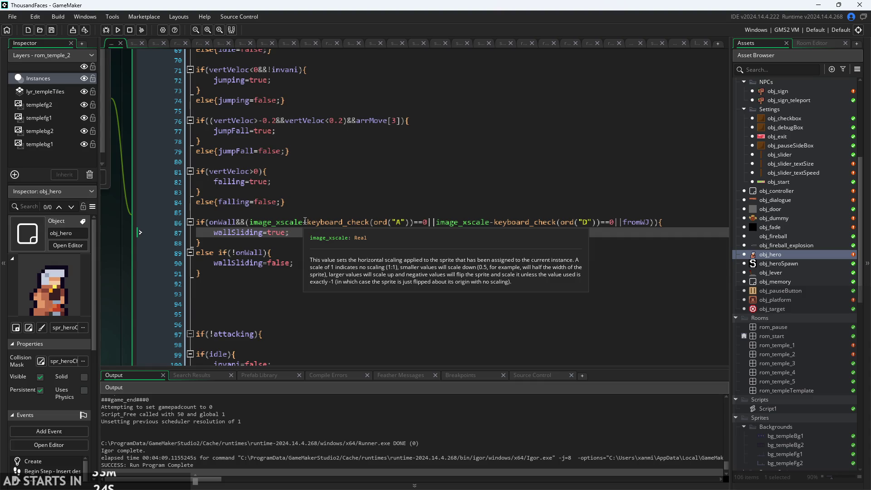
Open a new line under if(wallSliding&&!jumping){ (line 137) and start an if(arrMove condition.
key(Return)
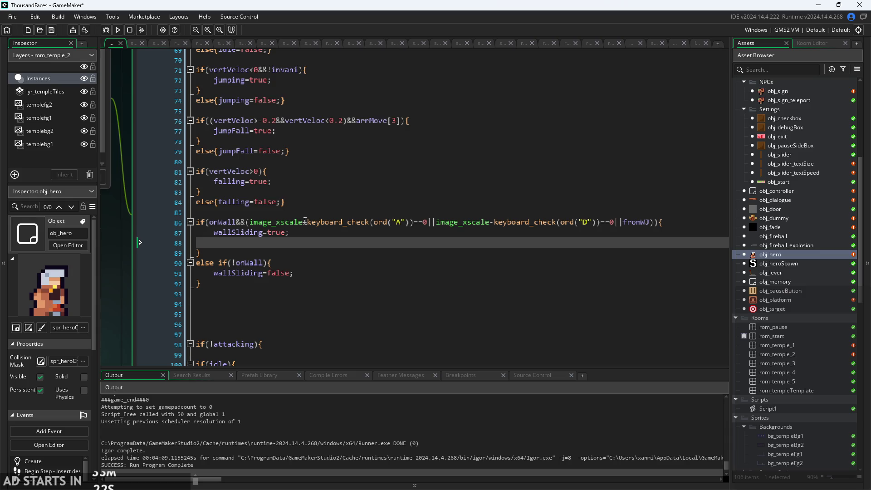
key(ctrl+z)
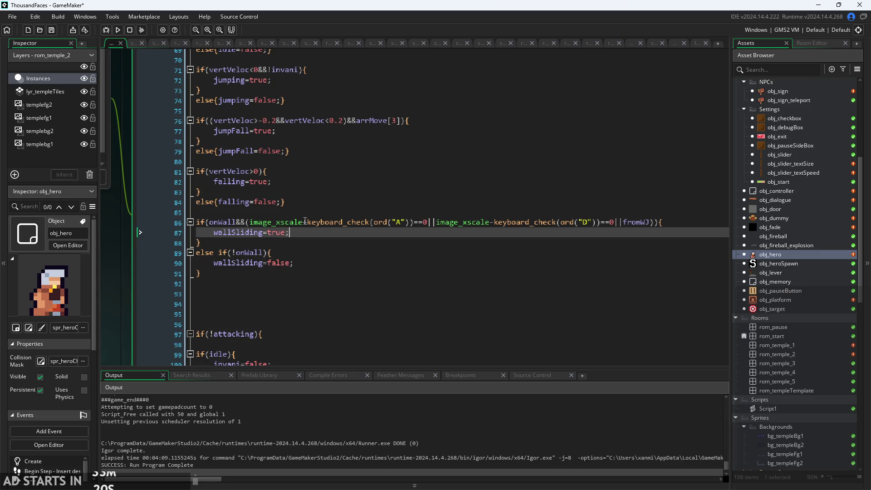
scroll(384, 185, down, 12)
scroll(384, 184, down, 9)
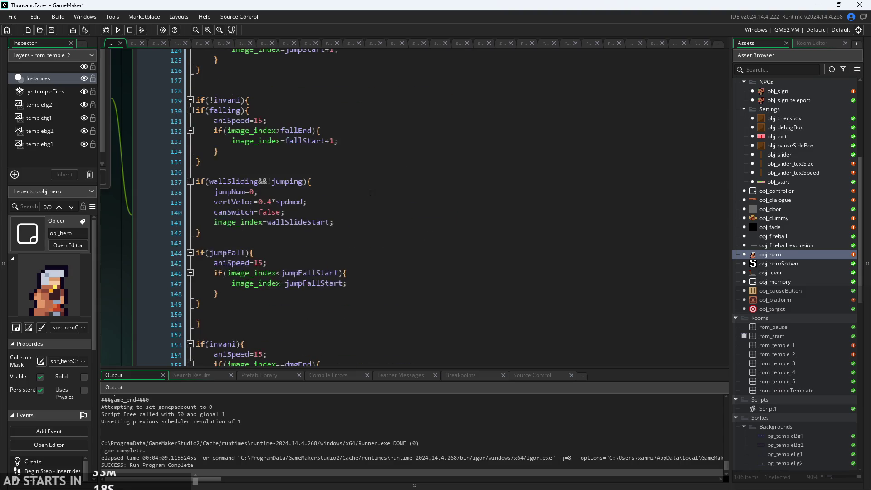
scroll(345, 163, up, 2)
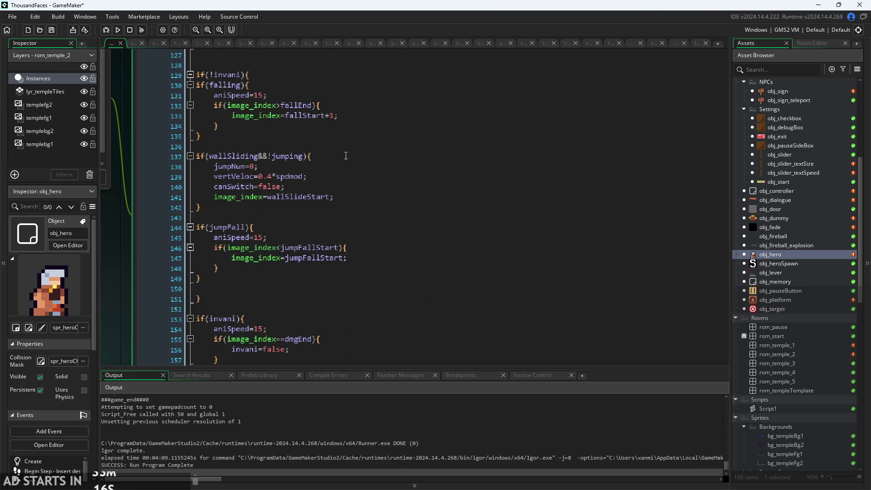
click(346, 156)
click(362, 191)
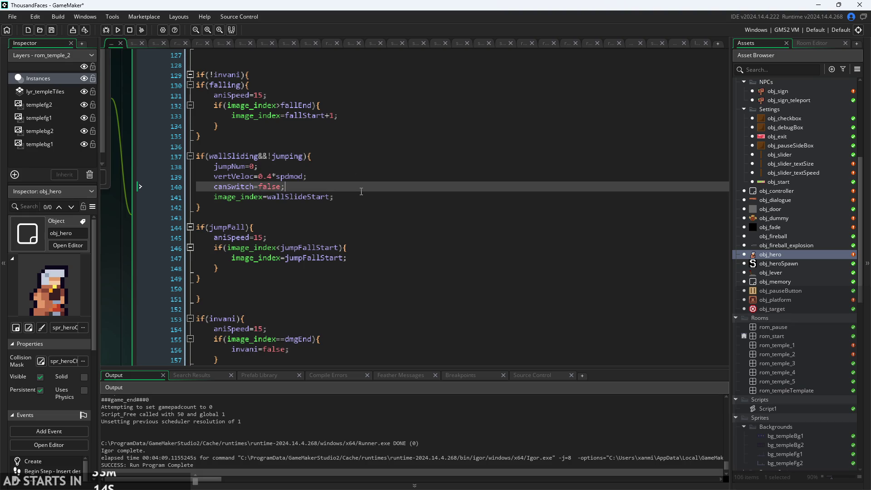
key(Up)
key(Up)
key(Up)
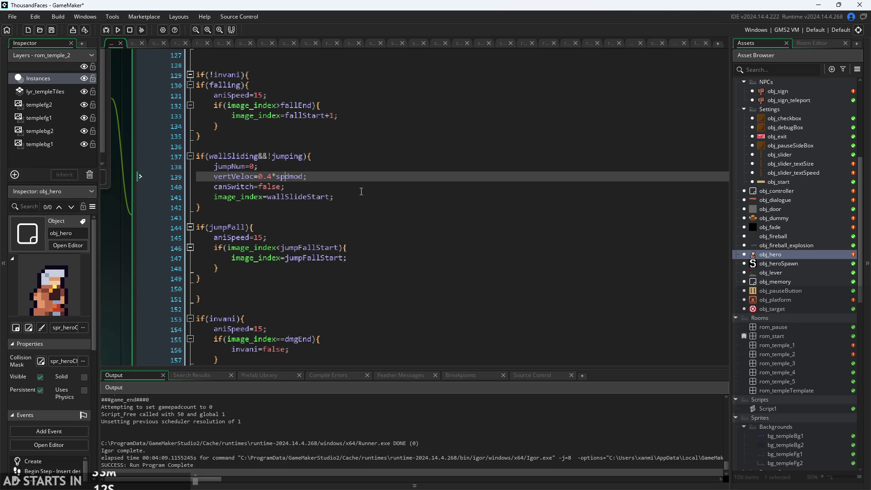
key(End)
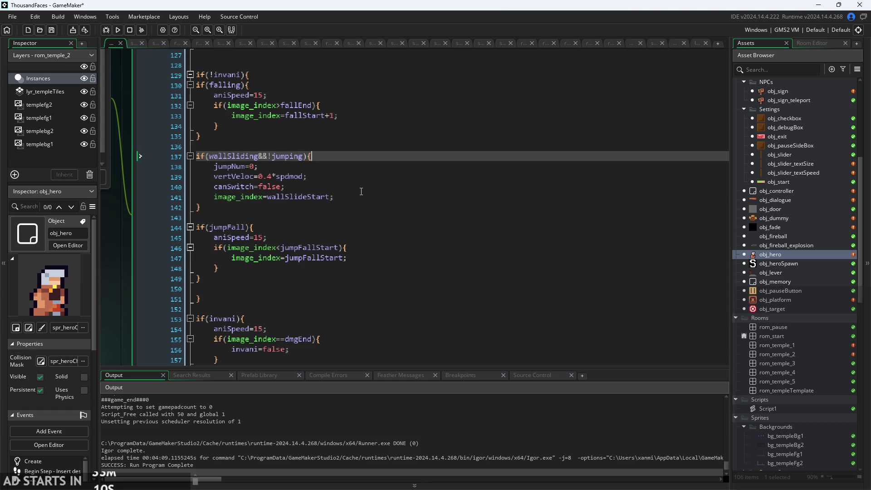
key(Return)
text(if()
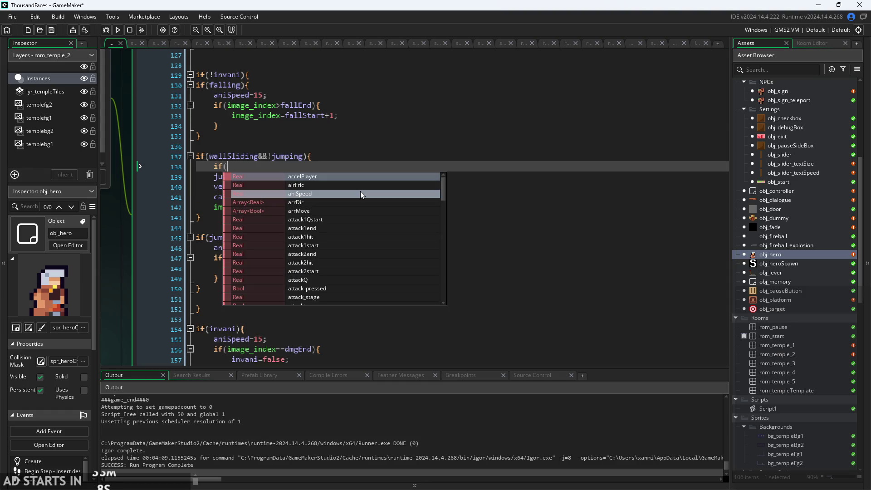
text(arrMove)
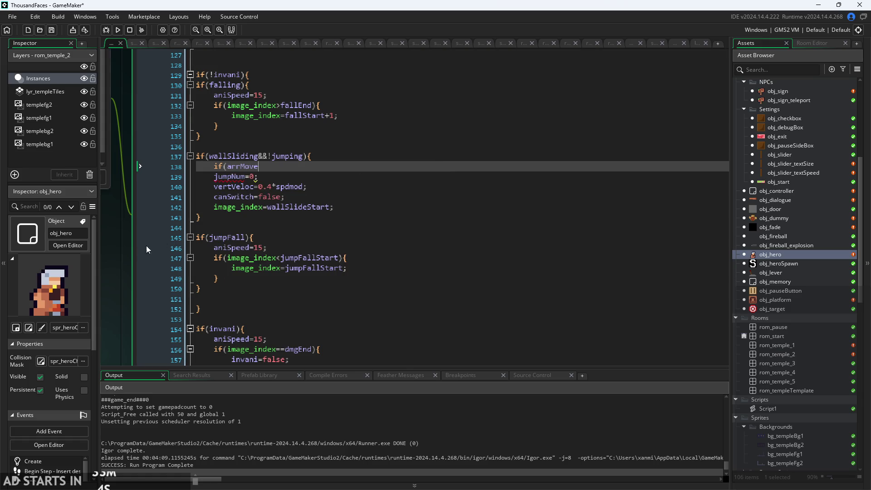
Check how arrMove is defined in the Create event, then complete the Step condition as if(arrMove[0]//left.
scroll(146, 246, down, 2)
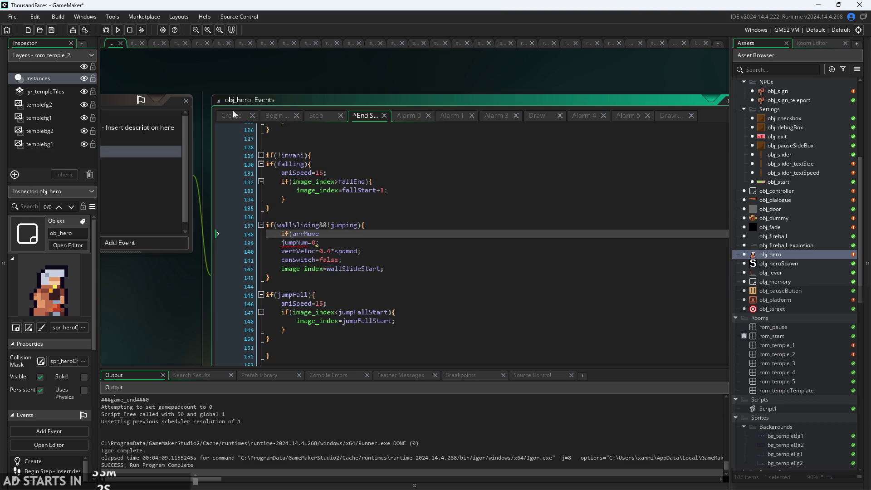
scroll(234, 114, down, 2)
scroll(233, 114, up, 3)
click(235, 118)
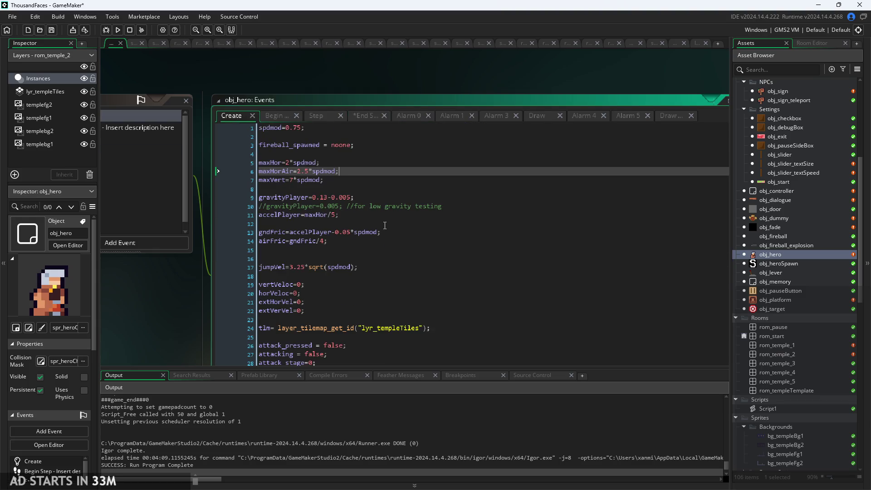
scroll(408, 227, down, 3)
click(201, 263)
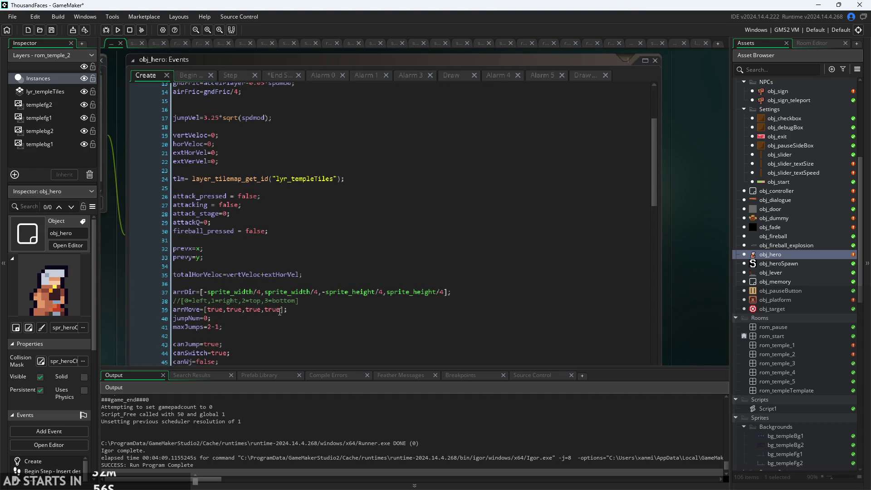
click(237, 76)
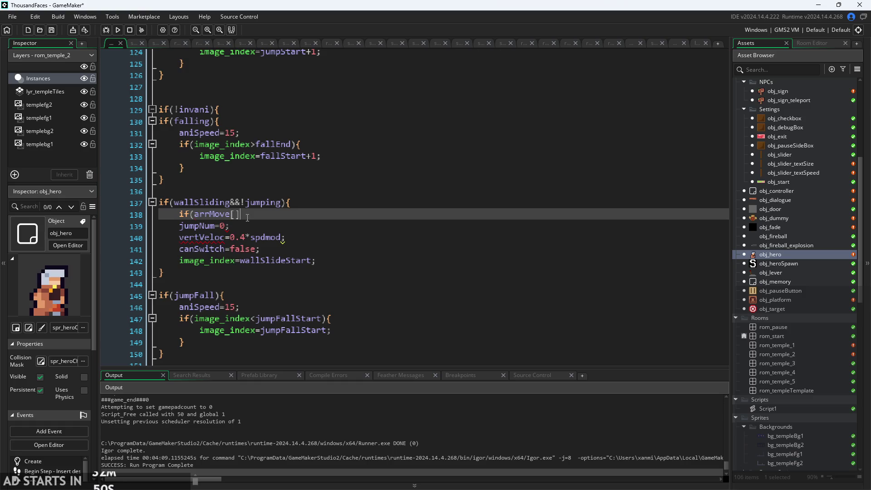
click(152, 75)
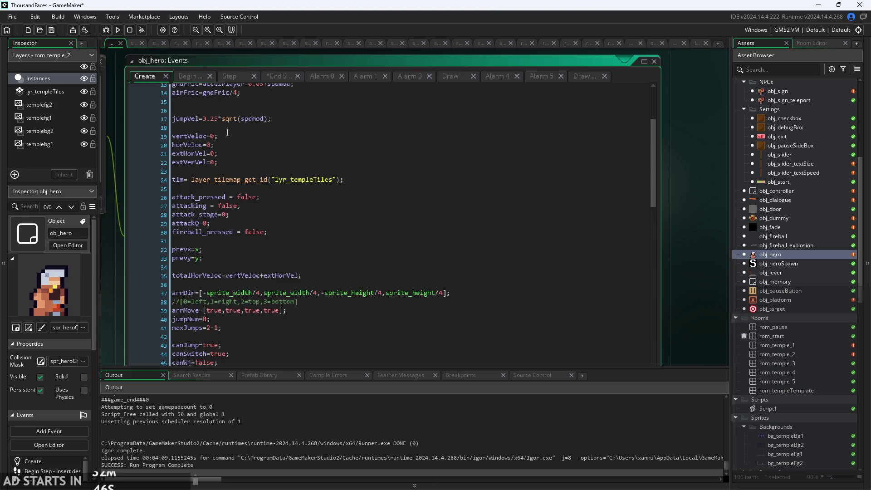
click(226, 76)
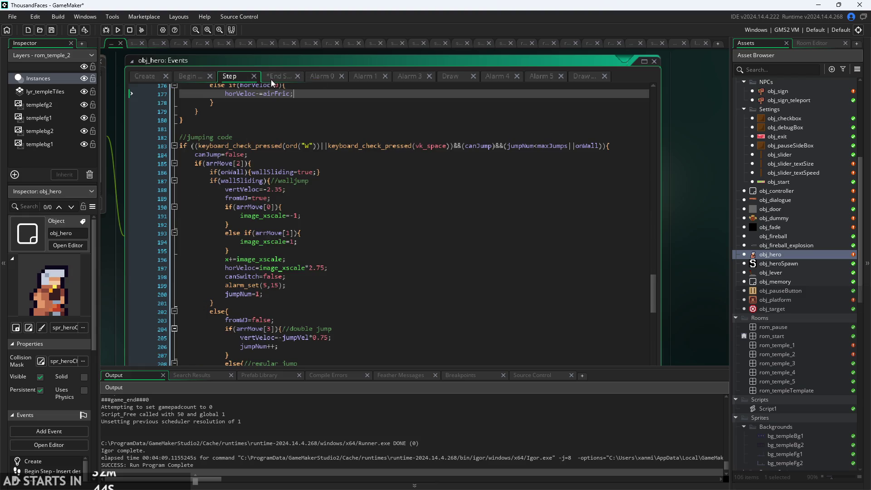
click(236, 208)
text(0]//left)
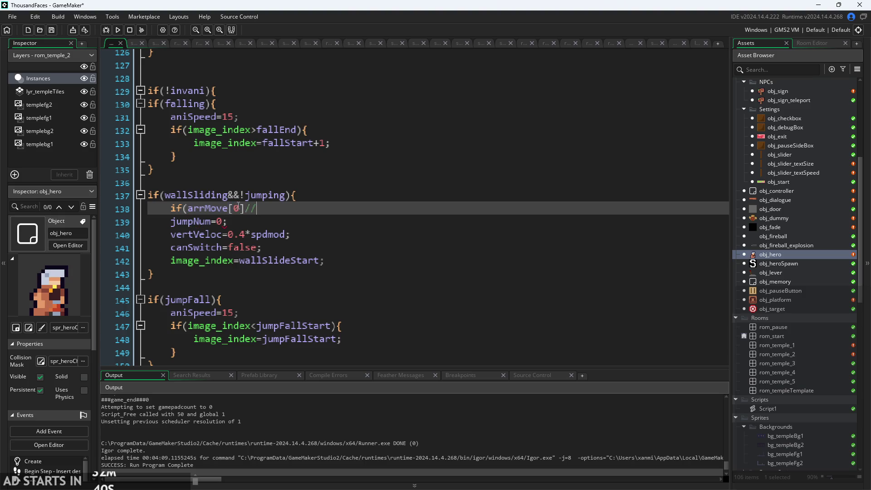
Build the if(arrMove[0]){ block followed by an else if(arrMove[1]){ block.
key(Left)
key(Left)
key(Left)
text())
text({)
key(Return)
key(Return)
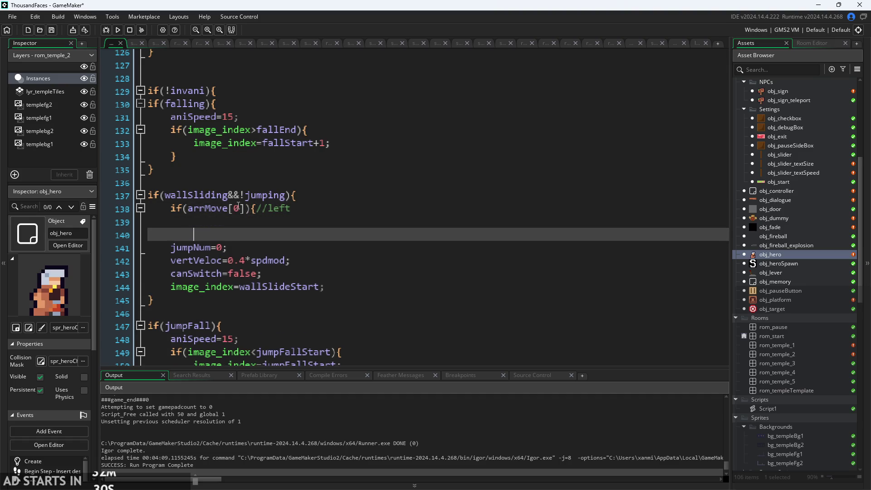
key(Return)
text(el)
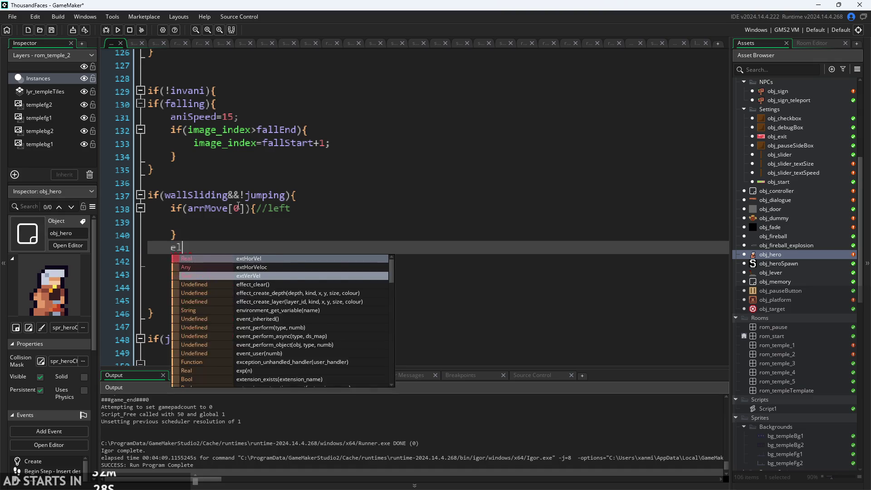
text(se if(arrMove[)
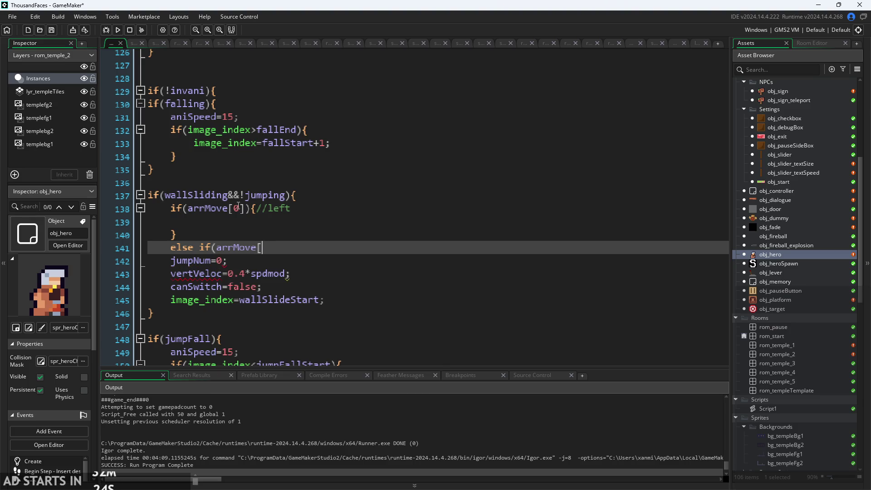
text(1])
text())
text({)
key(Return)
key(Return)
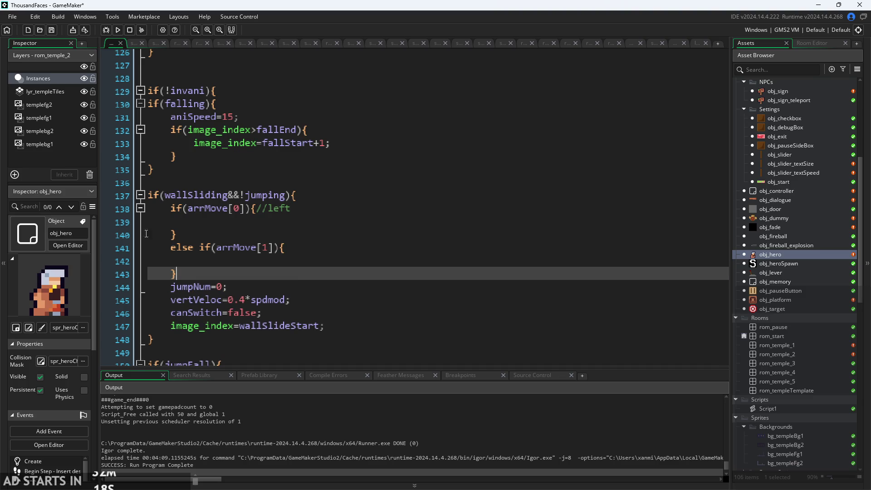
Negate both conditions to !arrMove[0] and !arrMove[1].
click(212, 225)
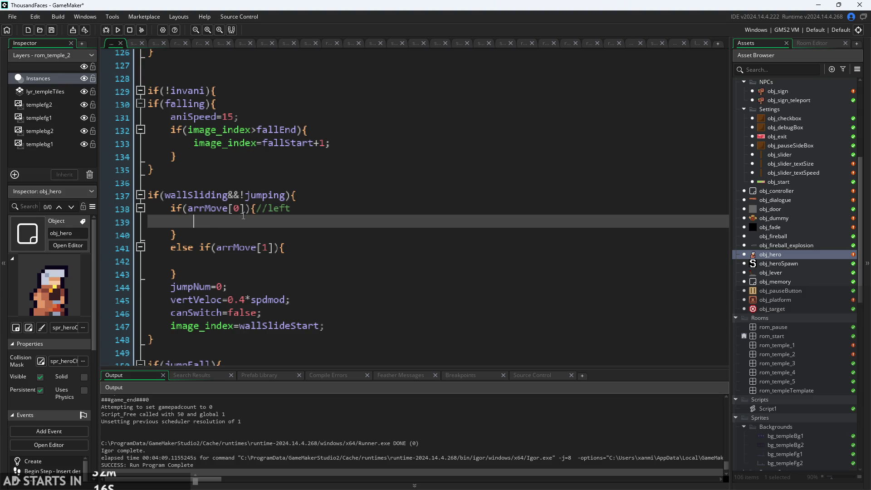
click(190, 208)
text(!)
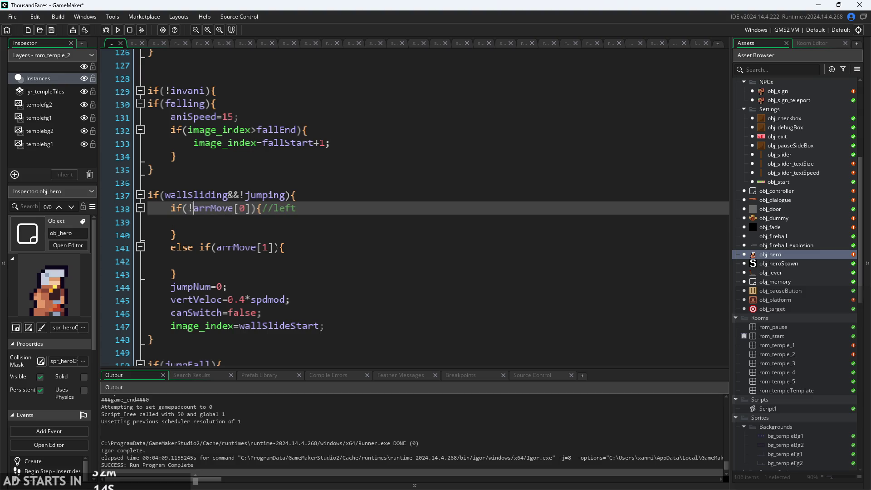
click(218, 248)
text(!)
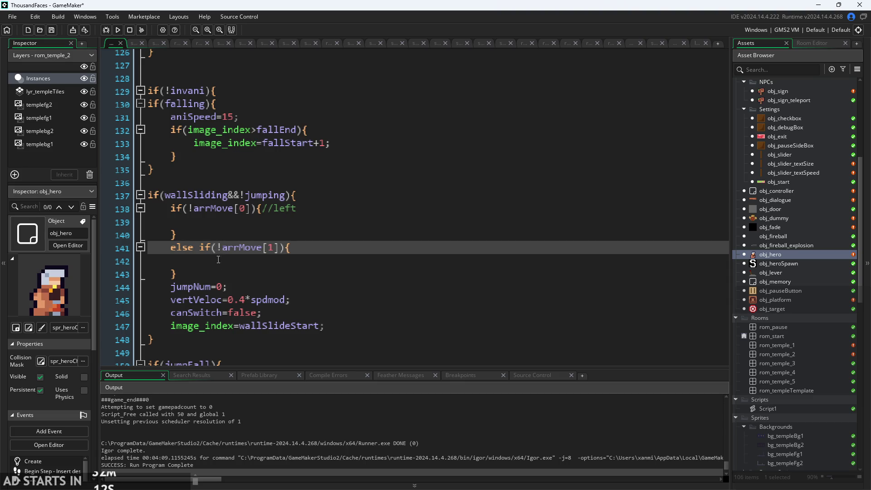
Set image_xscale=1; in the left-wall branch on line 139.
click(249, 225)
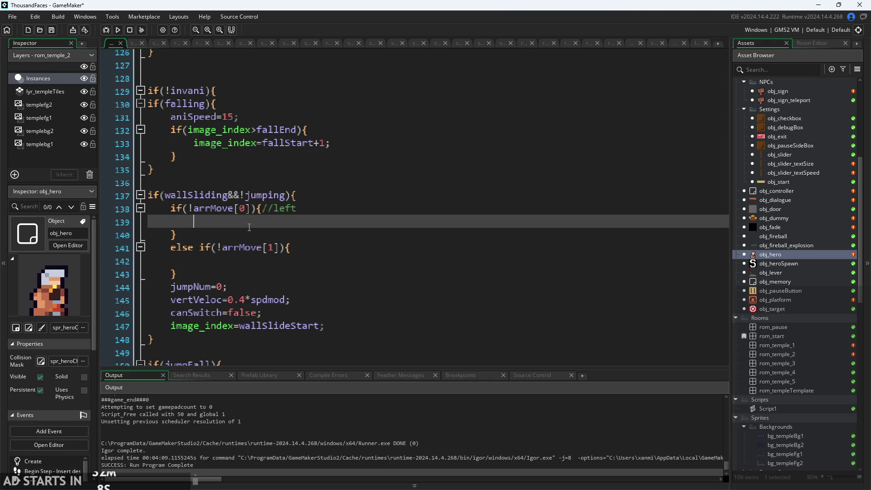
text(im)
text(ag)
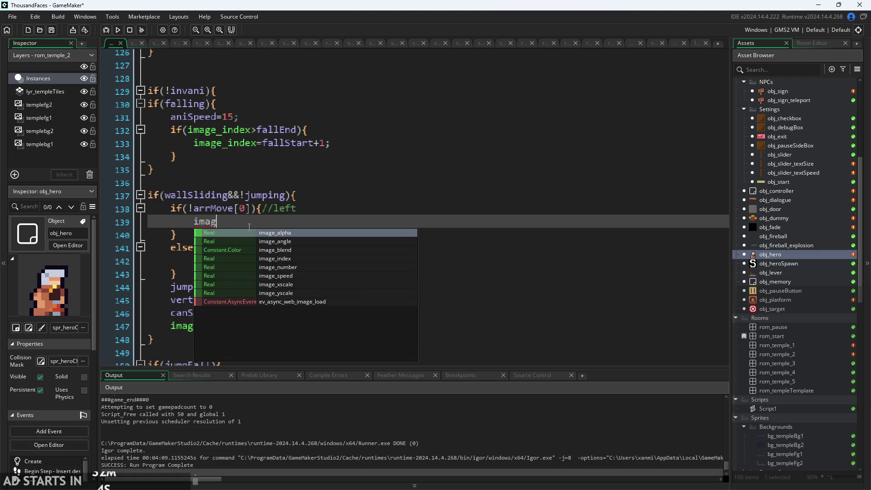
key(Down)
key(Down)
key(Down)
key(Return)
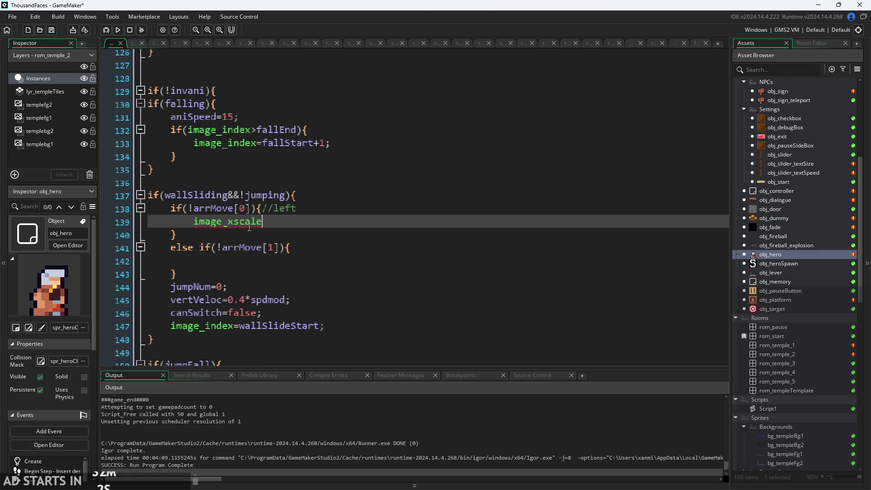
text(=-1;)
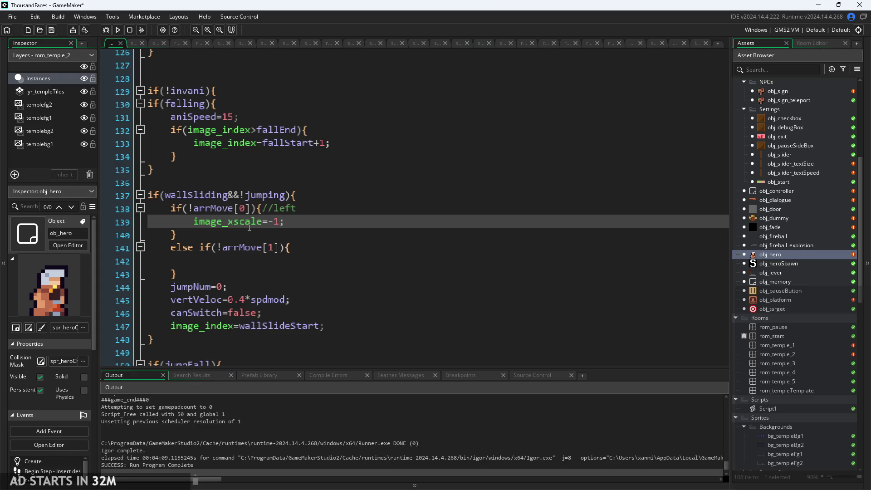
click(273, 221)
key(BackSpace)
Copy the statement into the else-if branch as image_xscale=-1; and run the game.
drag(280, 221, 199, 221)
key(ctrl+c)
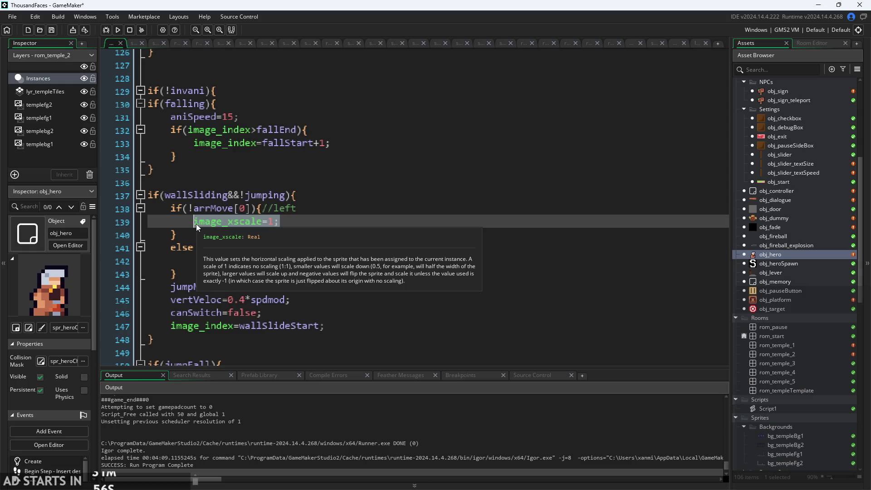
click(274, 261)
key(ctrl+v)
click(269, 260)
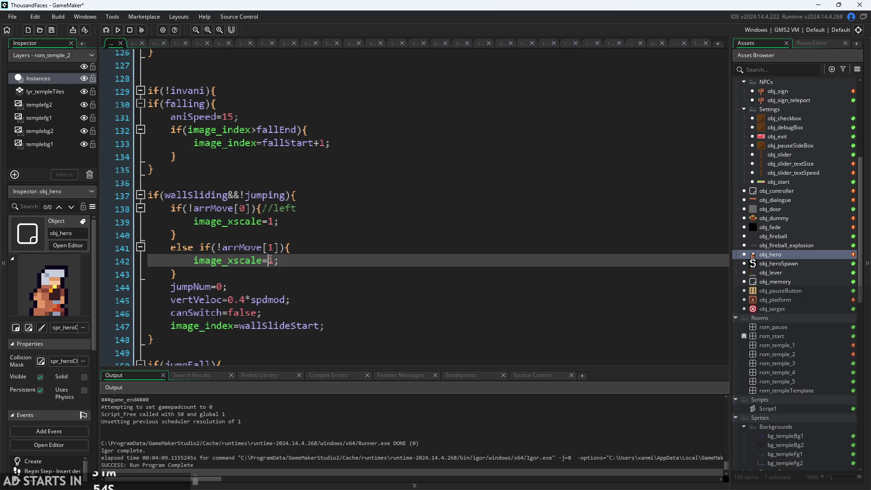
text(-)
click(117, 29)
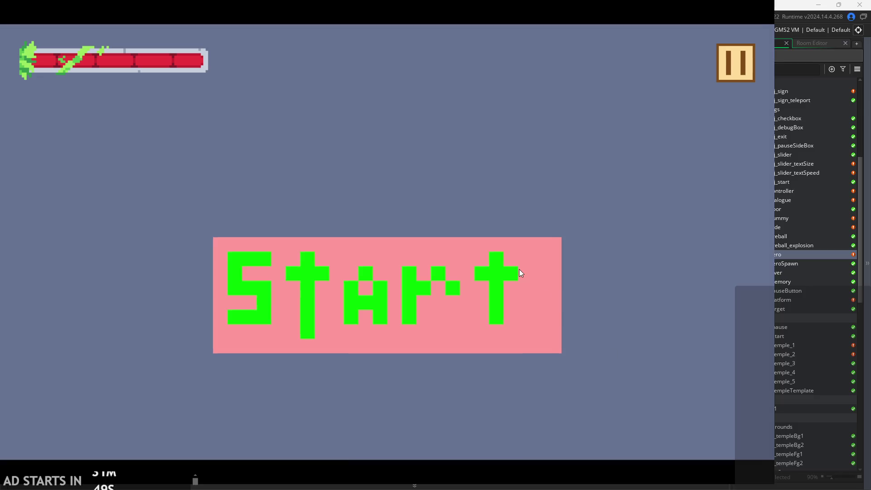
Start the game, test wall-sliding on the left wall, then exit back to the editor.
click(519, 271)
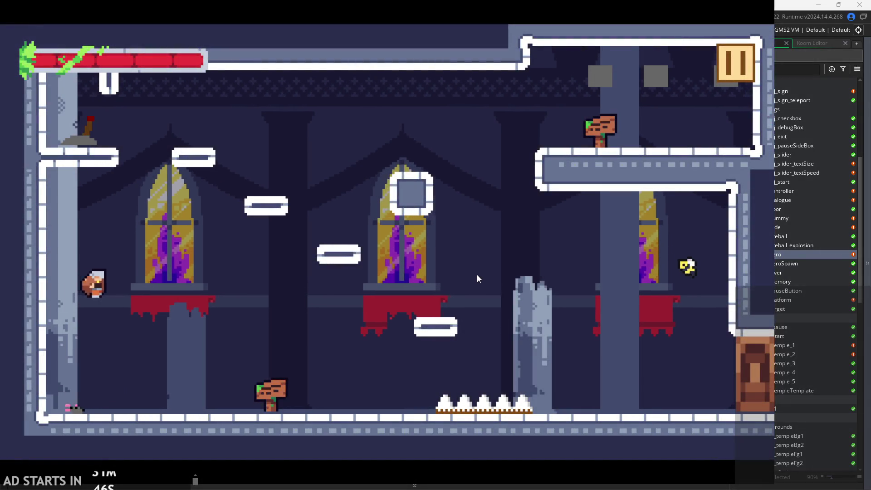
key(Right)
key(Left)
key(space)
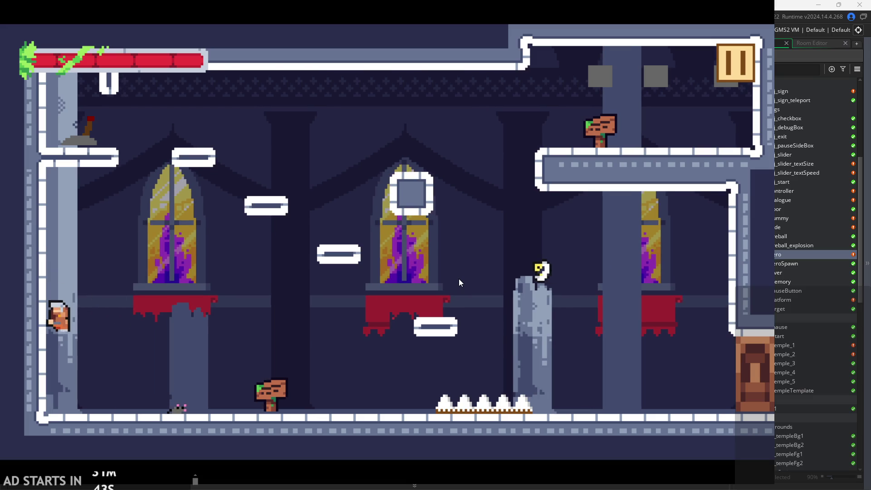
key(space)
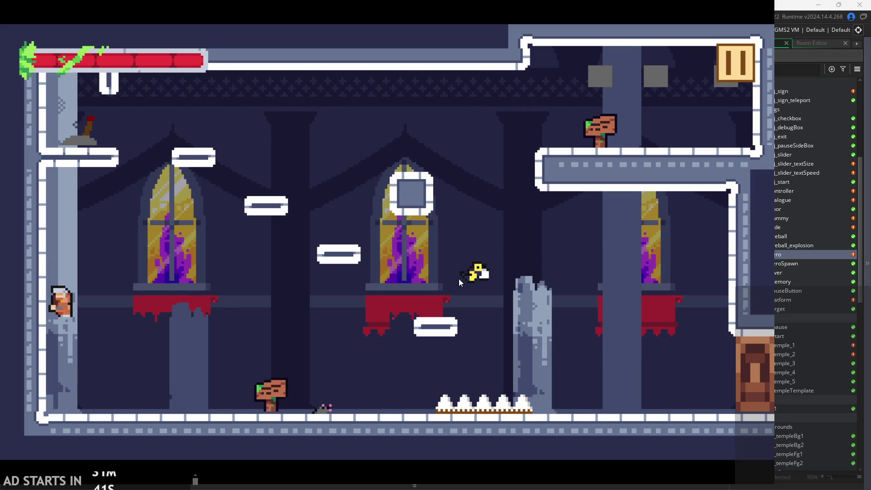
click(745, 57)
click(617, 376)
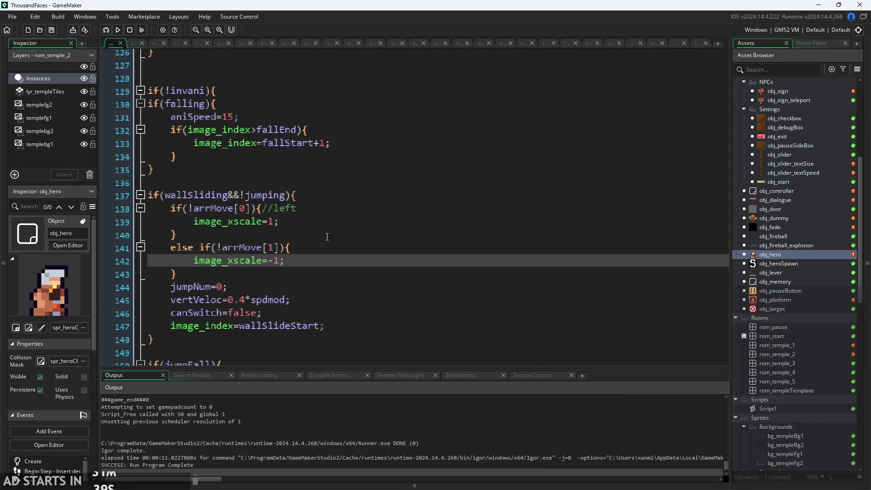
Swap the scales to image_xscale=-1 on line 139 and 1 on line 142, and rerun with F5.
click(271, 222)
text(-)
click(274, 261)
key(BackSpace)
key(F5)
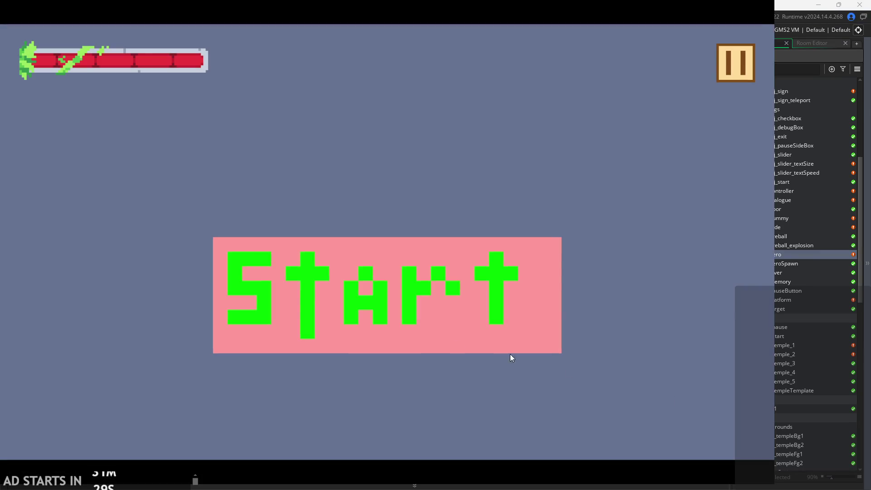
Start the game and wall-jump around the temple room to check the hero faces the wall.
click(315, 285)
key(space)
key(Right)
key(space)
key(Left)
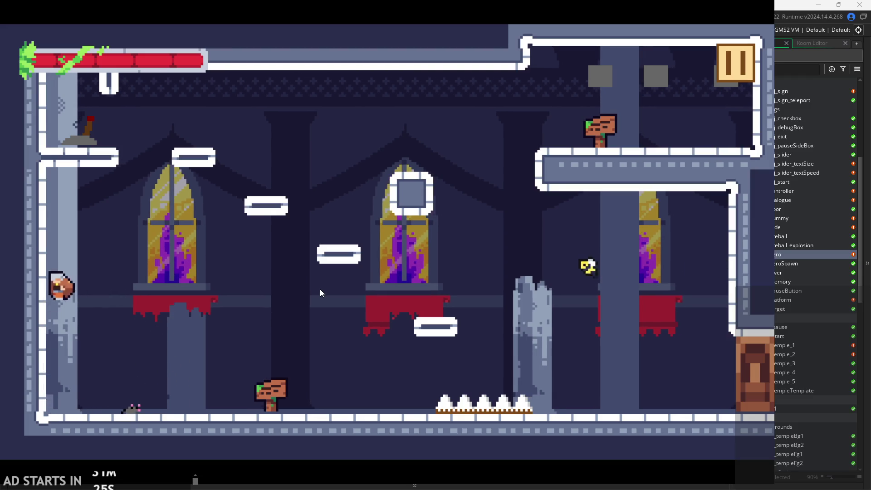
key(space)
key(Right)
key(Left)
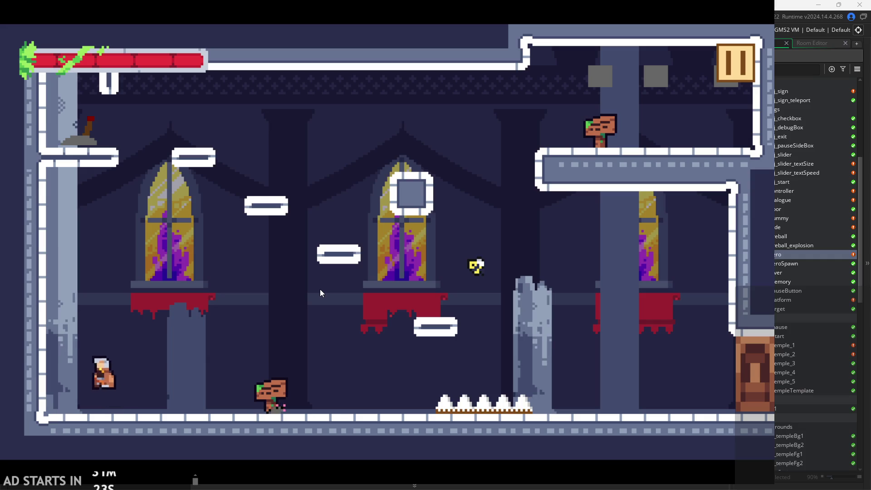
key(space)
key(space)
key(Right)
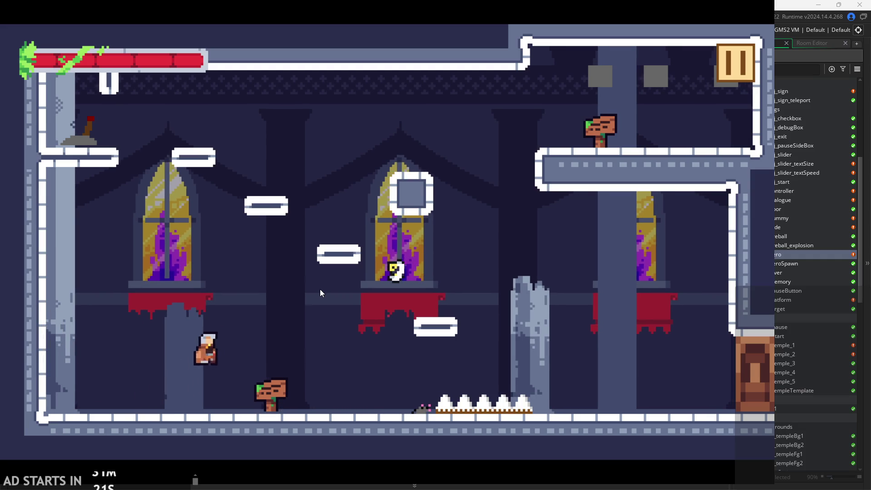
key(space)
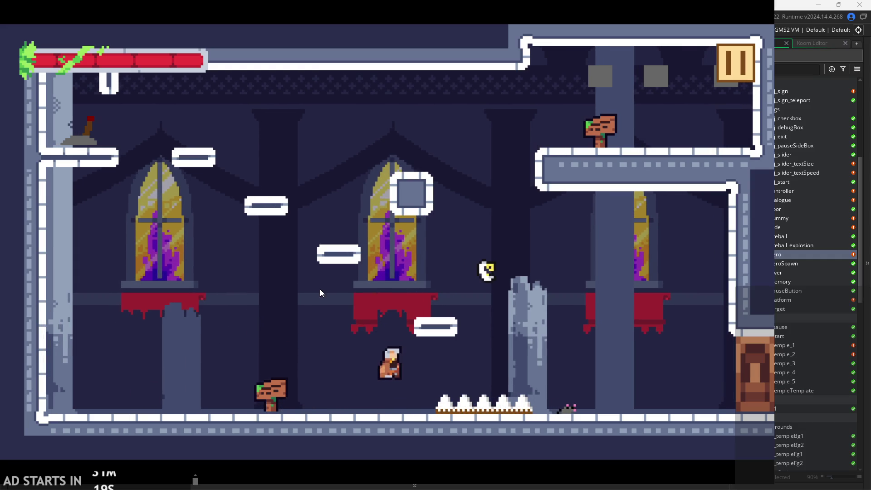
key(space)
key(space)
key(Left)
key(Right)
key(space)
key(Left)
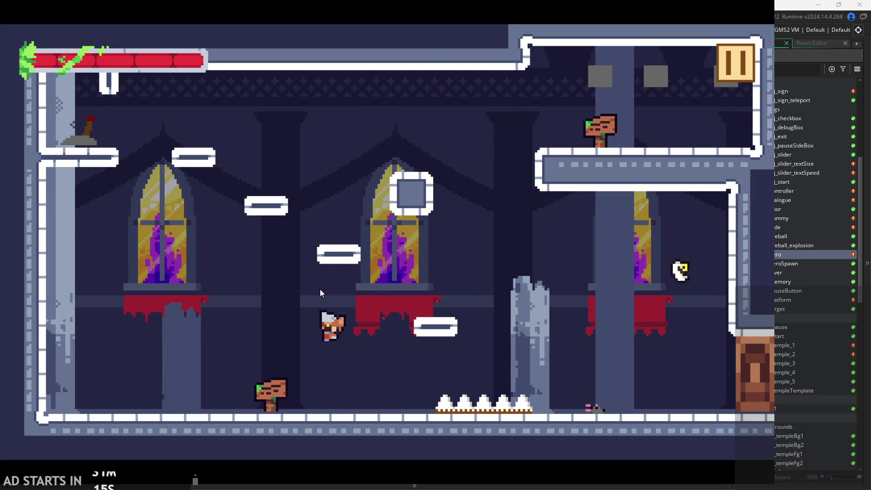
key(space)
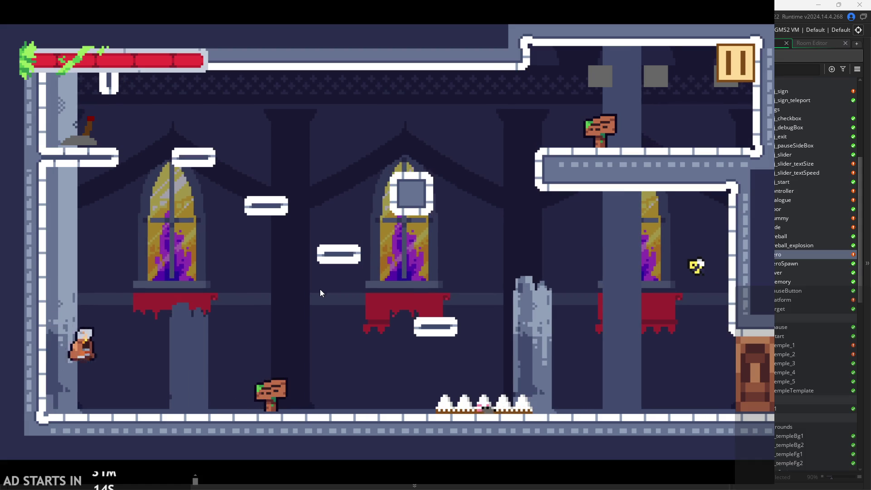
key(Right)
key(Left)
key(space)
key(Right)
key(Left)
key(space)
key(Right)
key(Left)
key(space)
key(space)
key(Left)
key(Left)
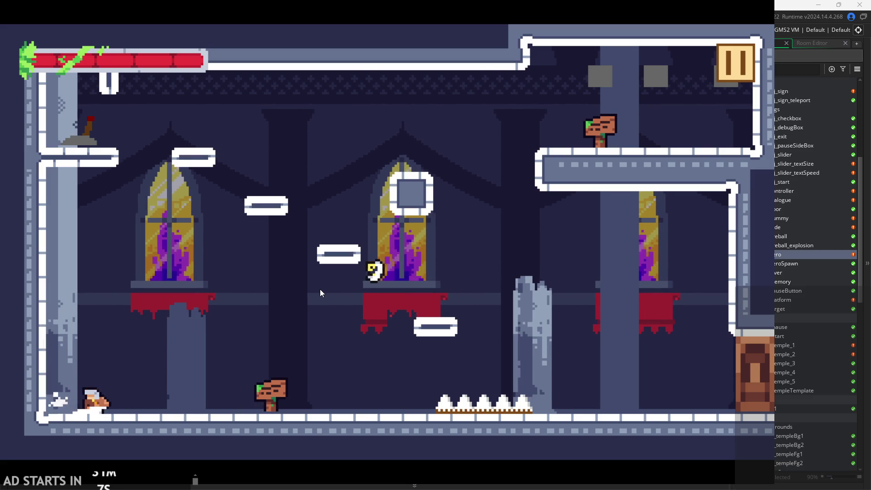
key(space)
key(Right)
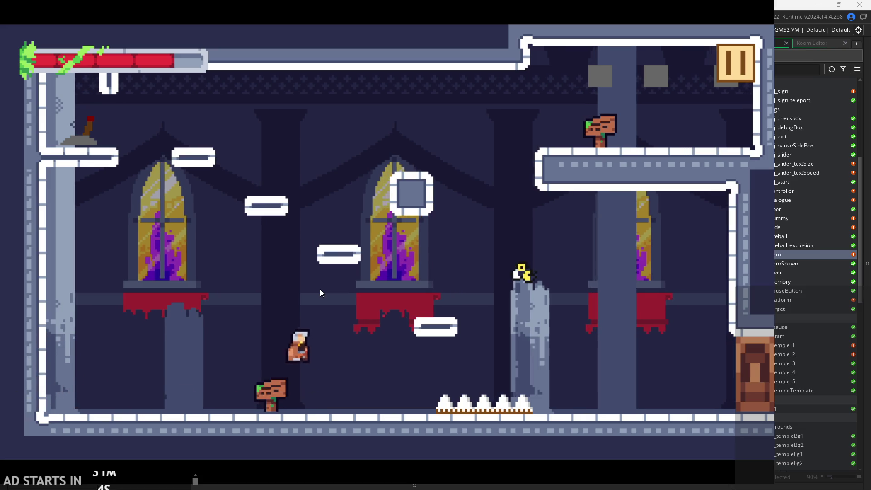
key(Right)
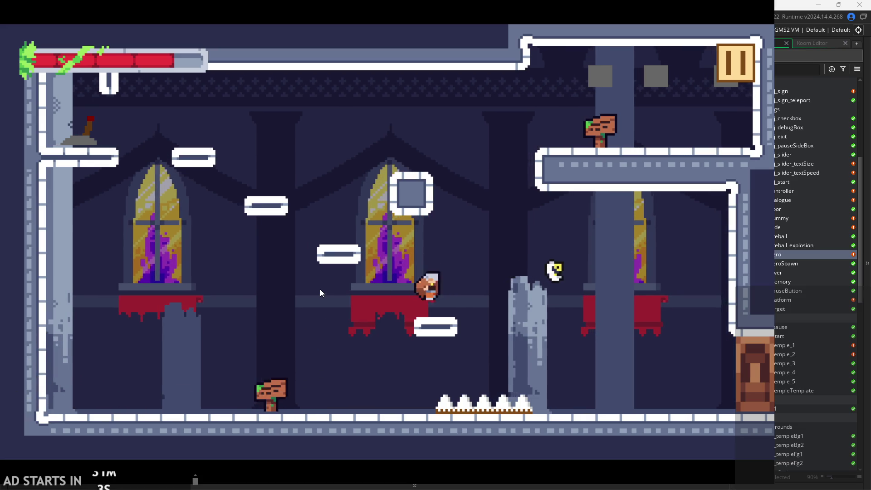
key(Up)
key(Left)
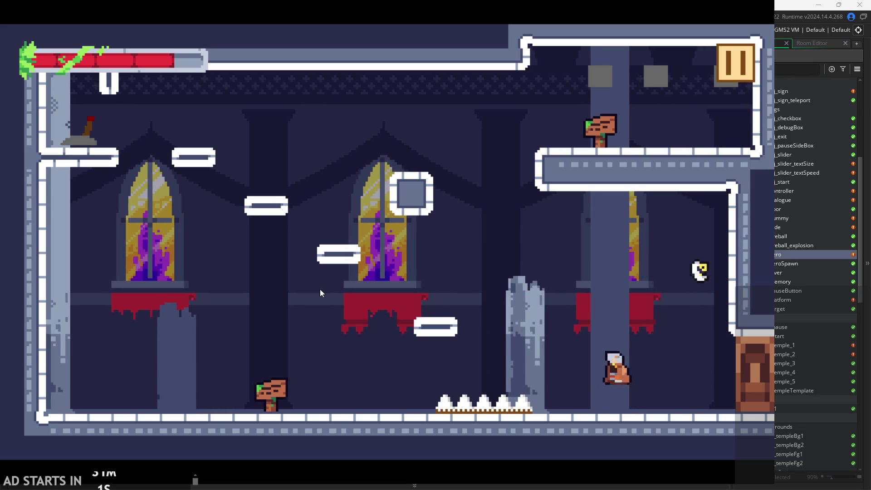
key(Right)
key(Right)
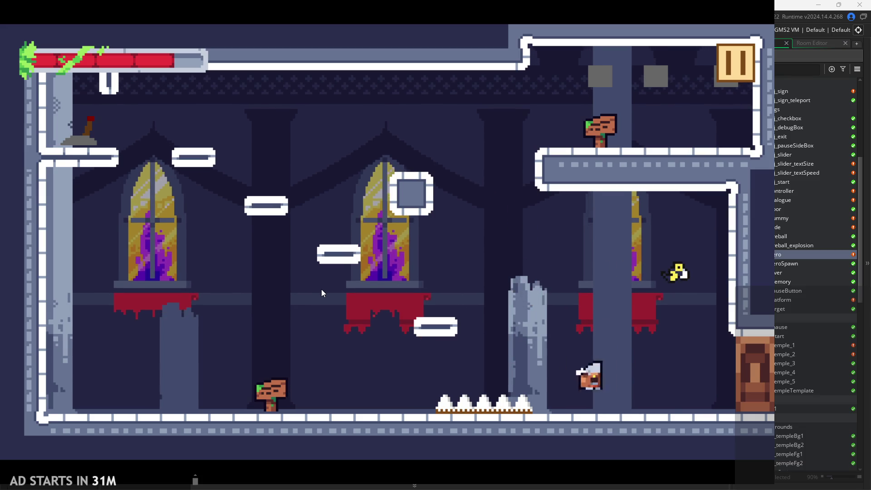
key(Up)
key(Left)
key(Up)
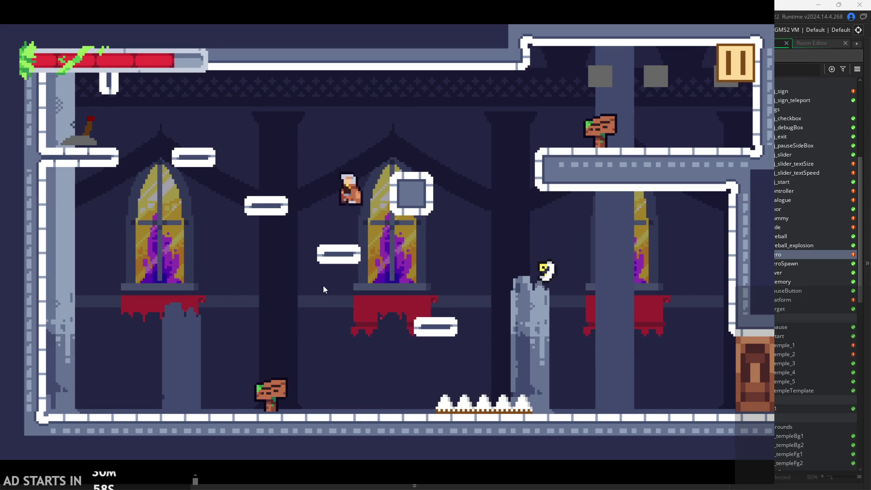
key(Right)
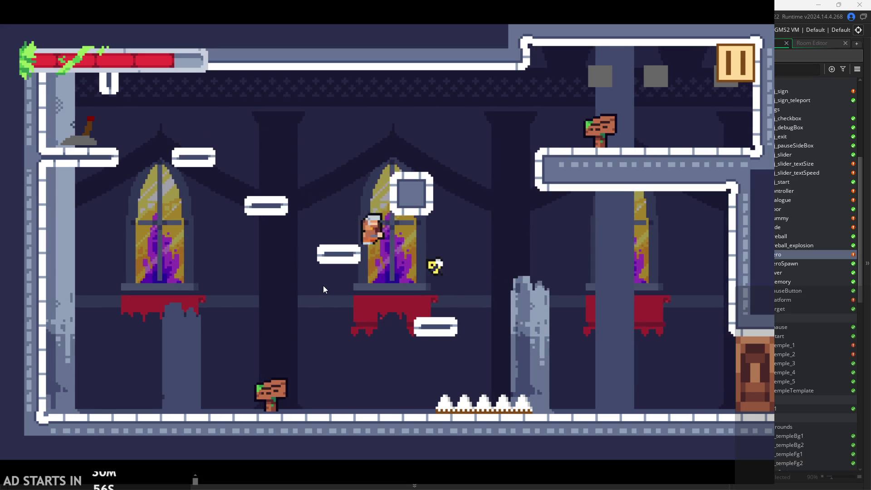
key(Left)
key(Up)
key(Right)
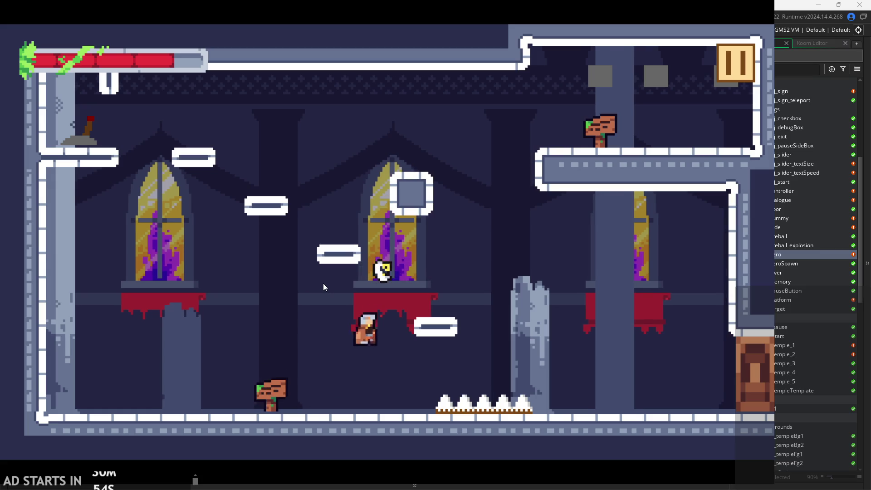
key(Left)
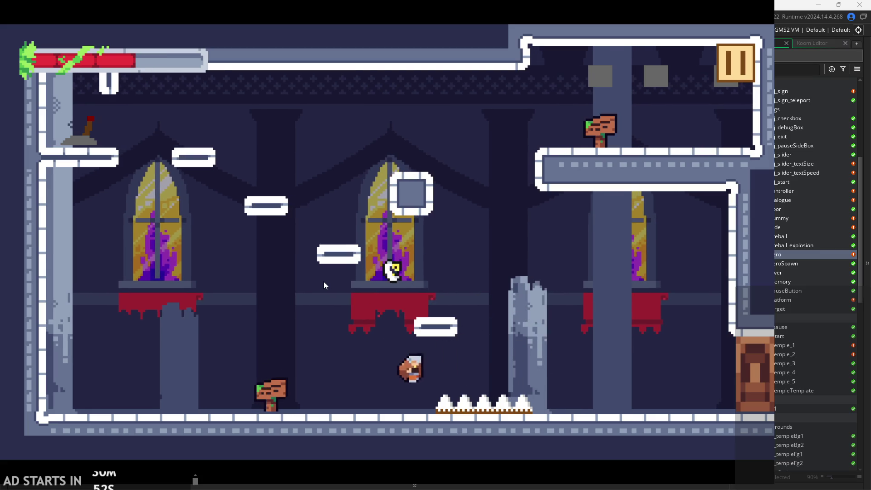
Climb the platforms to the upper-left ledge and flip the lever.
key(Up)
key(Up)
key(Right)
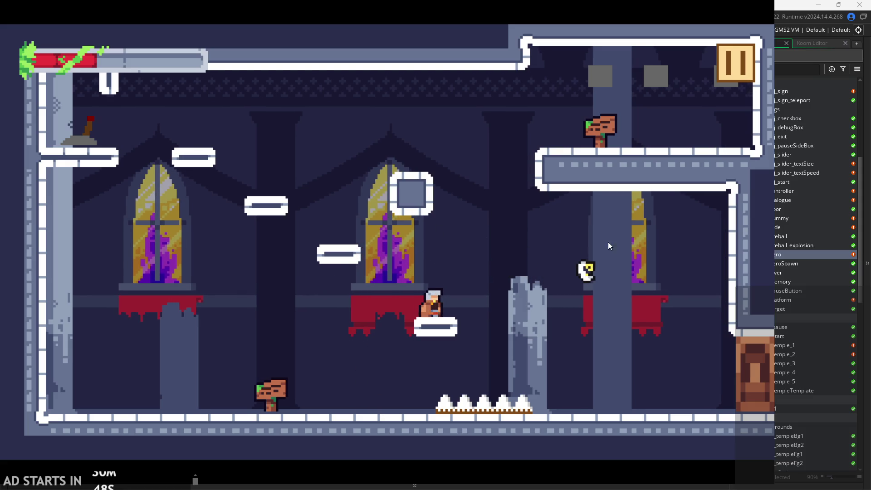
key(Up)
key(Right)
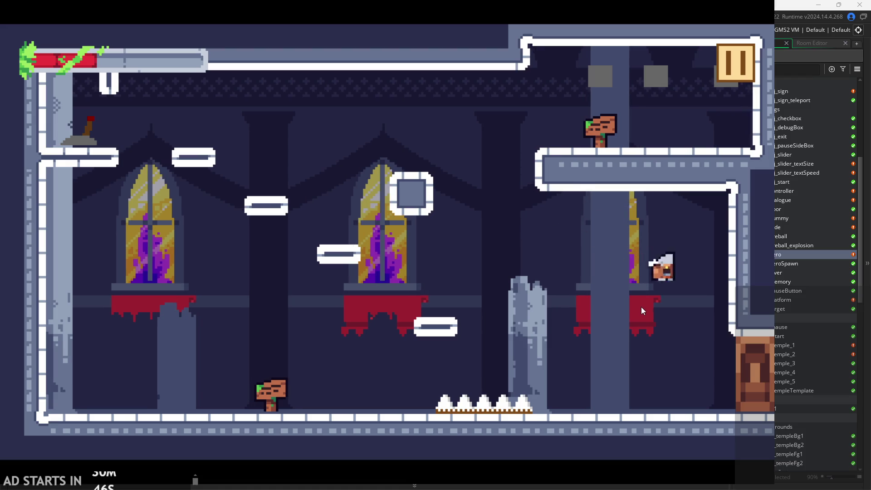
key(Up)
key(Left)
key(Left)
key(Up)
key(Right)
key(Up)
key(Left)
key(Right)
key(Up)
key(Right)
key(Up)
key(Left)
key(Right)
key(Up)
key(Left)
key(Up)
key(Right)
key(Left)
key(Up)
key(Left)
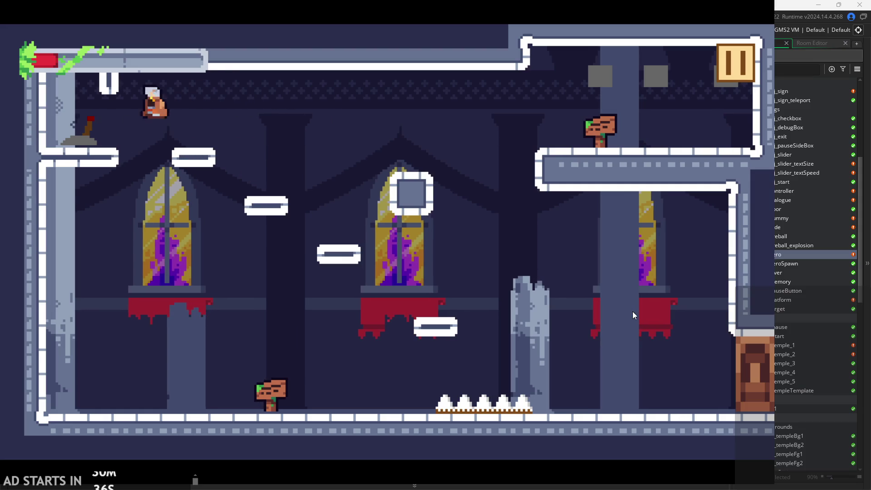
key(Right)
key(Up)
key(Left)
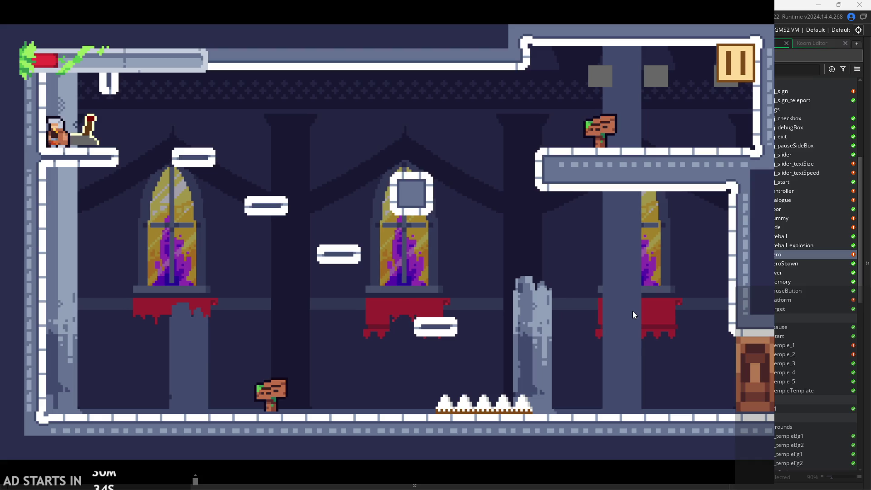
key(Up)
key(Right)
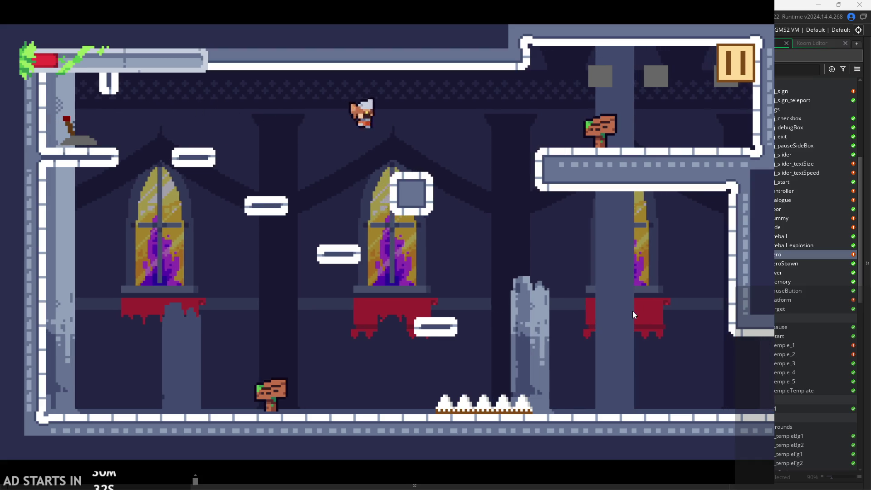
key(Right)
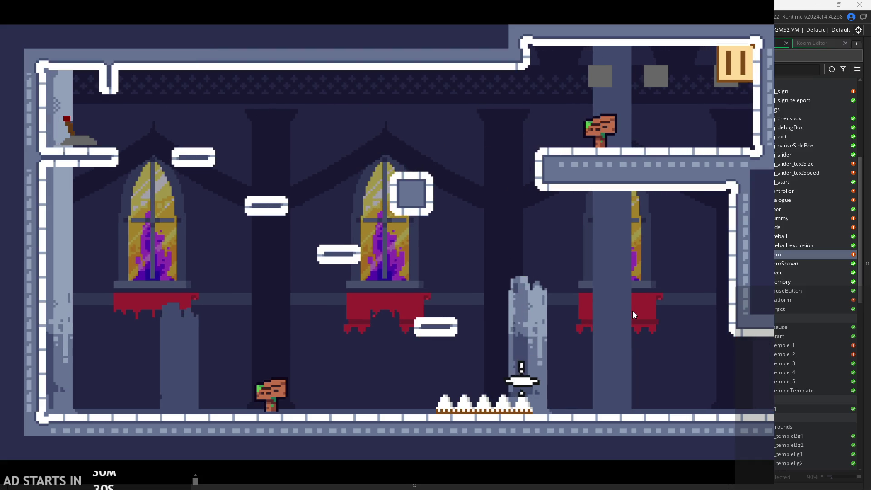
Run the hero right, then jump via the floating platform up to the top-left ledge.
key(Right)
key(Up)
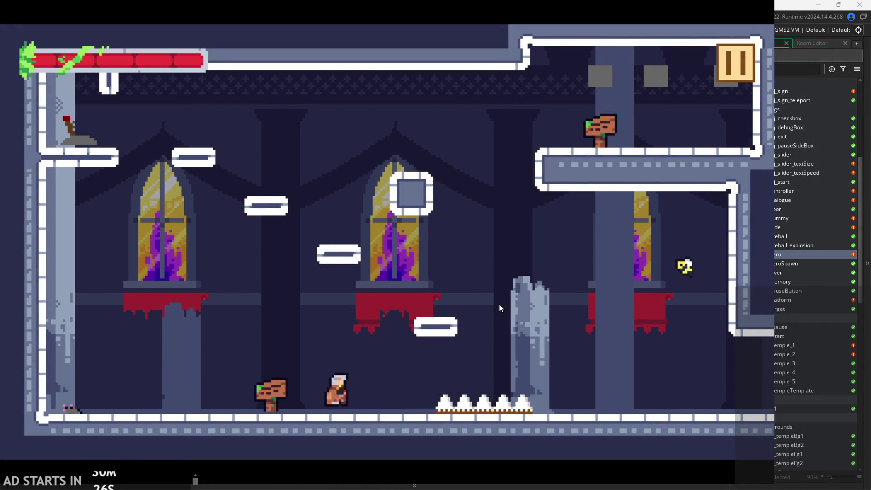
key(Right)
key(Up)
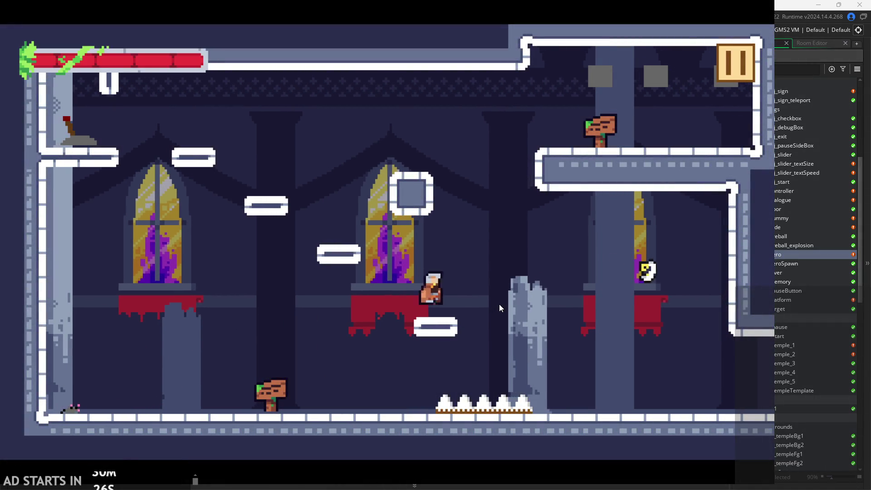
key(Left)
key(Up)
key(Left)
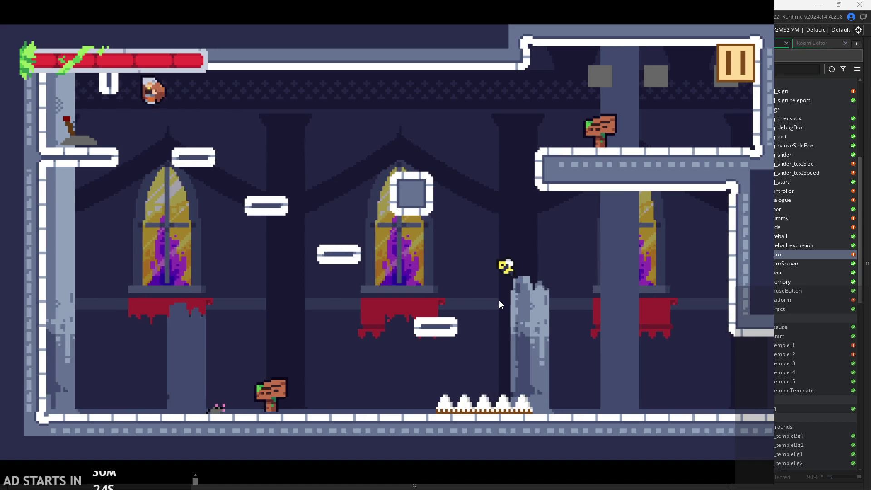
key(Right)
key(Up)
Hop around the top-left ledge, flip the lever and jump up-right across the room.
key(Left)
key(Up)
key(Right)
key(Left)
key(Up)
key(Right)
key(Left)
key(Right)
key(Left)
key(Up)
key(Right)
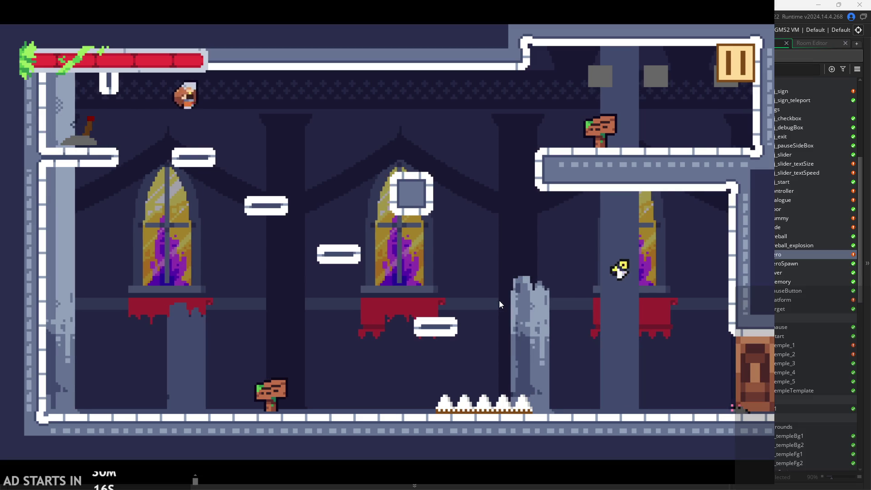
Run left to the floor sign, then jump and slash at the enemy on the pillar.
key(Left)
key(Up)
key(Right)
key(Left)
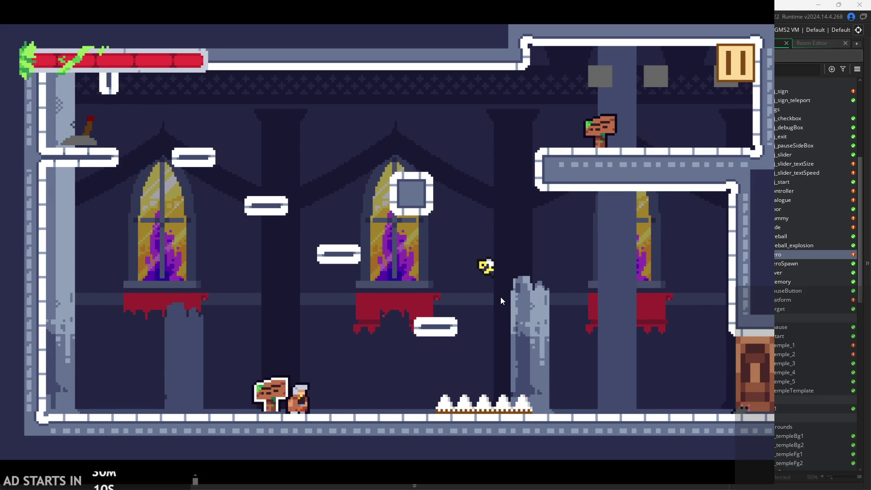
key(Up)
key(Right)
key(x)
key(Left)
Climb back up-left to the lever ledge and pace back and forth along it.
key(Up)
key(Left)
key(Right)
key(Up)
key(Left)
key(Left)
key(Up)
key(Right)
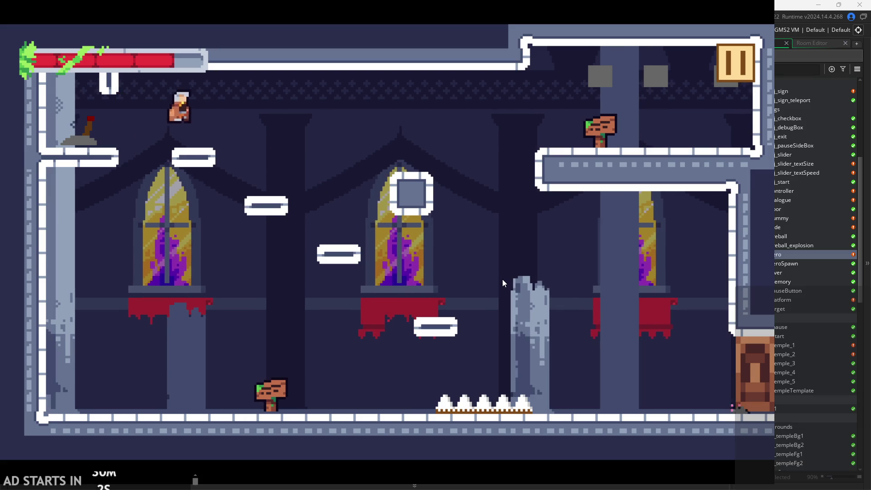
key(Left)
key(Right)
key(Right)
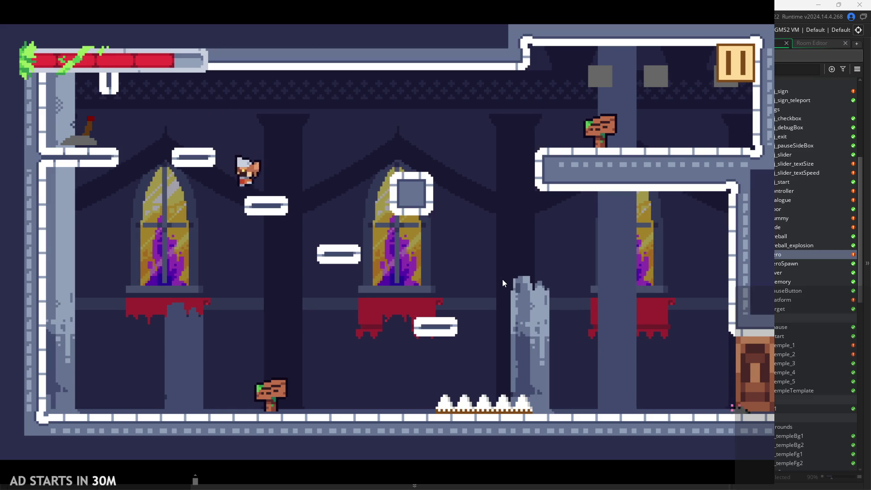
key(Left)
key(Up)
key(Right)
key(Up)
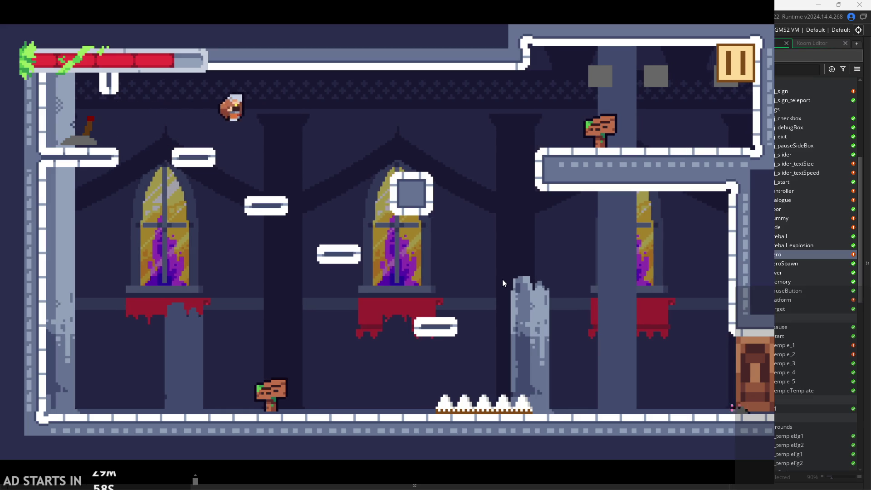
key(Left)
key(Left)
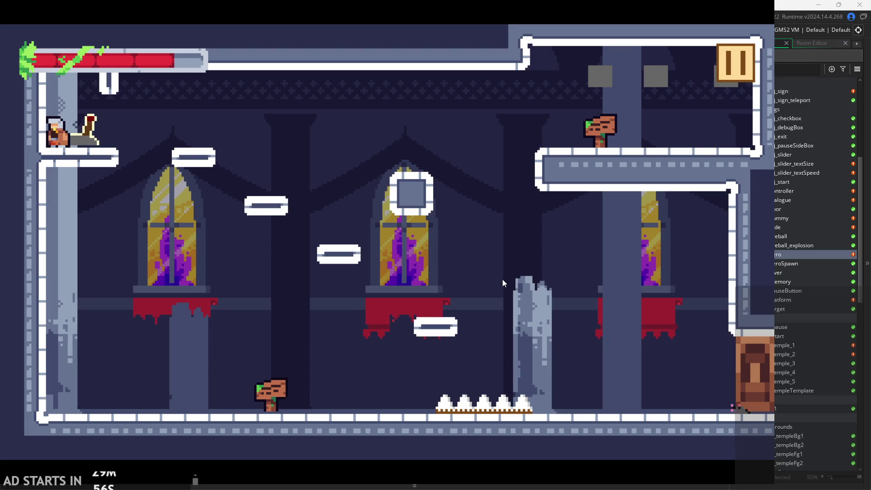
Walk right to the spikes, slashing on the floor and attacking repeatedly while falling.
key(Right)
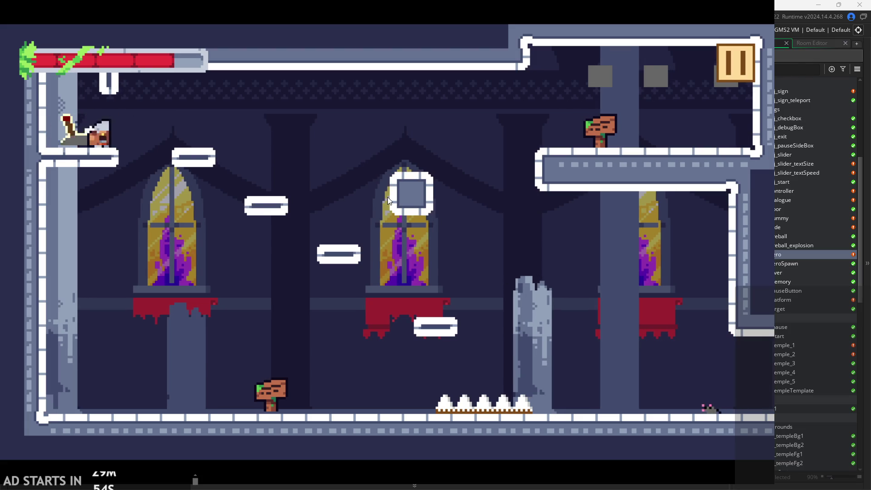
key(Right)
key(Right)
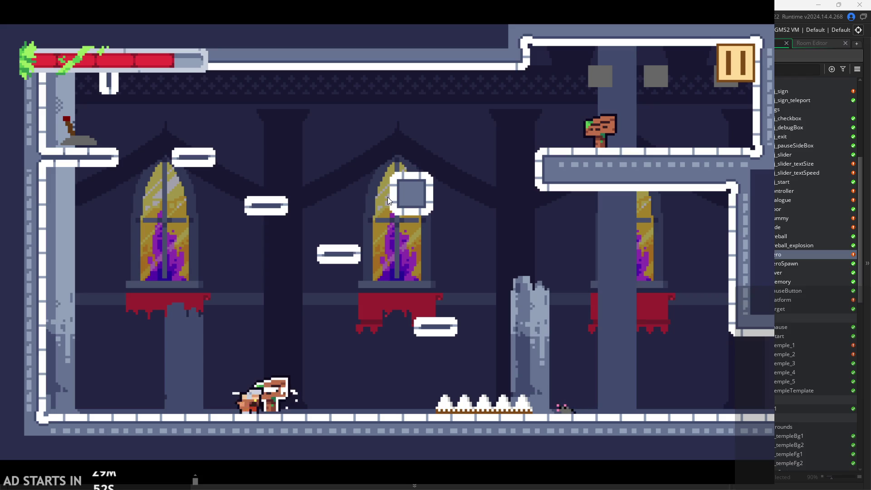
key(x)
key(Left)
key(x)
key(Right)
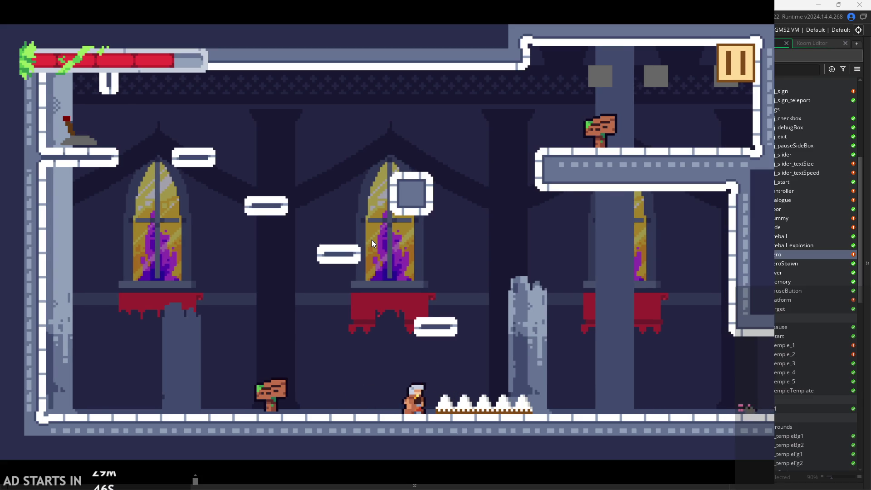
key(Left)
key(z)
key(Right)
key(Left)
key(x)
key(Left)
key(x)
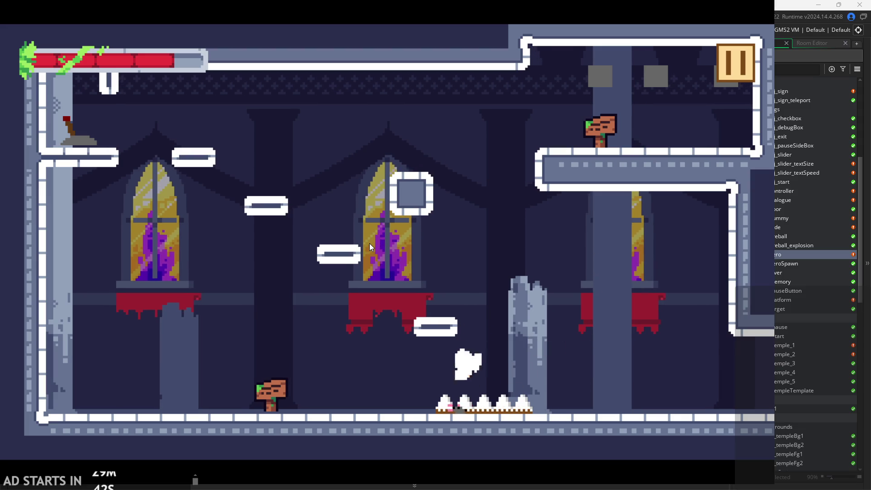
key(x)
Jump onto the pillar and slide down its wall, then drop back to the floor.
key(Left)
key(z)
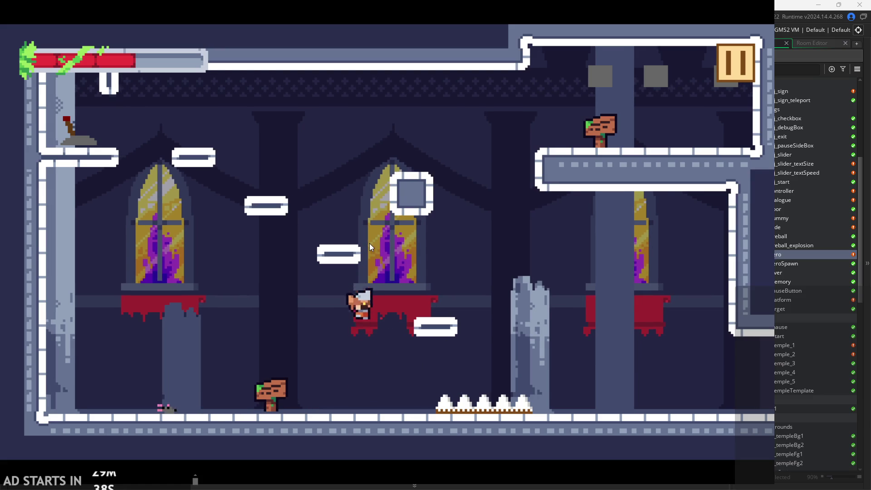
key(z)
key(Right)
key(Left)
key(z)
key(Right)
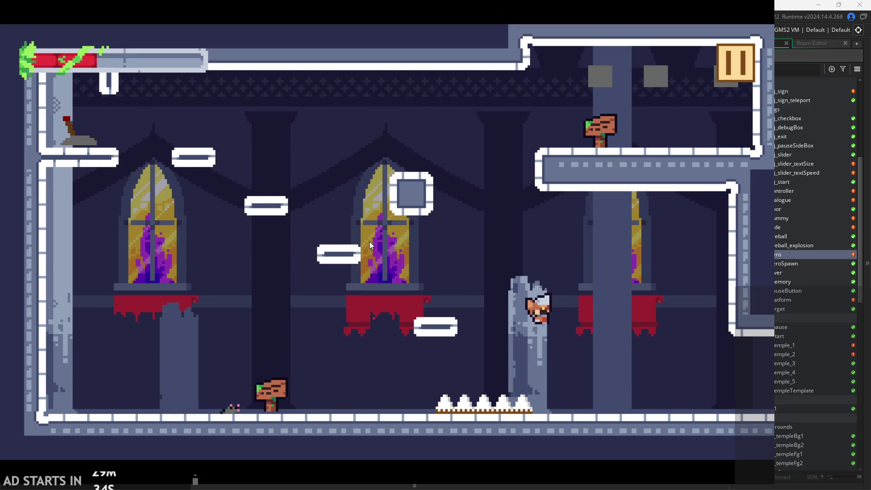
key(Left)
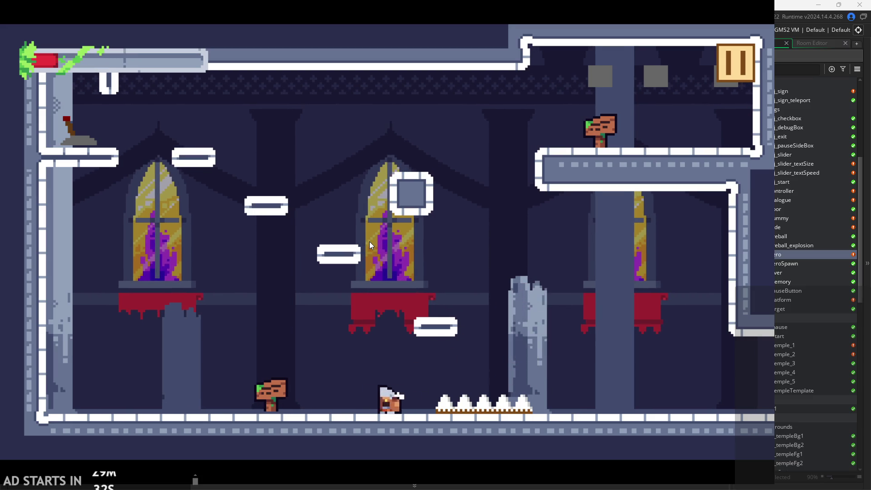
key(Right)
key(z)
key(Left)
key(z)
key(Right)
Jump between the right-side platforms, rising high and heading back left across the room.
key(Right)
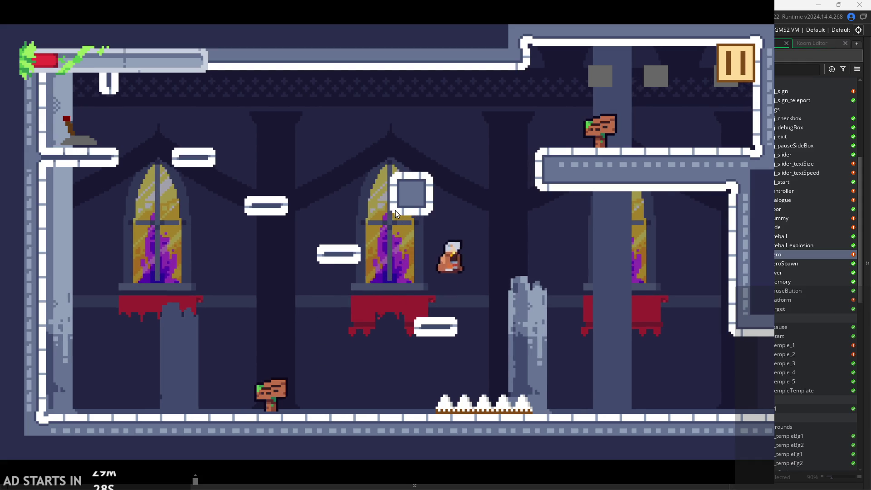
key(z)
key(Left)
key(z)
key(Right)
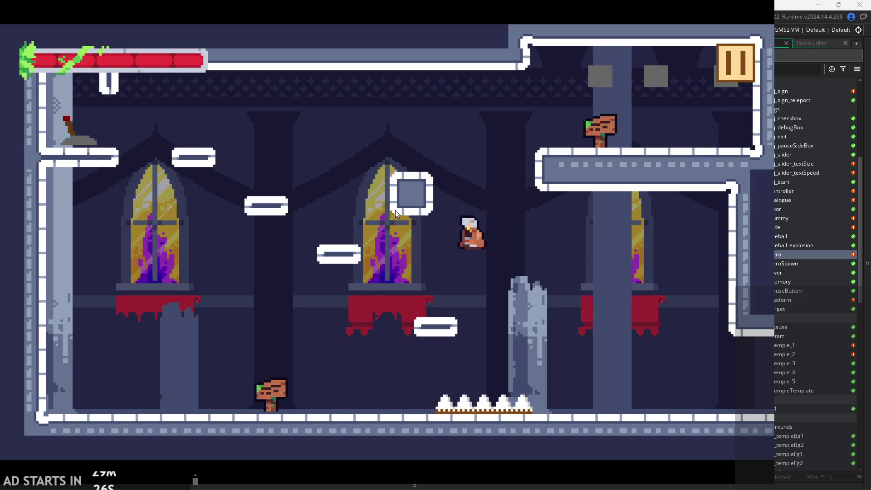
key(Left)
key(z)
key(Right)
key(Left)
Climb to the lever ledge, flip the lever twice, then stop the test run with Escape.
key(Left)
key(Right)
key(z)
key(Left)
key(Left)
key(z)
key(Right)
key(Left)
key(z)
key(Right)
key(Left)
key(Left)
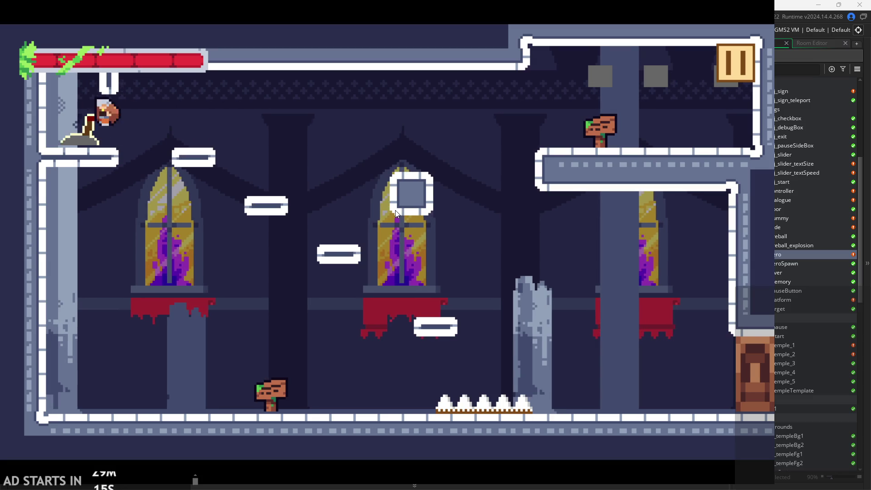
key(z)
key(z)
key(Right)
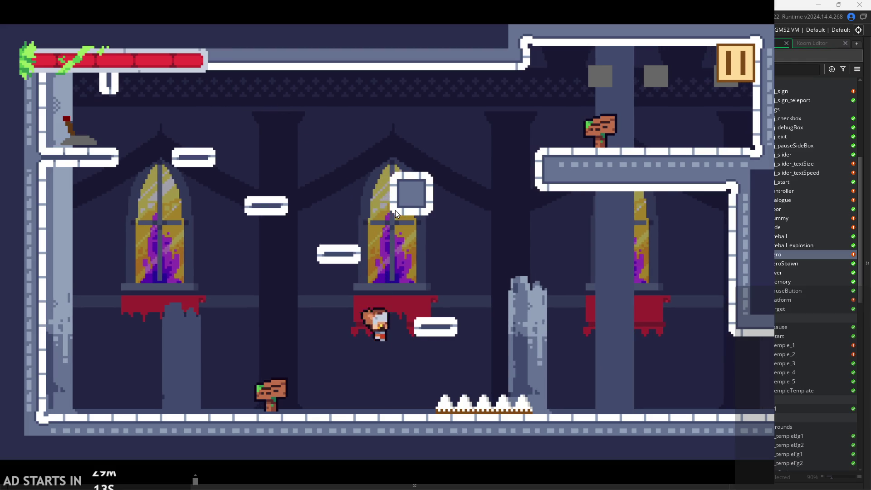
key(Escape)
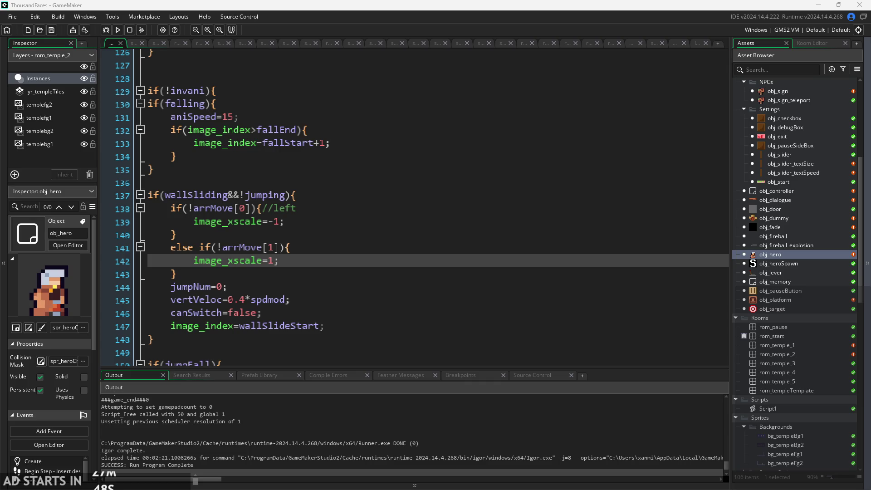
scroll(776, 409, down, 13)
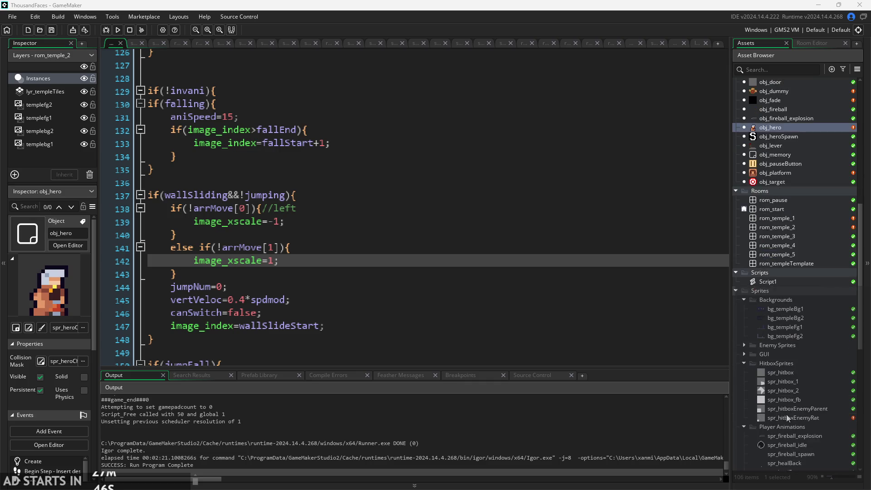